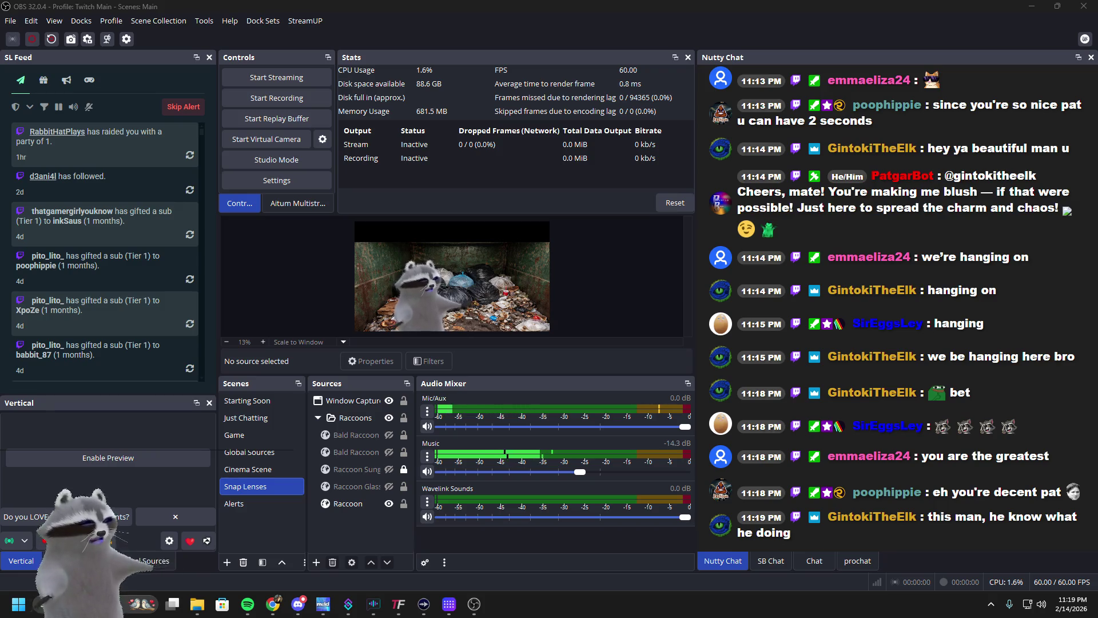
Close the Raccoon Interact window, hide the Window Capture source, and switch to Lens Studio
key(Escape)
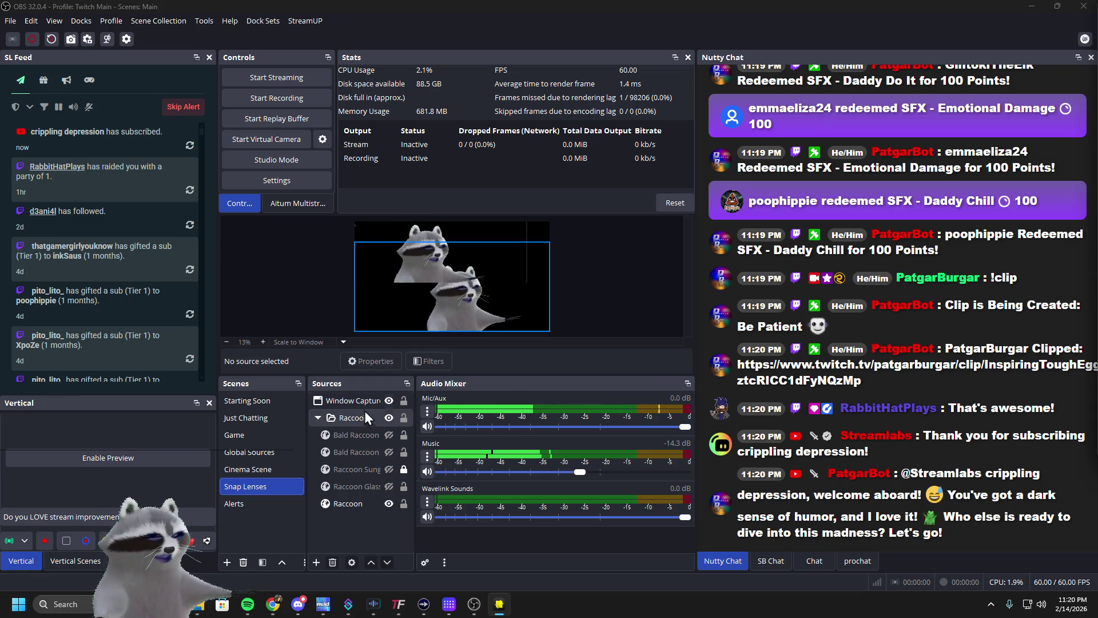
click(390, 400)
click(500, 603)
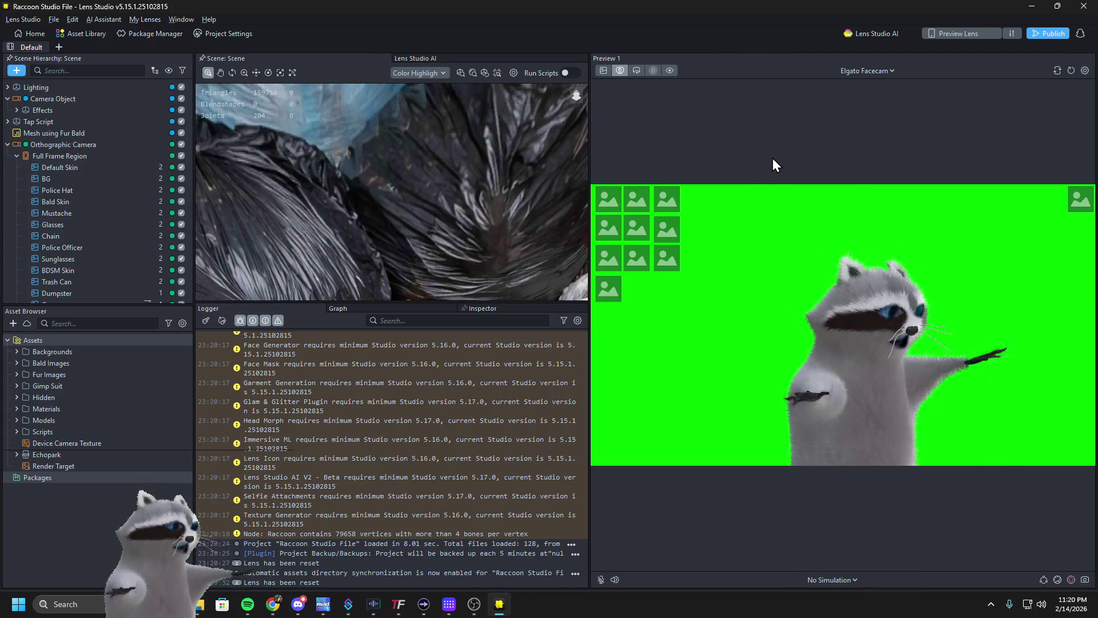
Try the bald pink skin, Gimp suit, fur and trash-can swaps on the raccoon in Preview
click(628, 200)
click(655, 199)
click(615, 206)
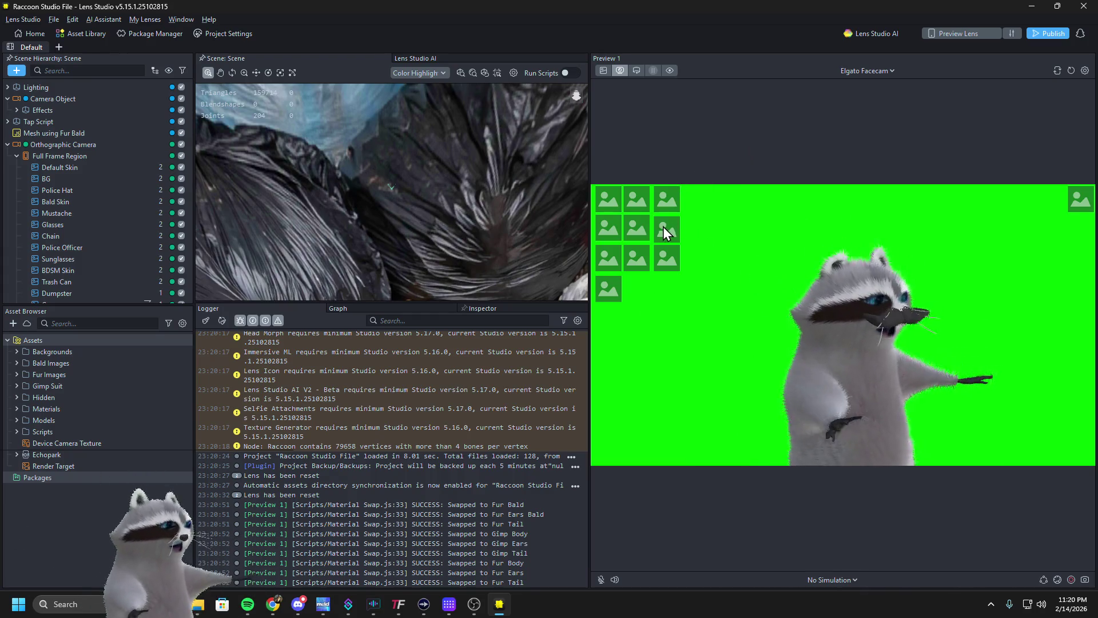
click(658, 257)
click(640, 257)
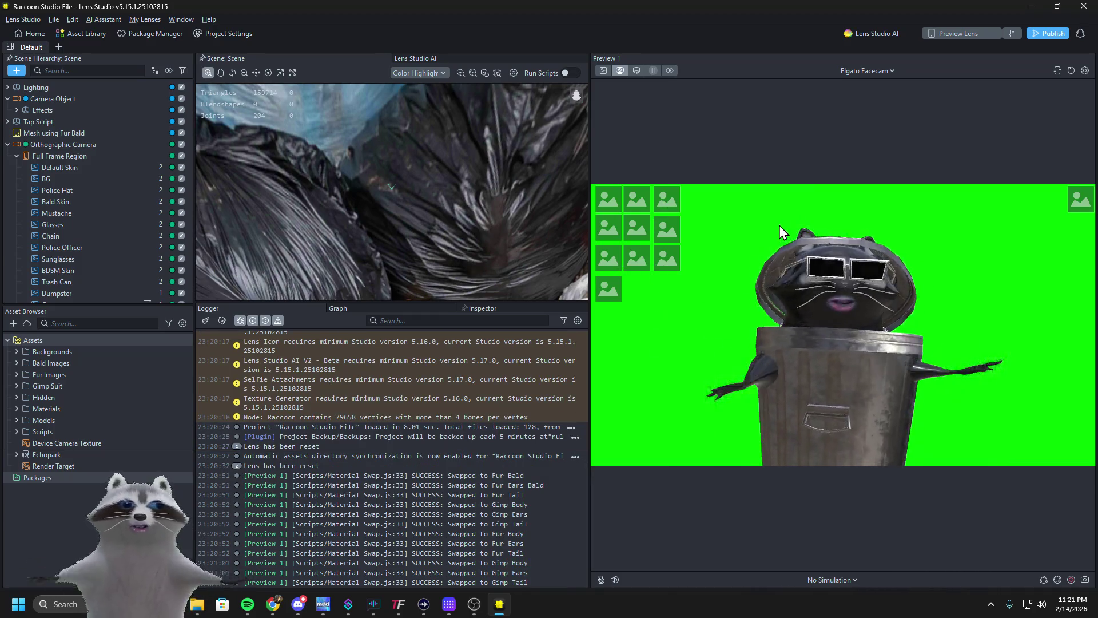
Reset the lens, add glasses and the trash can, then minimize Lens Studio
click(1071, 71)
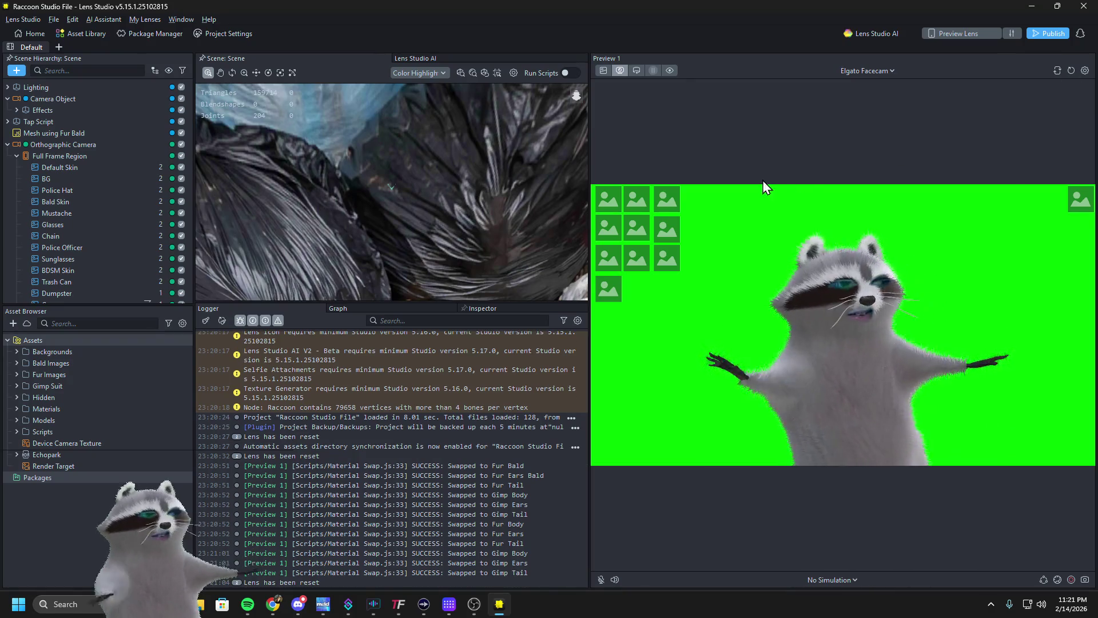
click(637, 229)
click(665, 227)
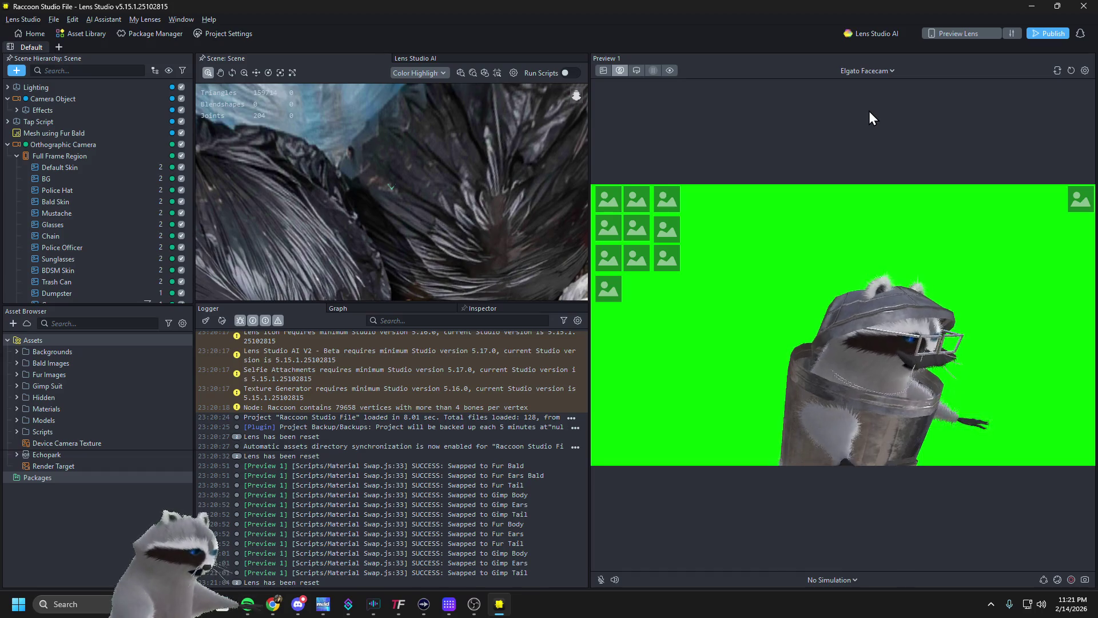
click(1037, 8)
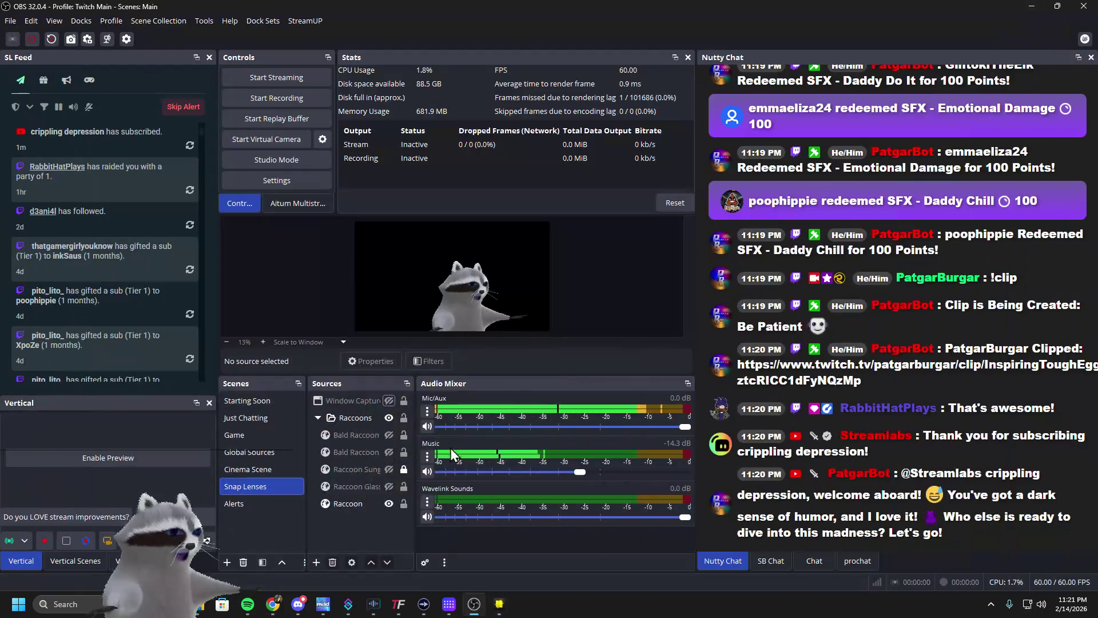
Hide the Raccoon source, show and select Raccoon Glasses, then Alt+Tab to Streamer.bot
click(388, 504)
click(390, 487)
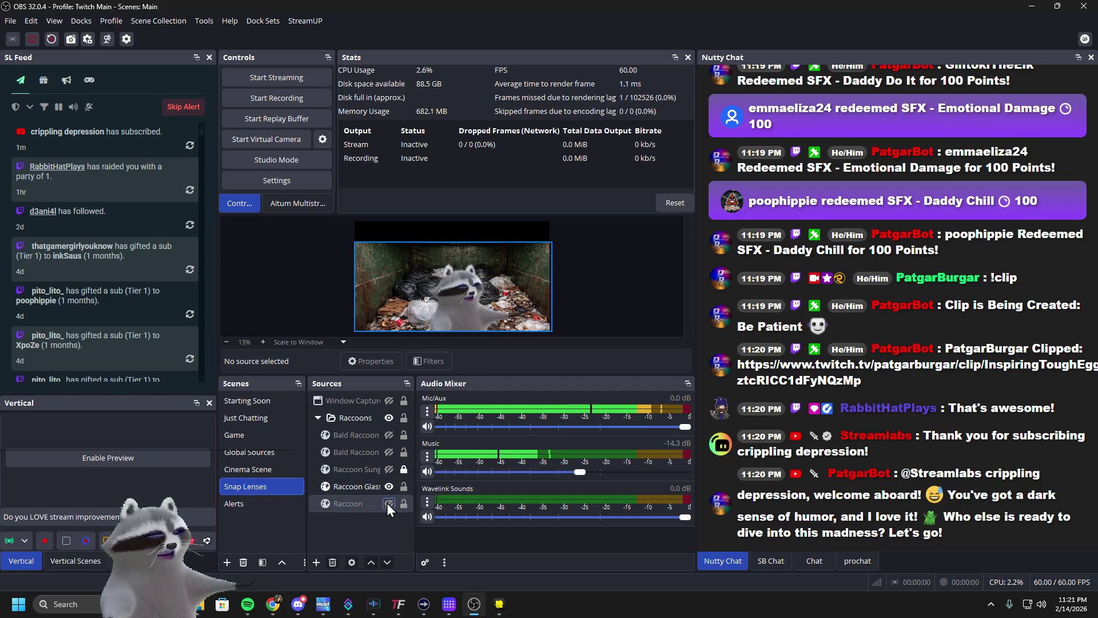
click(373, 487)
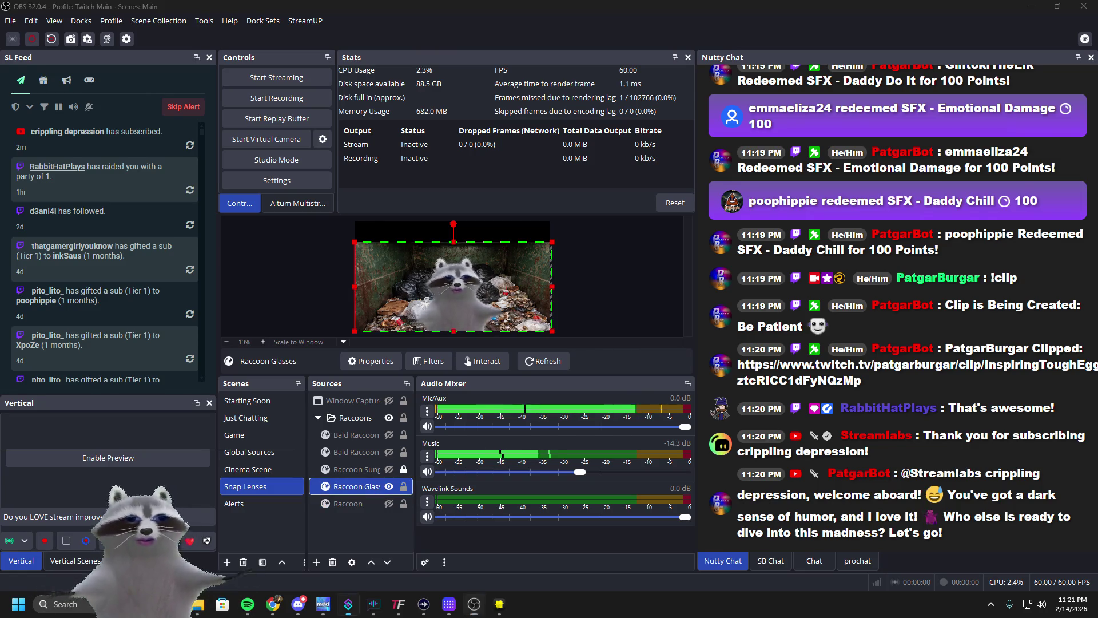
key(alt+Tab)
Append 'Glasses' to the Open Raccoon INteract inputName, then lower Wavelink Sounds to -52.1 dB
double_click(564, 323)
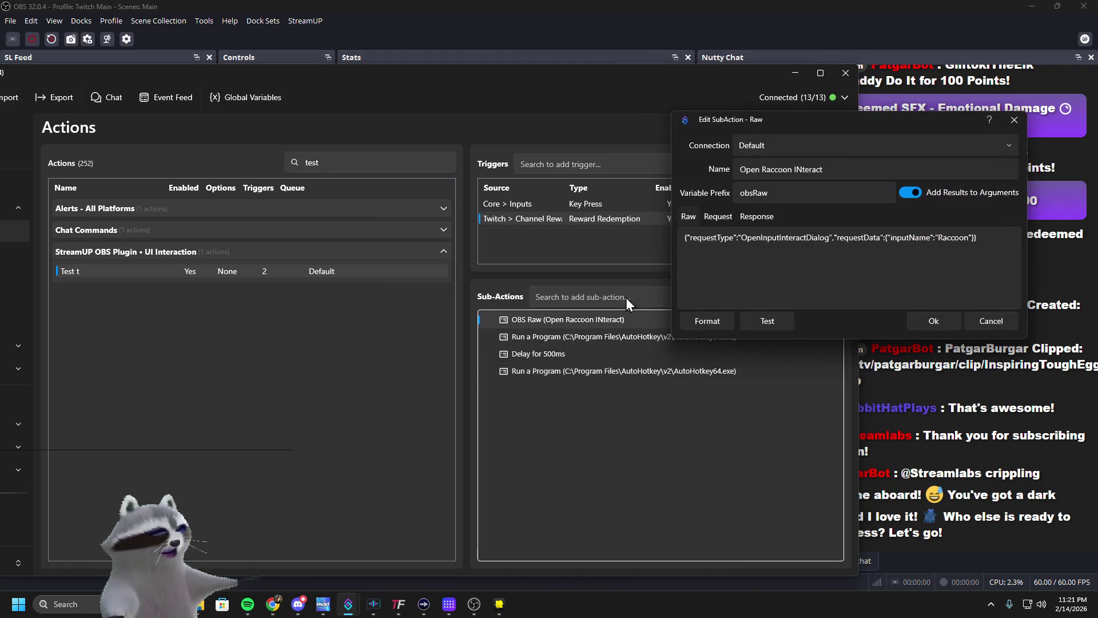
click(965, 237)
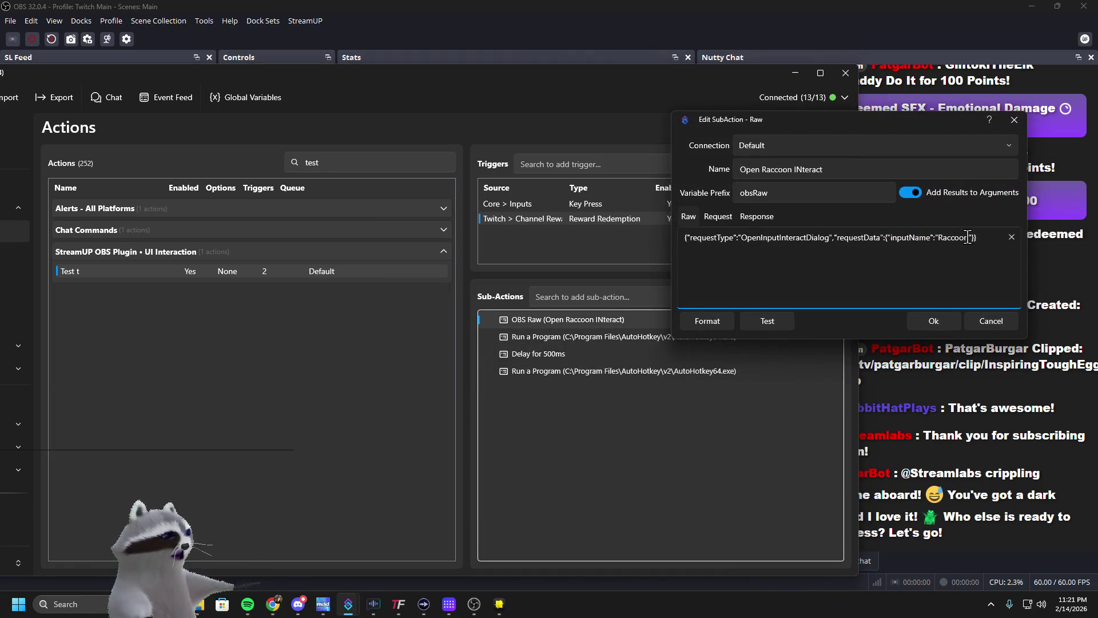
text(Glasses)
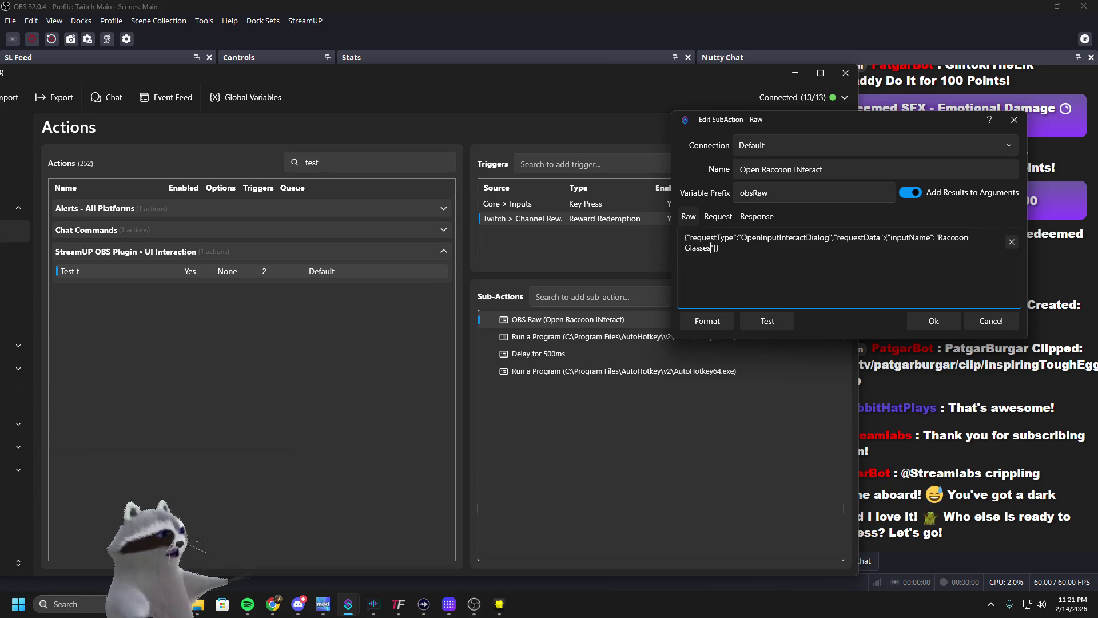
click(936, 323)
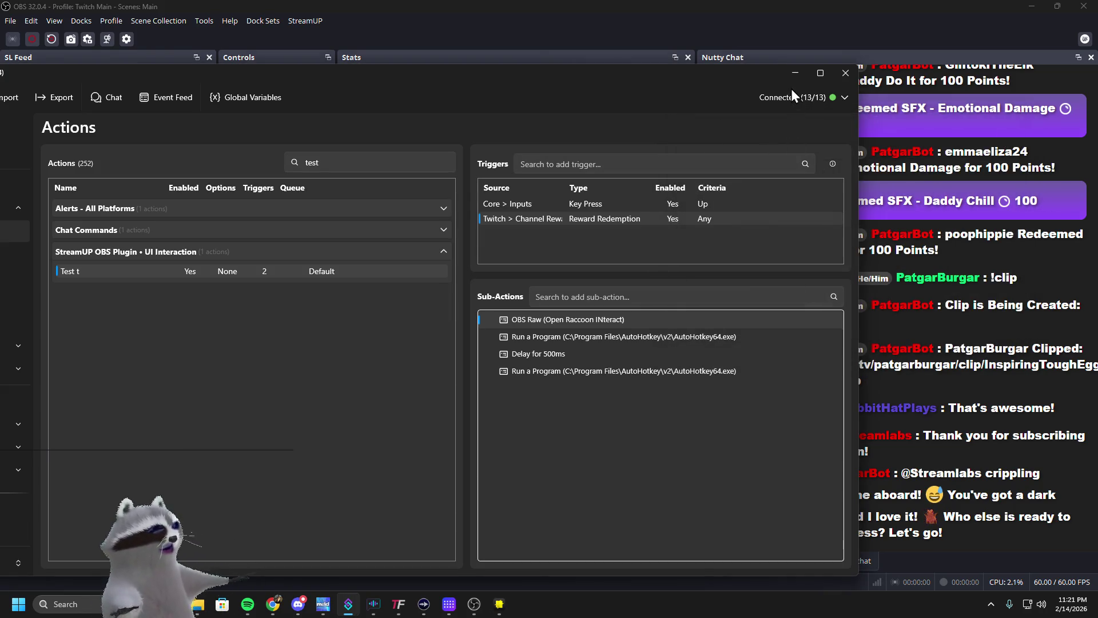
click(794, 72)
click(489, 517)
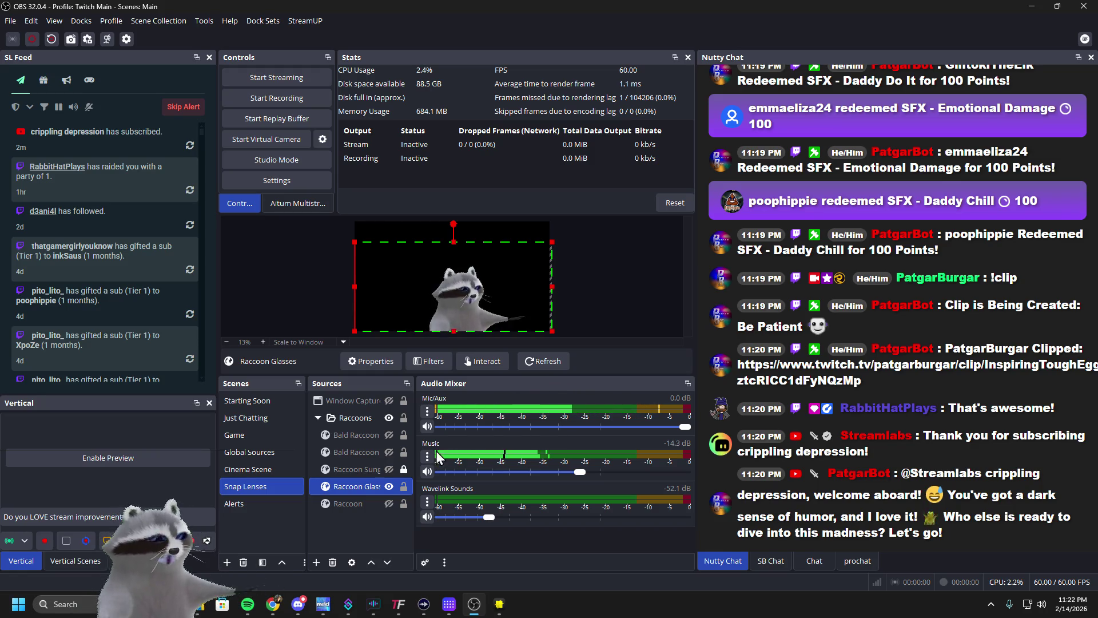
Interact with Raccoon Glasses, reposition the Interacting window, close it, and minimize OBS with Win+D
click(461, 361)
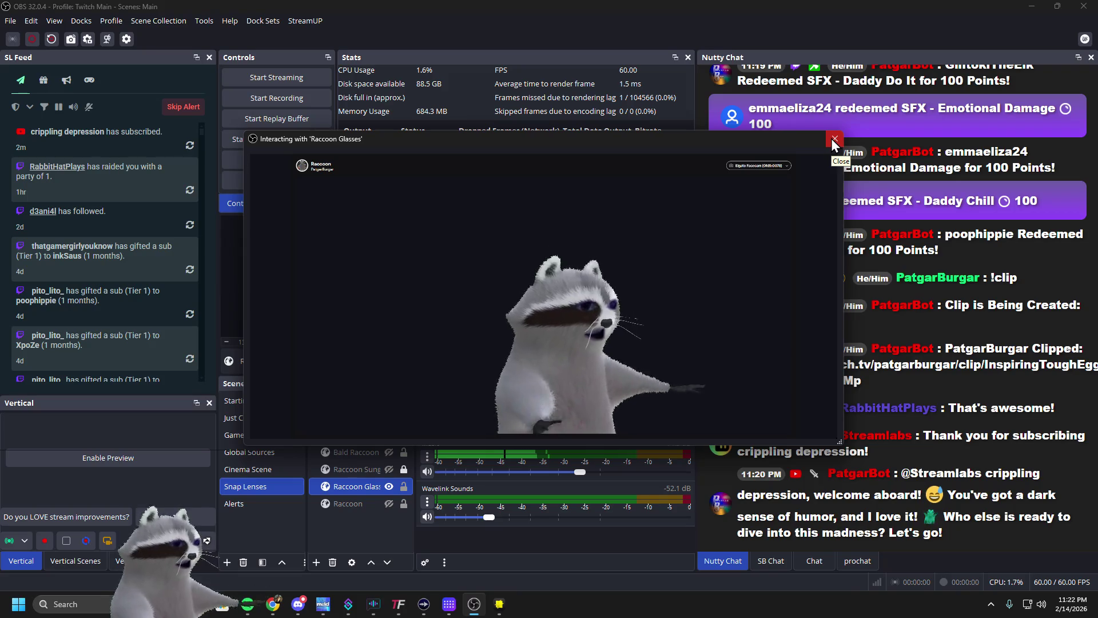
mouse_move(776, 146)
mouse_down()
mouse_move(716, 142)
mouse_move(754, 140)
mouse_up()
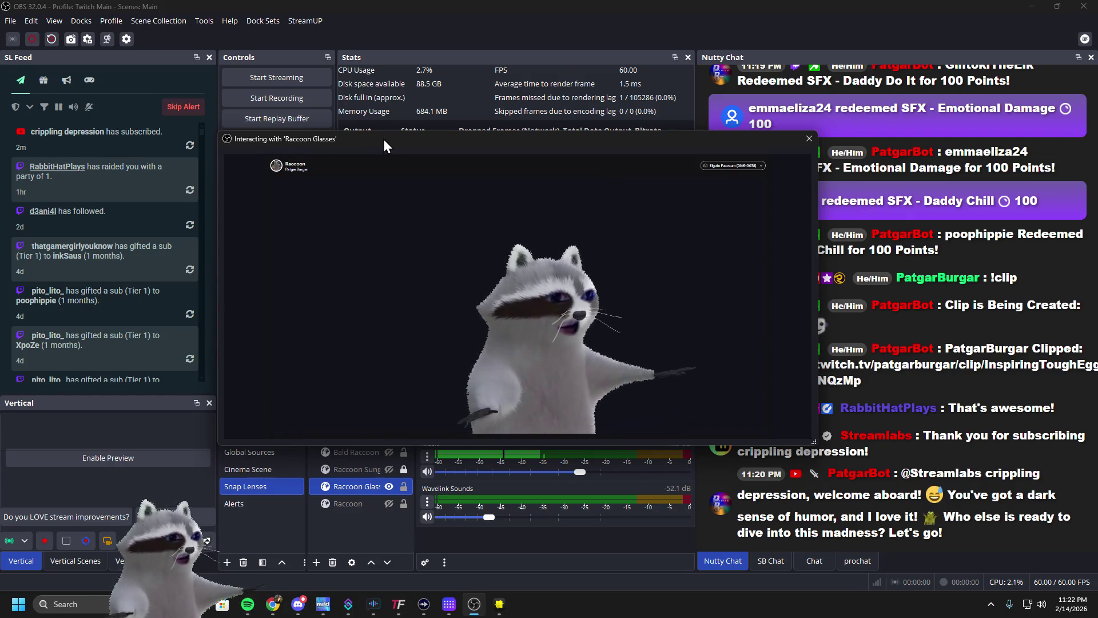
mouse_move(437, 138)
mouse_down()
mouse_move(462, 137)
mouse_move(504, 193)
mouse_move(424, 160)
mouse_up()
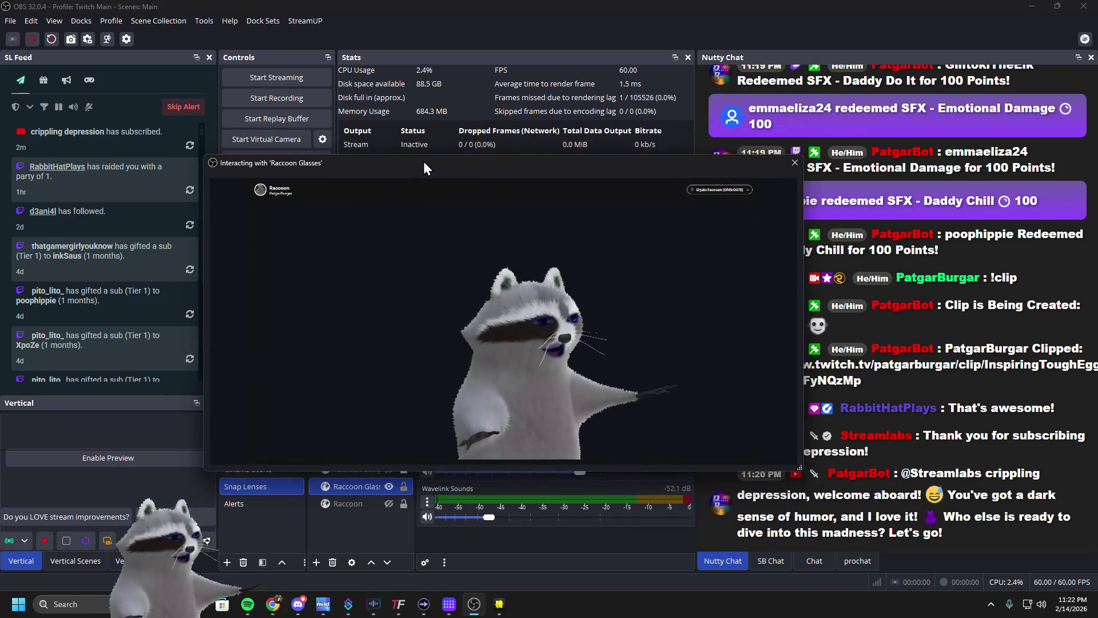
key(Escape)
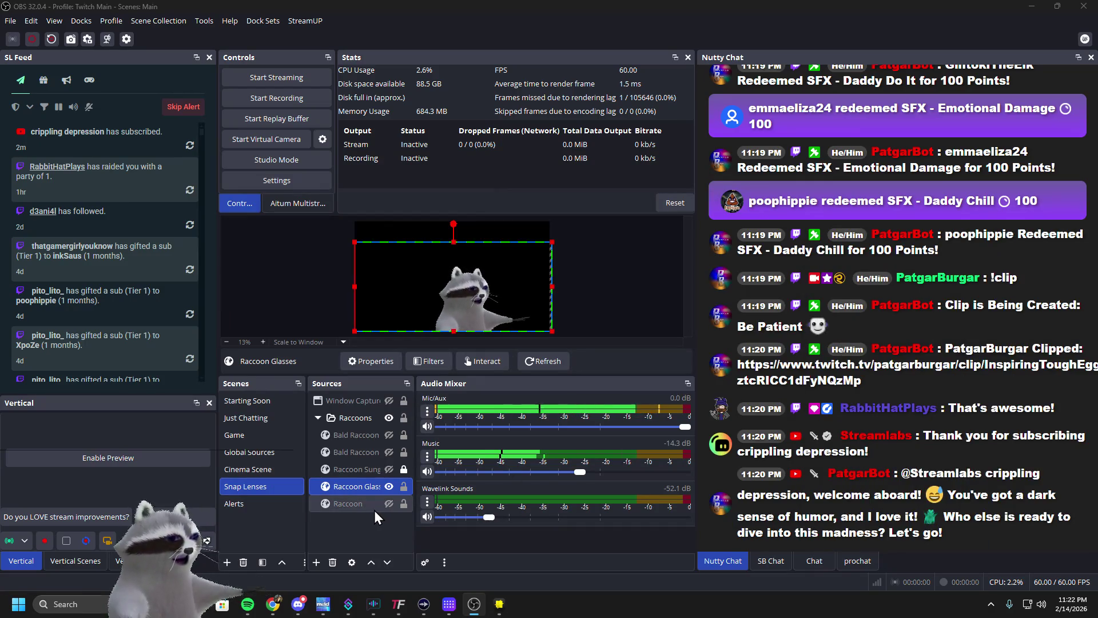
key(super+d)
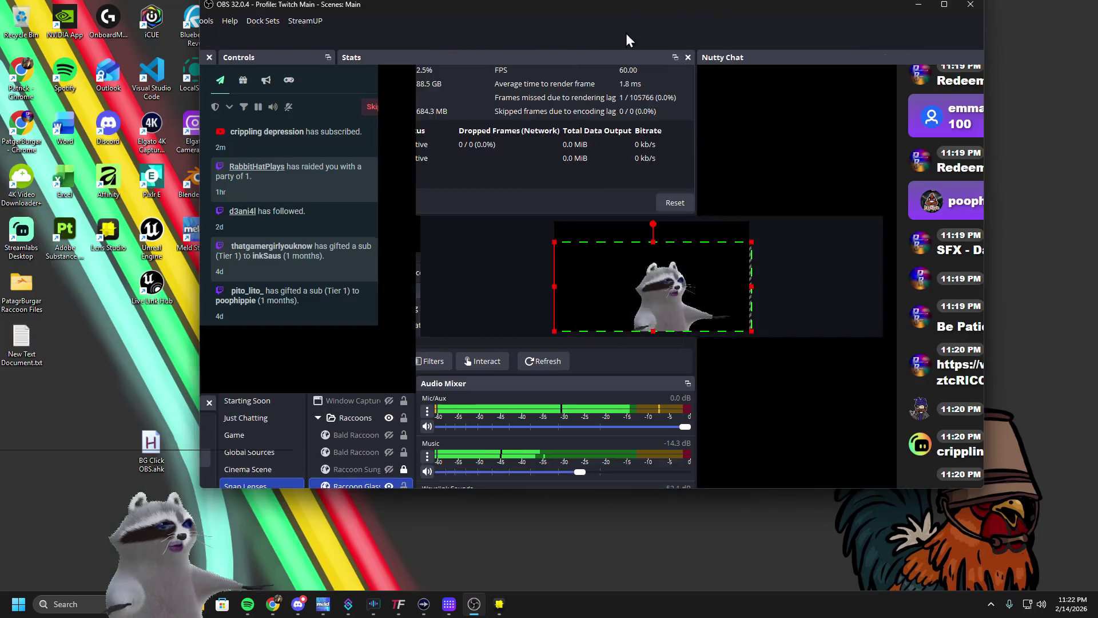
Run BG Click OBS.ahk twice, resize the Interacting window, and close it with Alt+F4
double_click(151, 460)
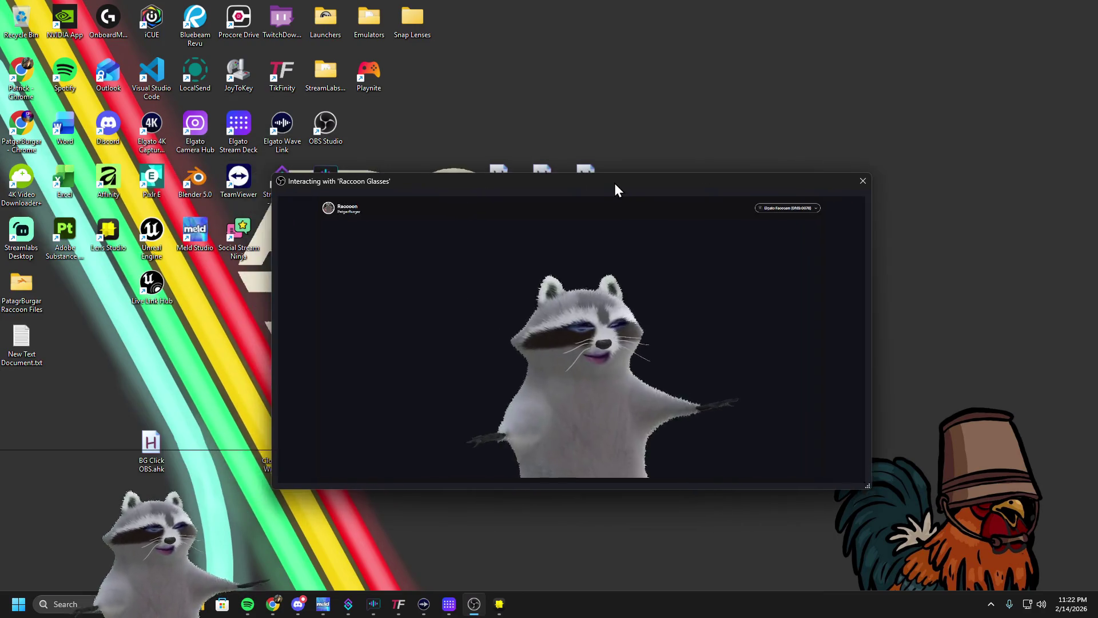
drag(614, 183, 595, 184)
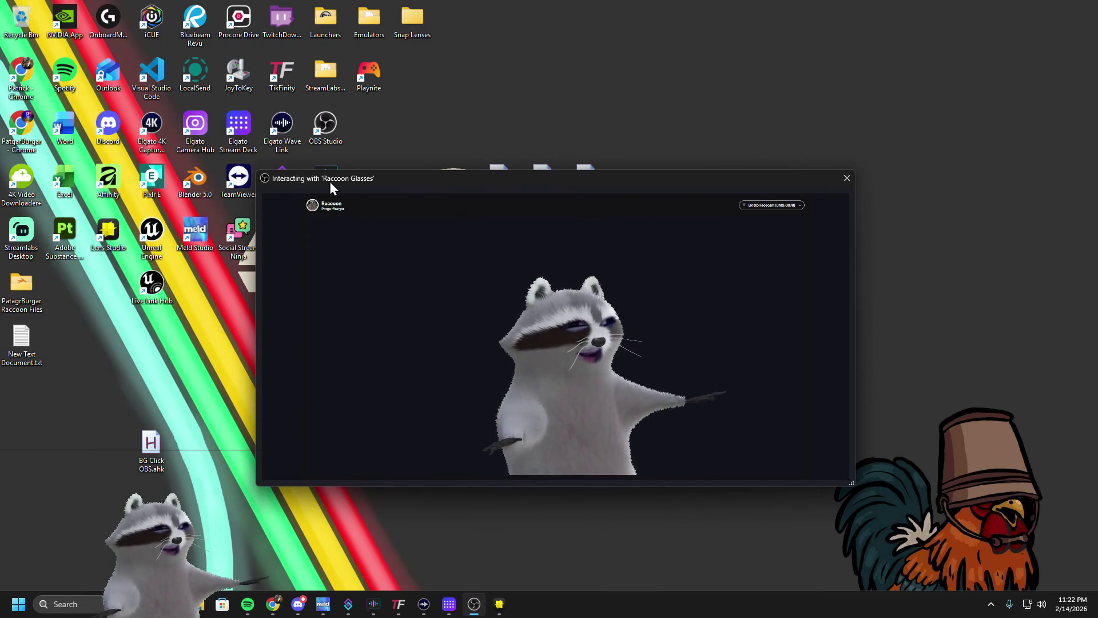
drag(264, 170, 548, 266)
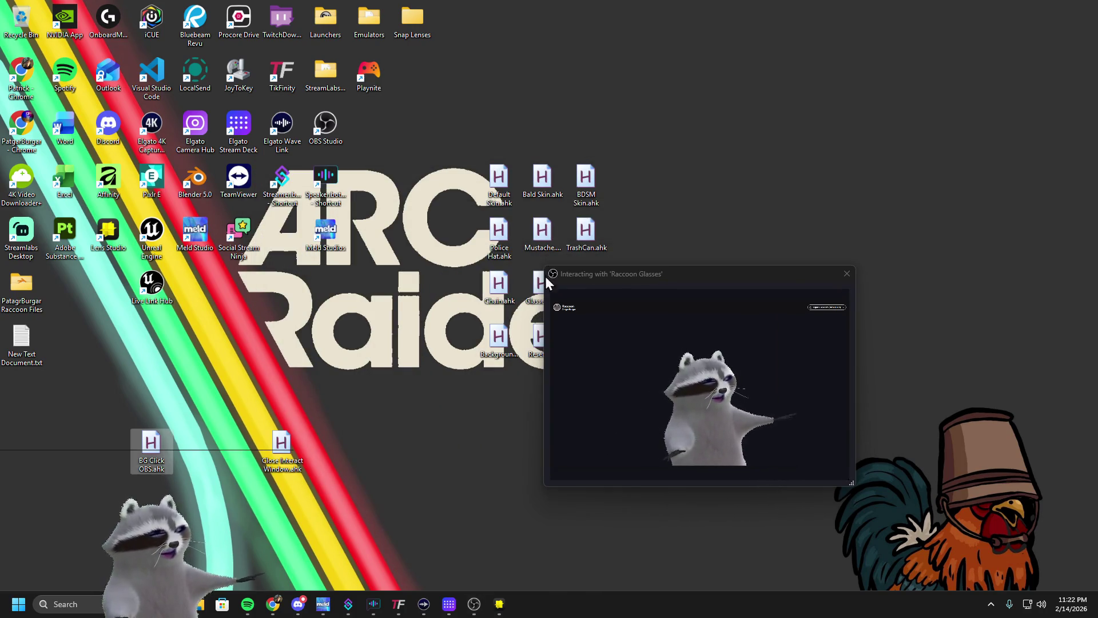
mouse_move(543, 264)
mouse_down()
mouse_move(259, 189)
mouse_move(255, 152)
mouse_up()
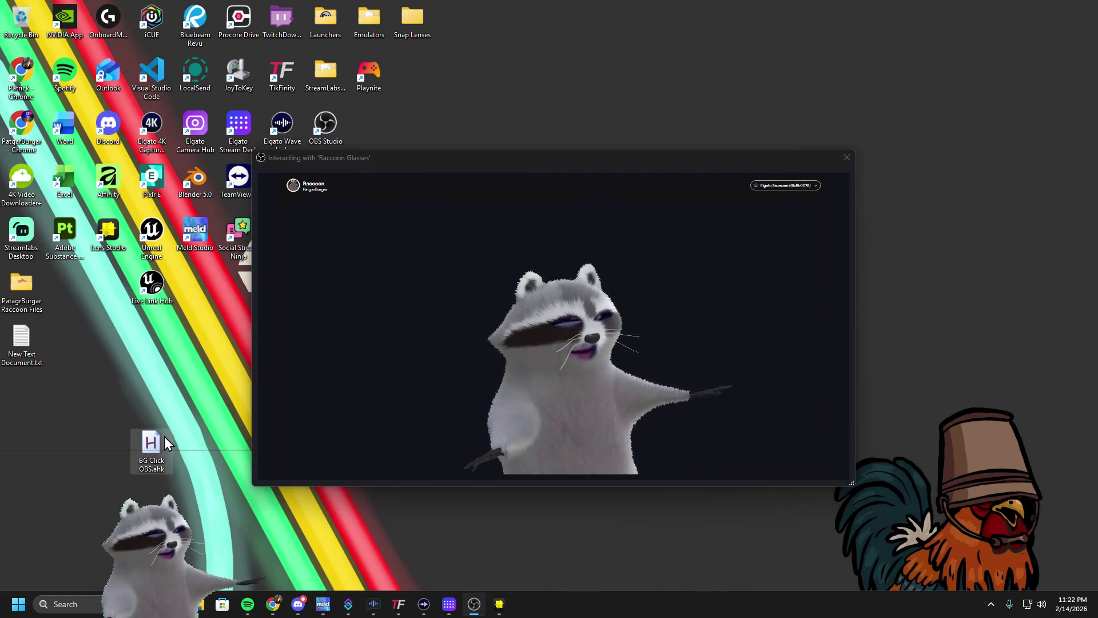
double_click(163, 437)
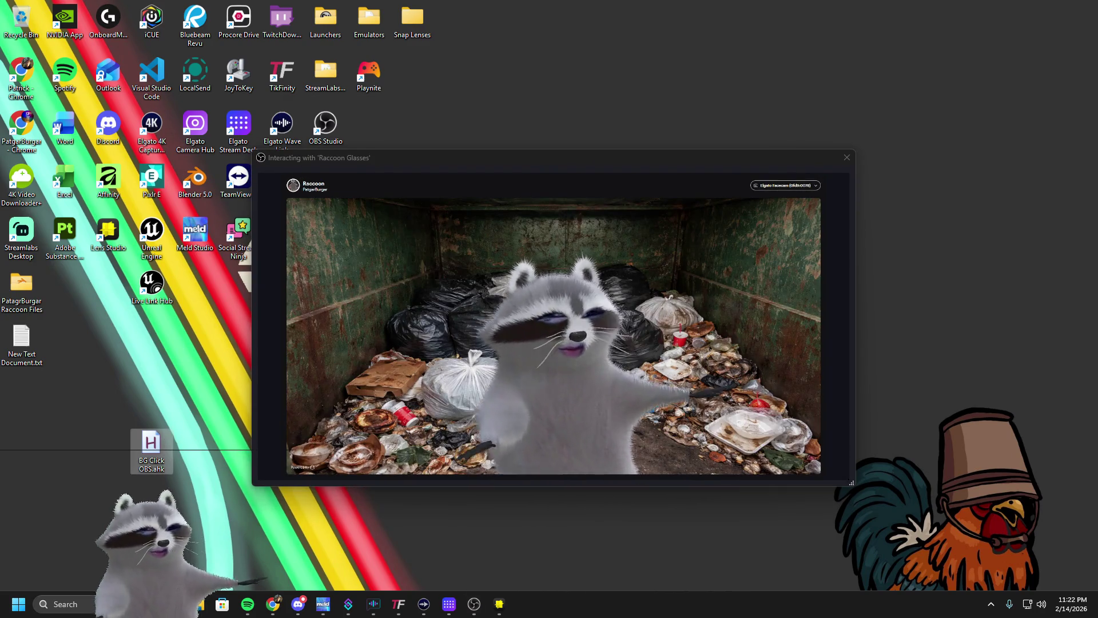
key(alt+F4)
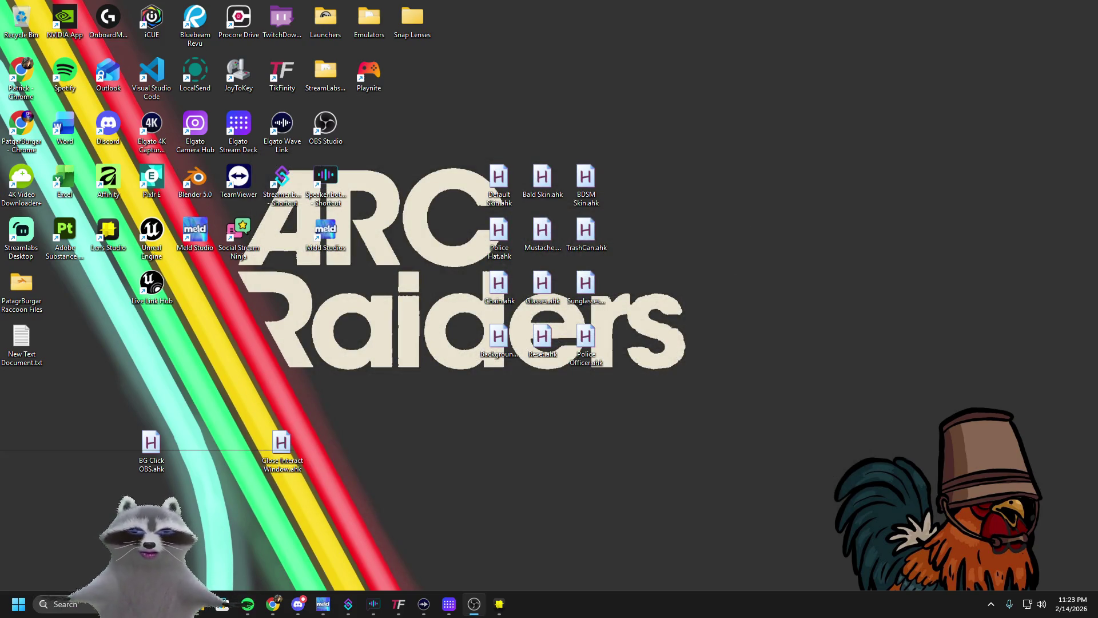
Center the reopened Interacting window, then close it and restore OBS
drag(313, 225, 617, 208)
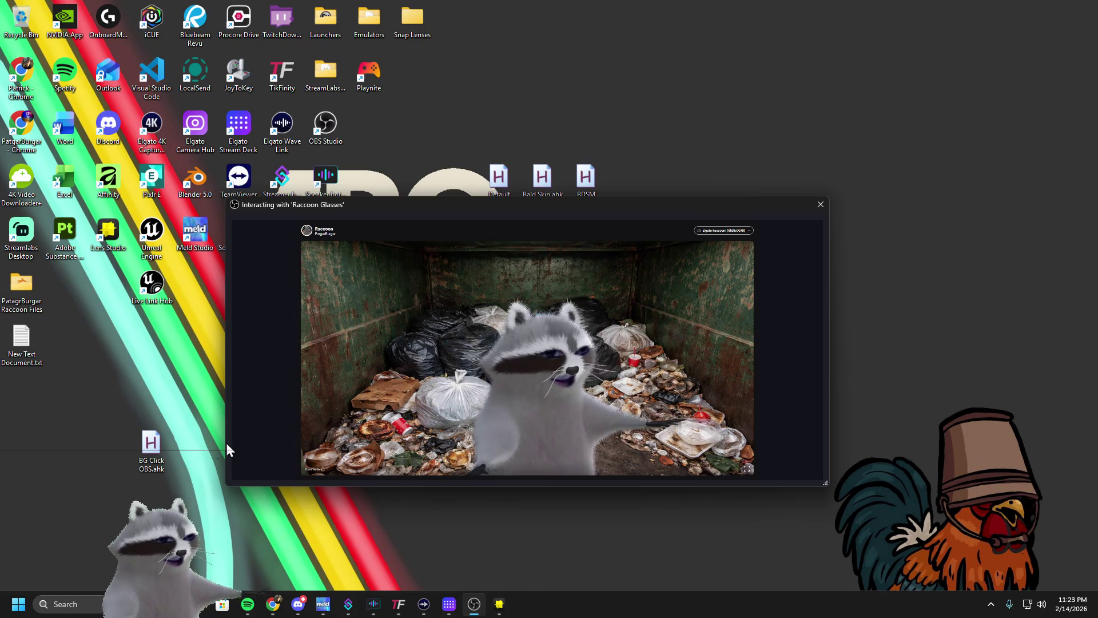
click(171, 452)
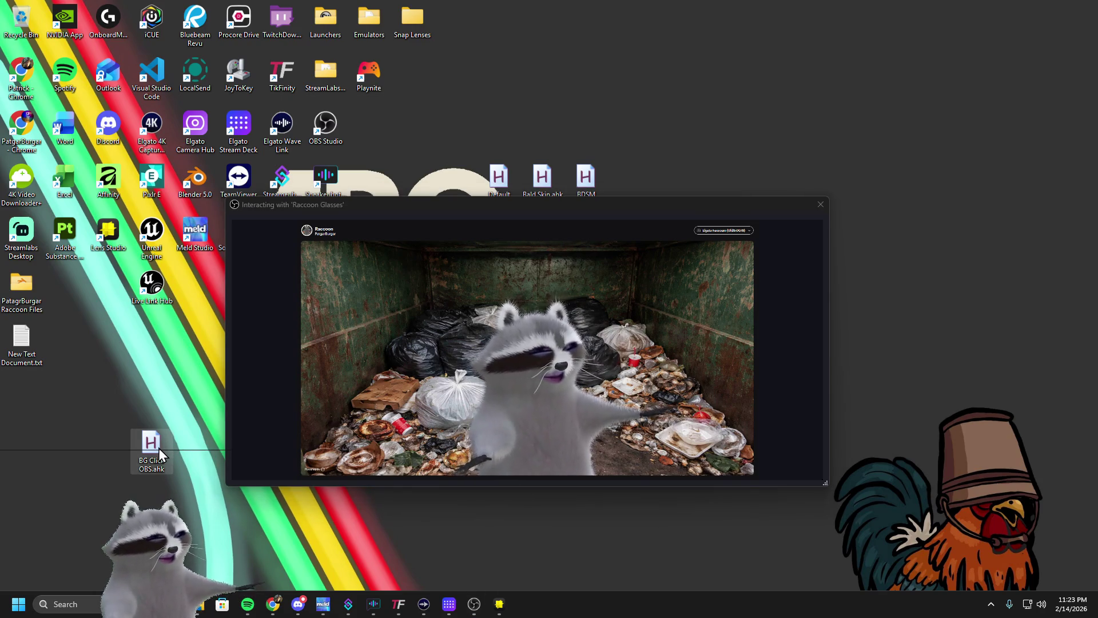
click(565, 208)
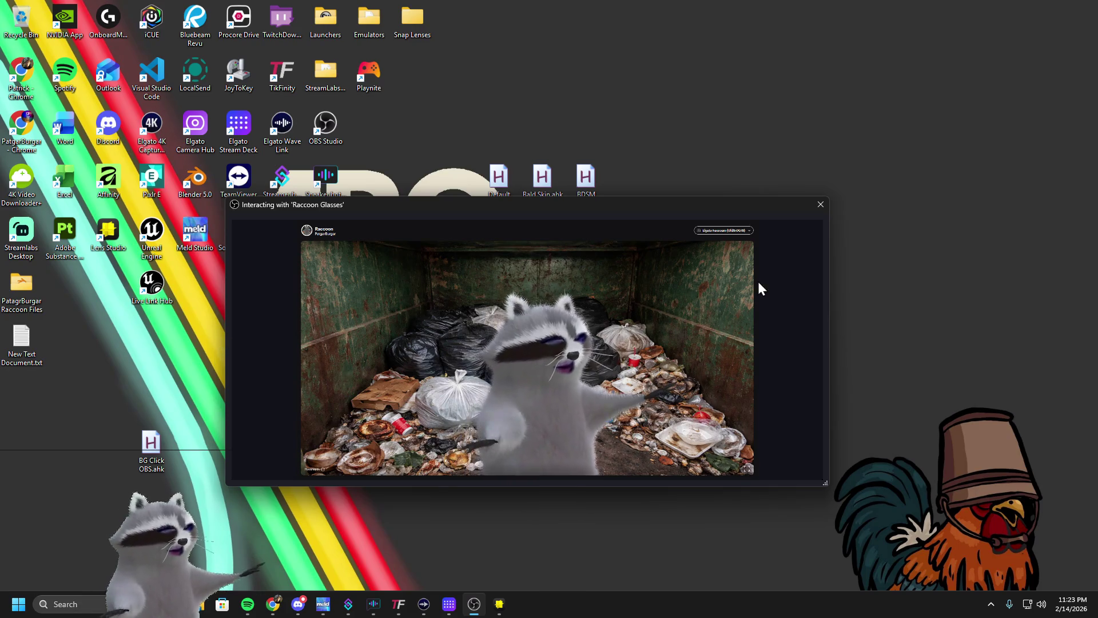
click(827, 207)
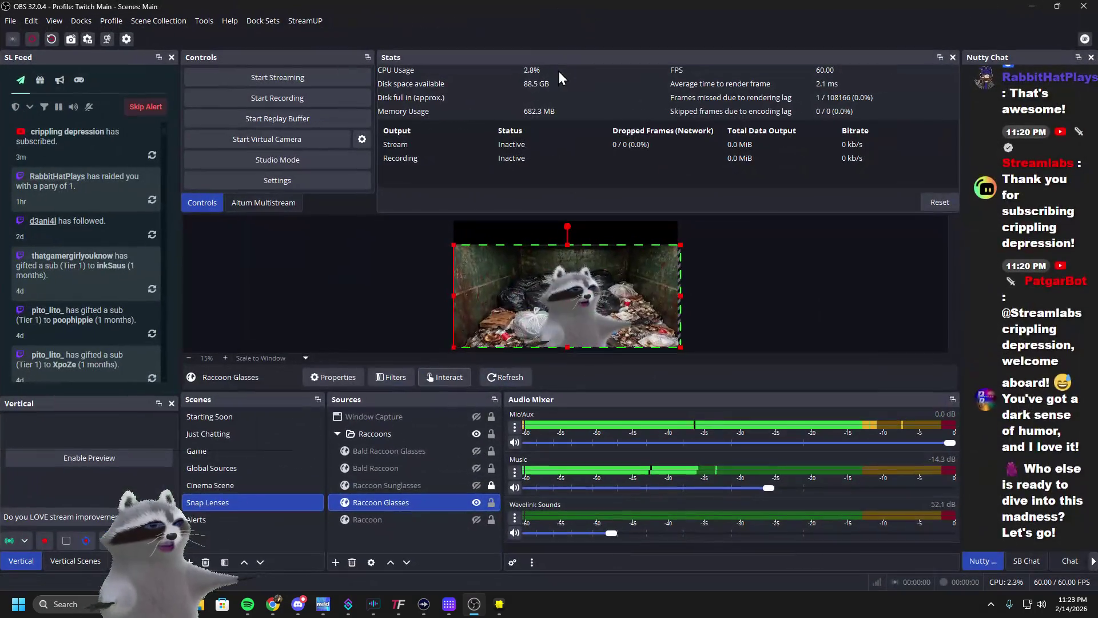
Load the saved dock layout and bring Streamer.bot forward
click(257, 26)
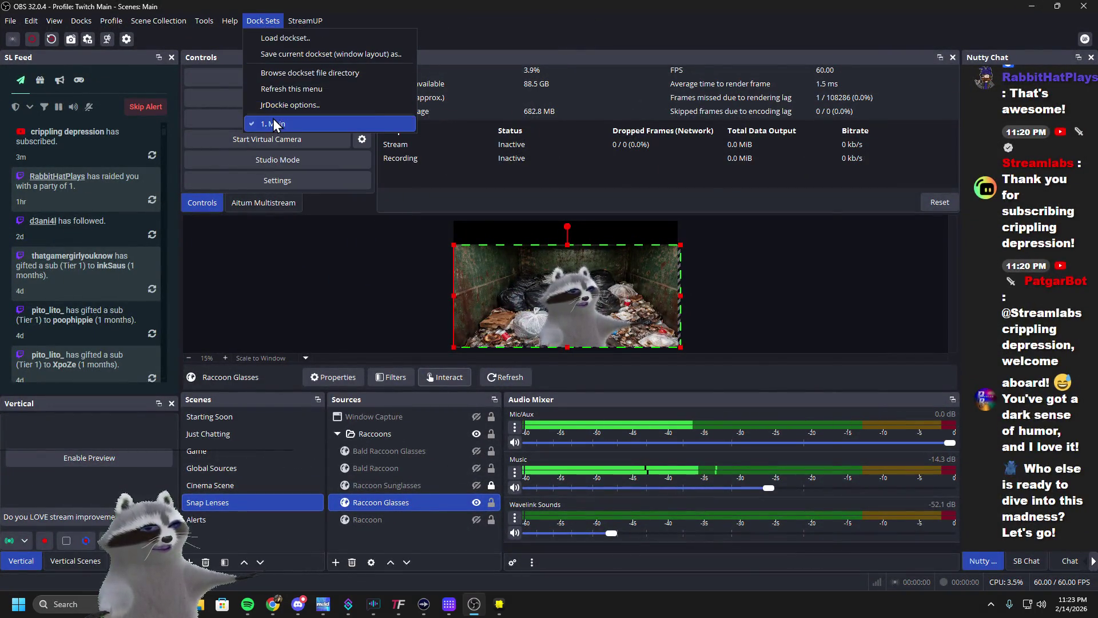
click(273, 118)
click(347, 603)
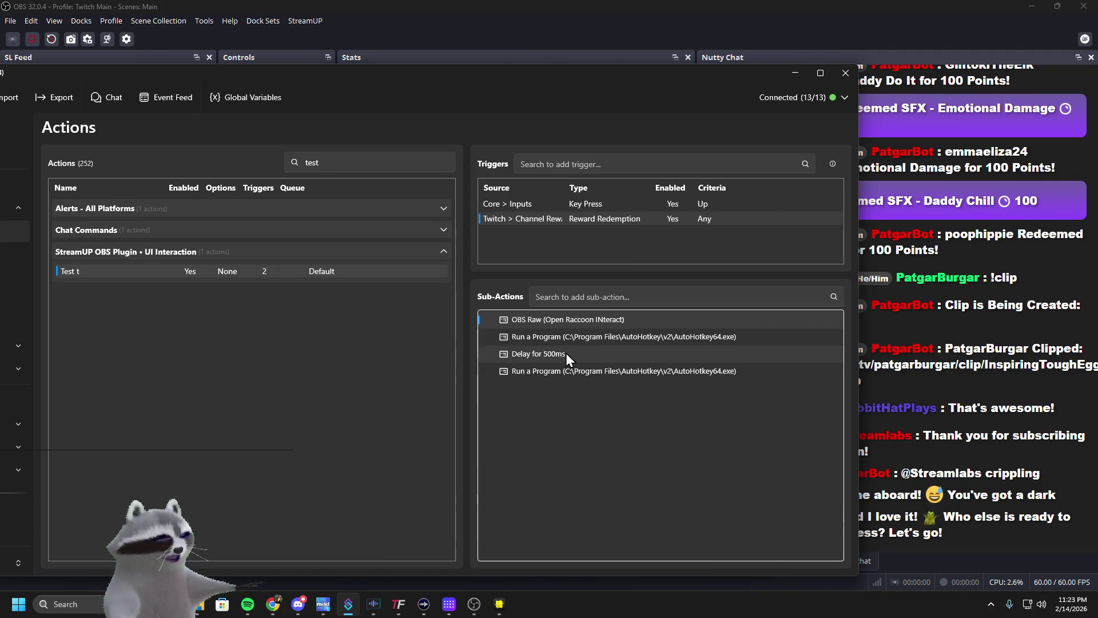
Inspect the BG Click OBS script and Open Raccoon INteract raw request, then minimize Streamer.bot
double_click(572, 338)
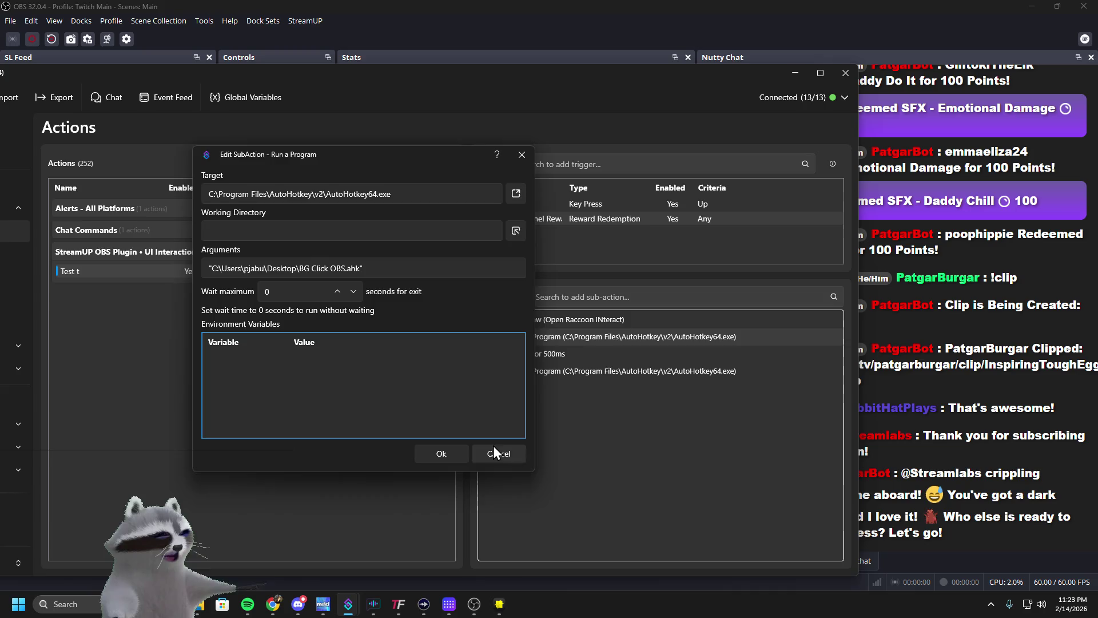
click(496, 452)
double_click(575, 322)
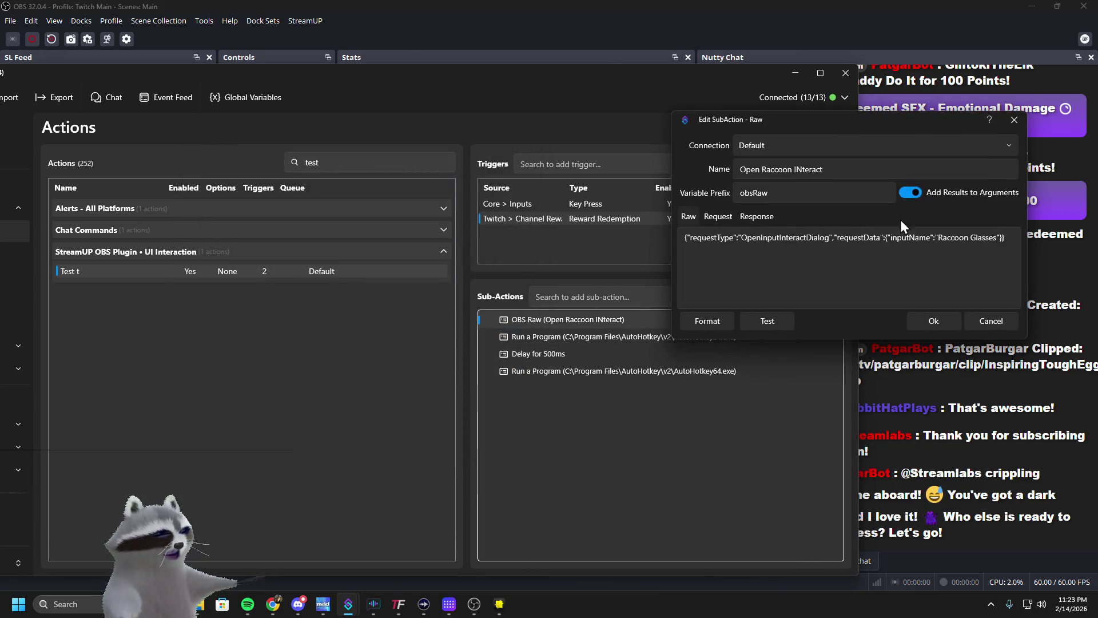
drag(905, 132, 741, 145)
drag(519, 253, 813, 245)
click(784, 257)
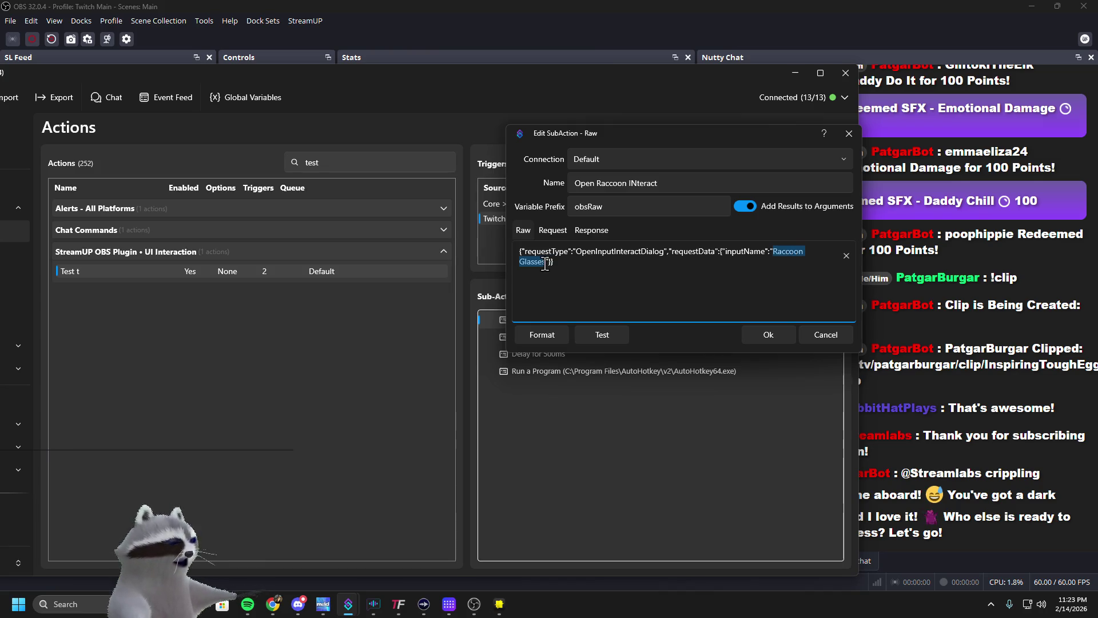
click(825, 334)
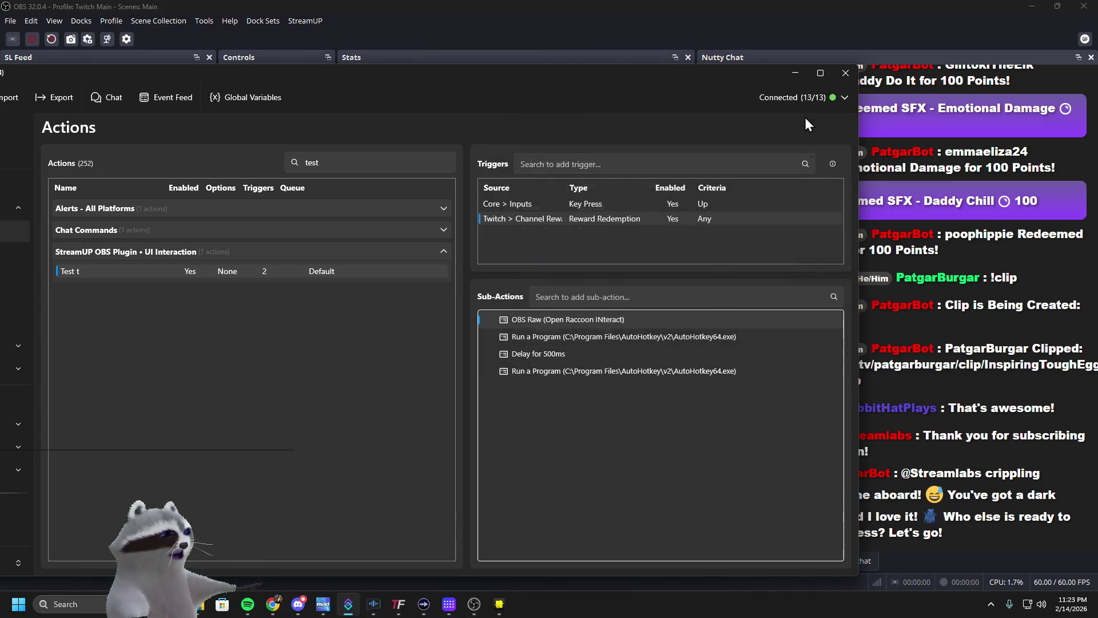
click(795, 73)
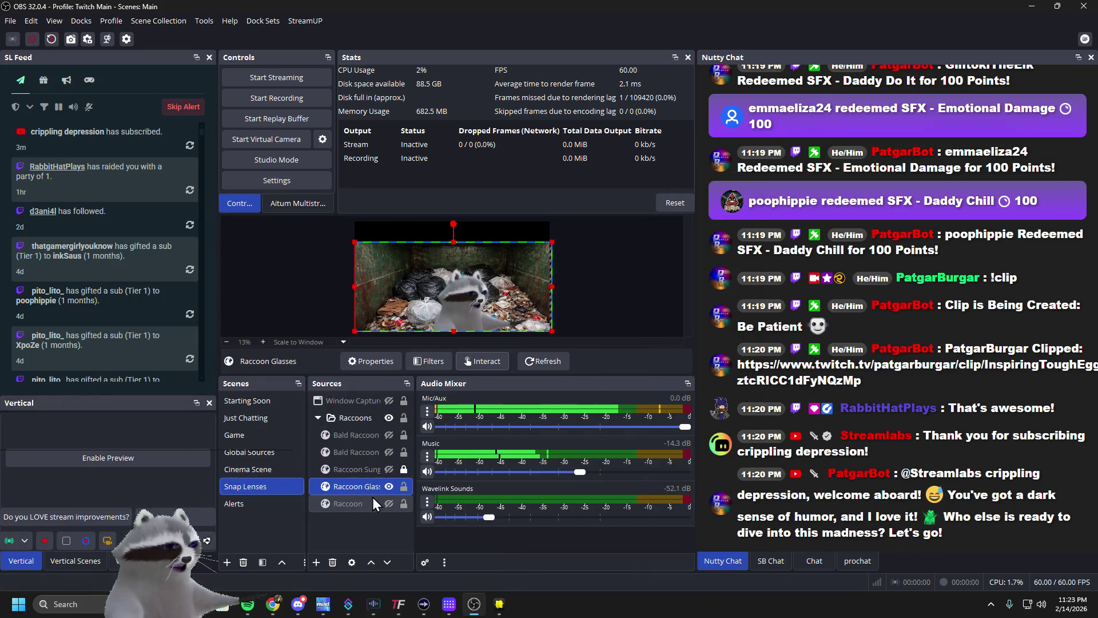
Choose Interact on the Raccoon Glasses source, then clear OBS away to the desktop
click(482, 360)
click(597, 287)
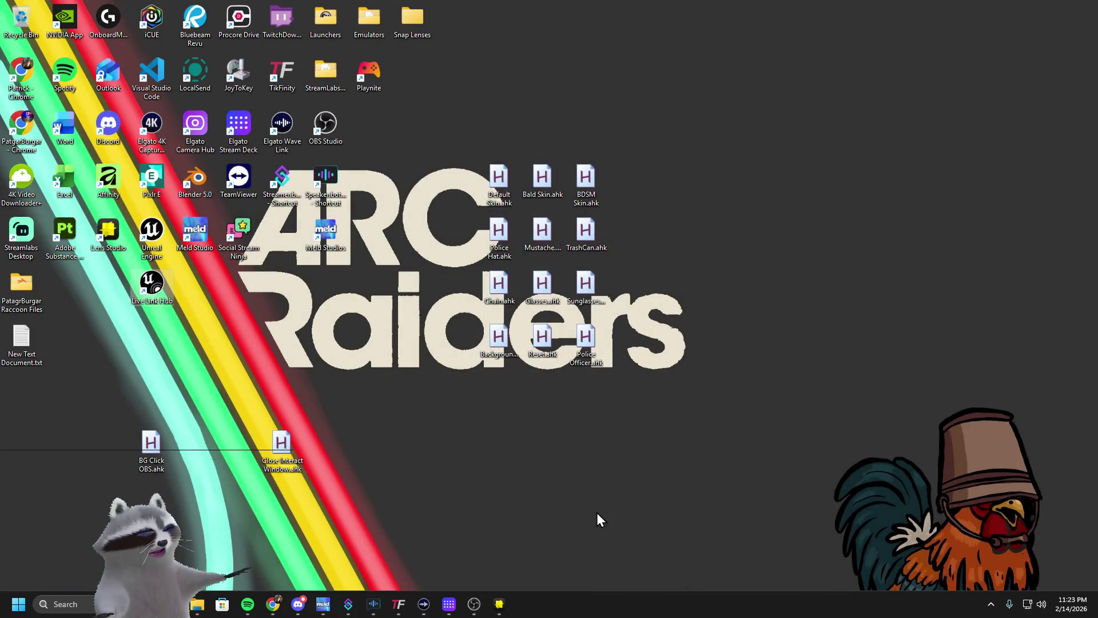
click(469, 602)
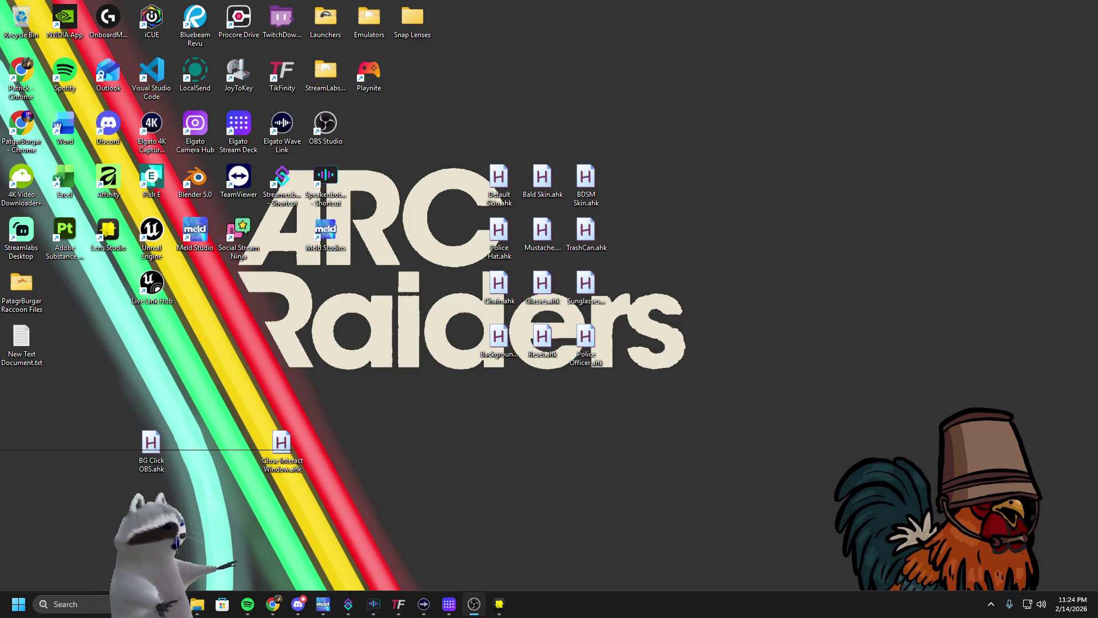
Alt+Tab back to Streamer.bot's Actions page with the Test t action
key(alt+Tab)
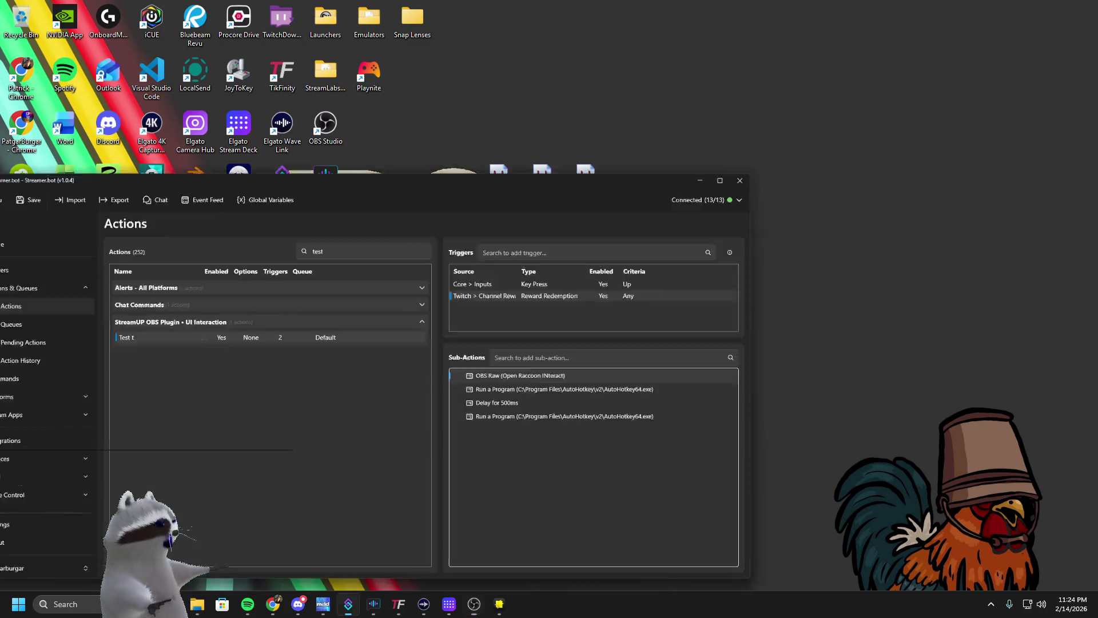
Inspect the BG Click OBS and Close Interact Window script sub-actions without changes
double_click(691, 337)
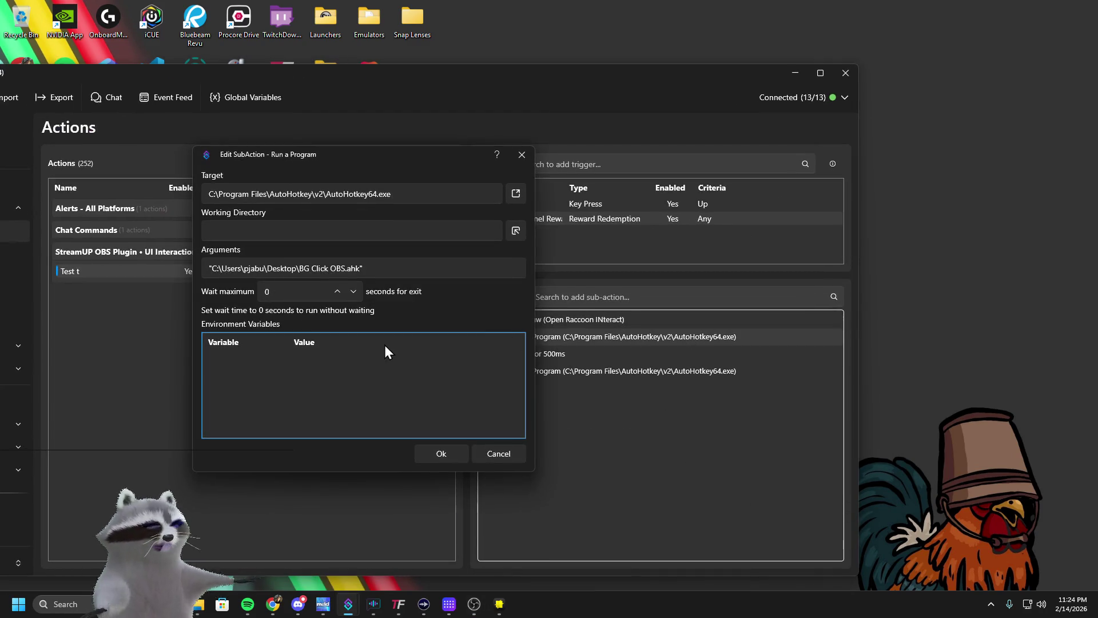
click(494, 455)
double_click(606, 377)
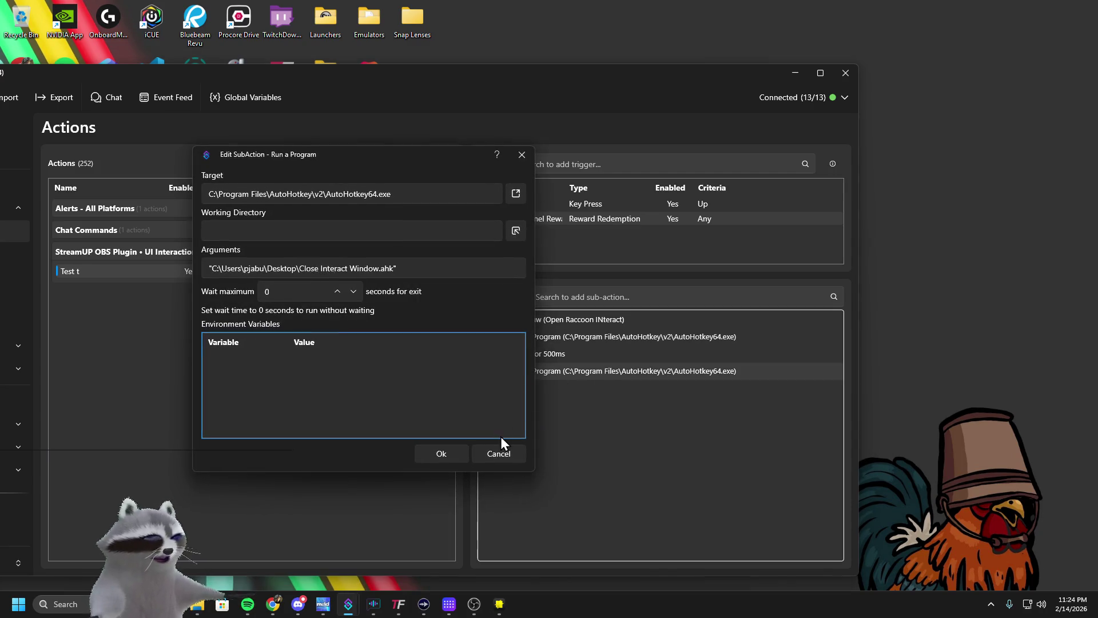
click(496, 454)
Change the Open Raccoon INteract inputName to 'Raccoon', save, and return to OBS
double_click(595, 320)
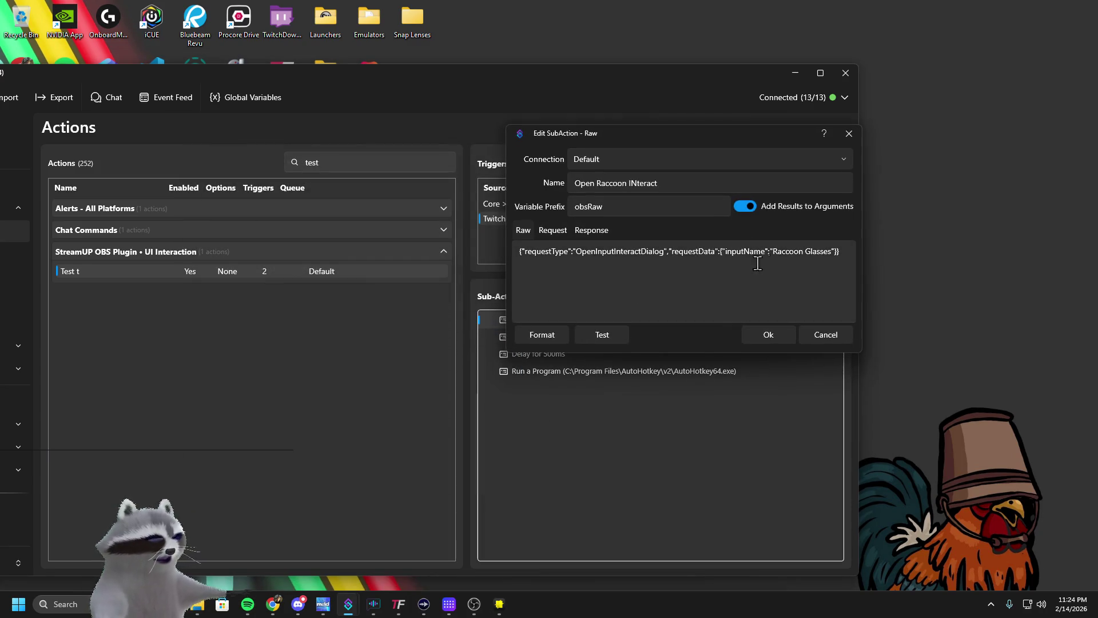
click(830, 251)
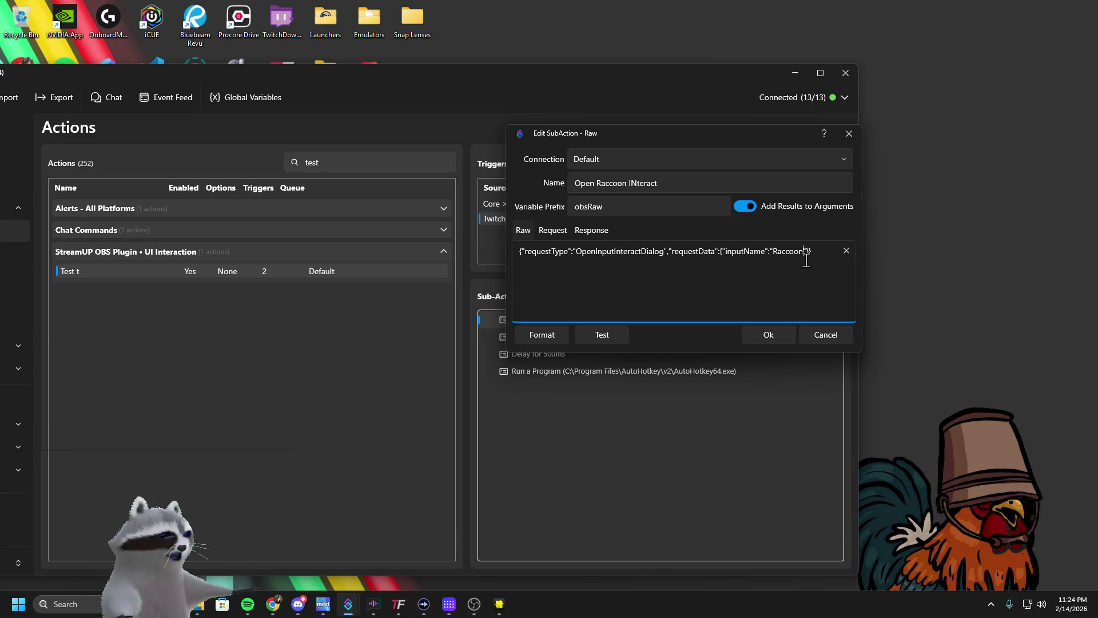
click(781, 338)
mouse_move(94, 96)
mouse_down()
mouse_move(166, 77)
mouse_move(205, 101)
mouse_up()
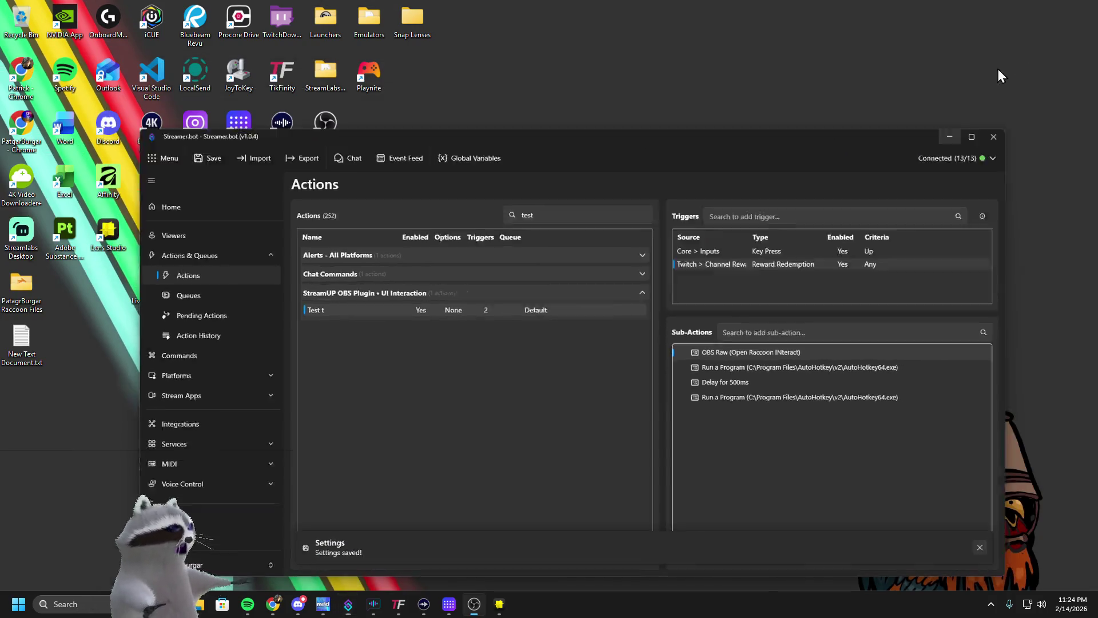
click(1037, 72)
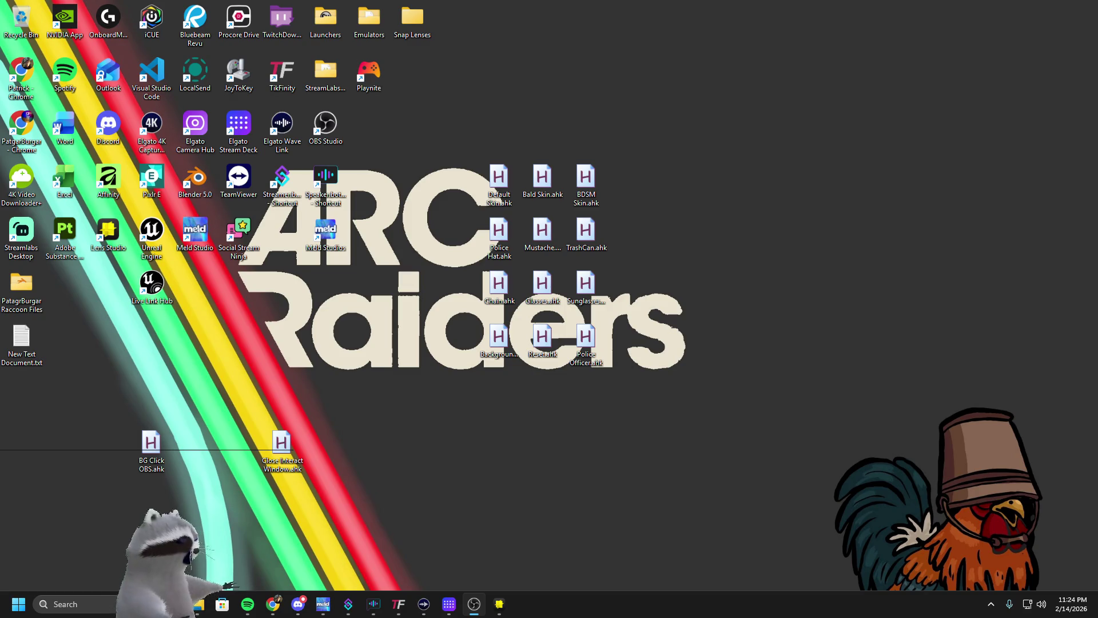
key(alt+Tab)
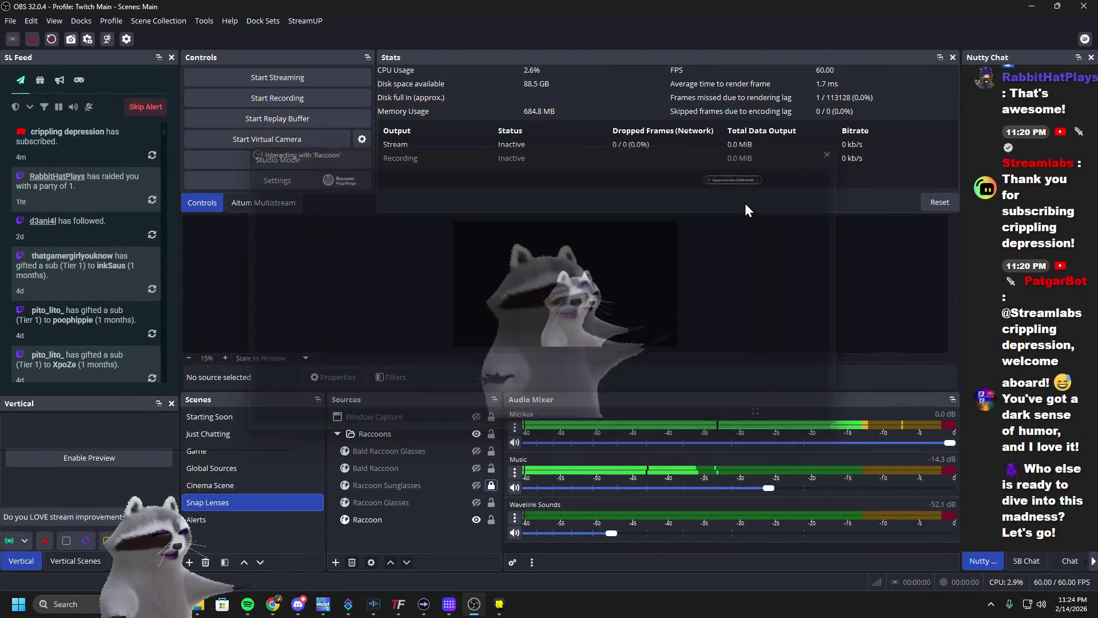
Load the Main dock layout and open an interaction window for the Raccoon source
click(261, 22)
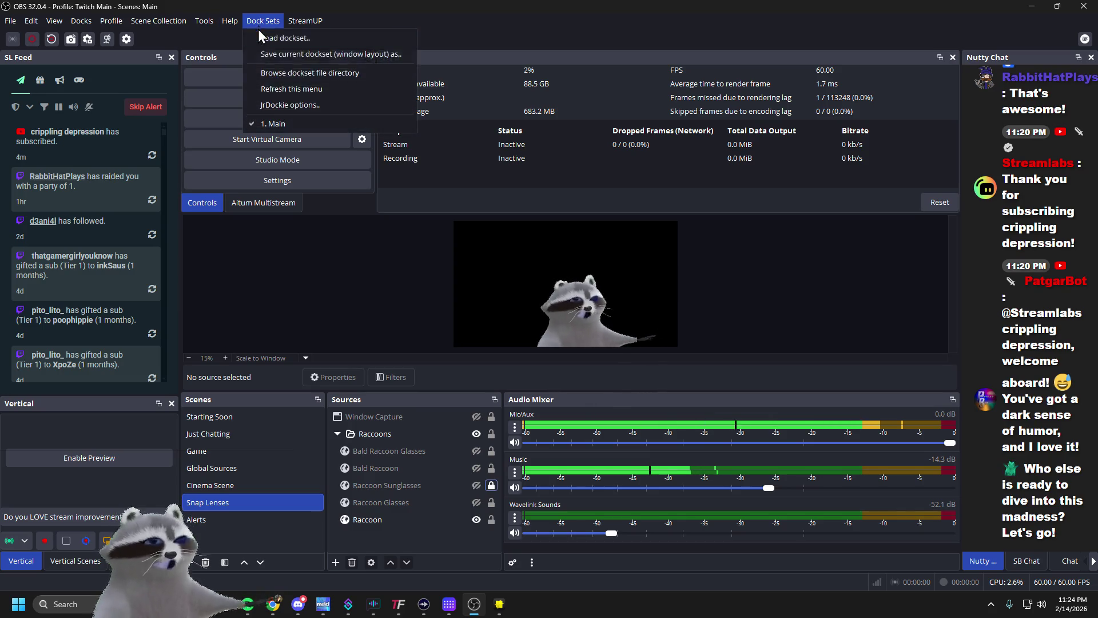
click(282, 123)
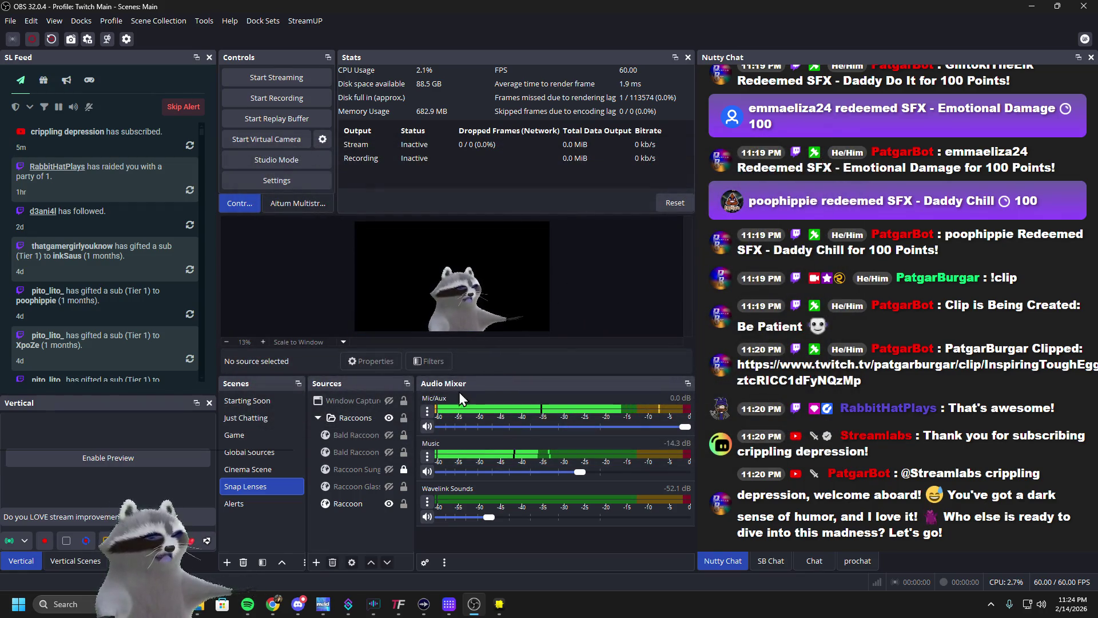
click(362, 499)
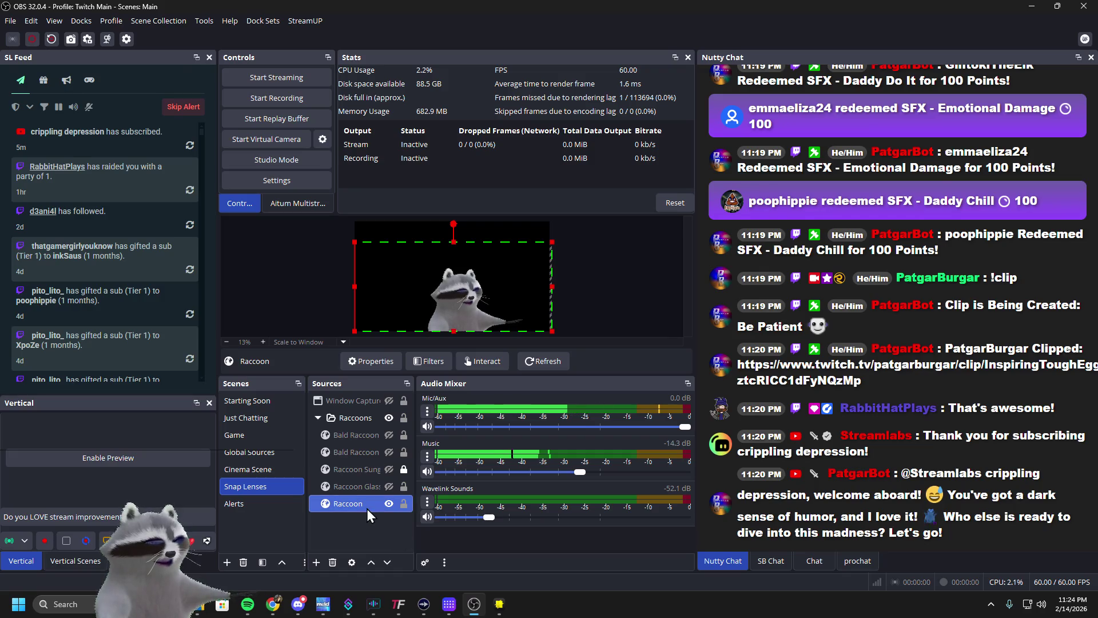
right_click(362, 507)
click(396, 468)
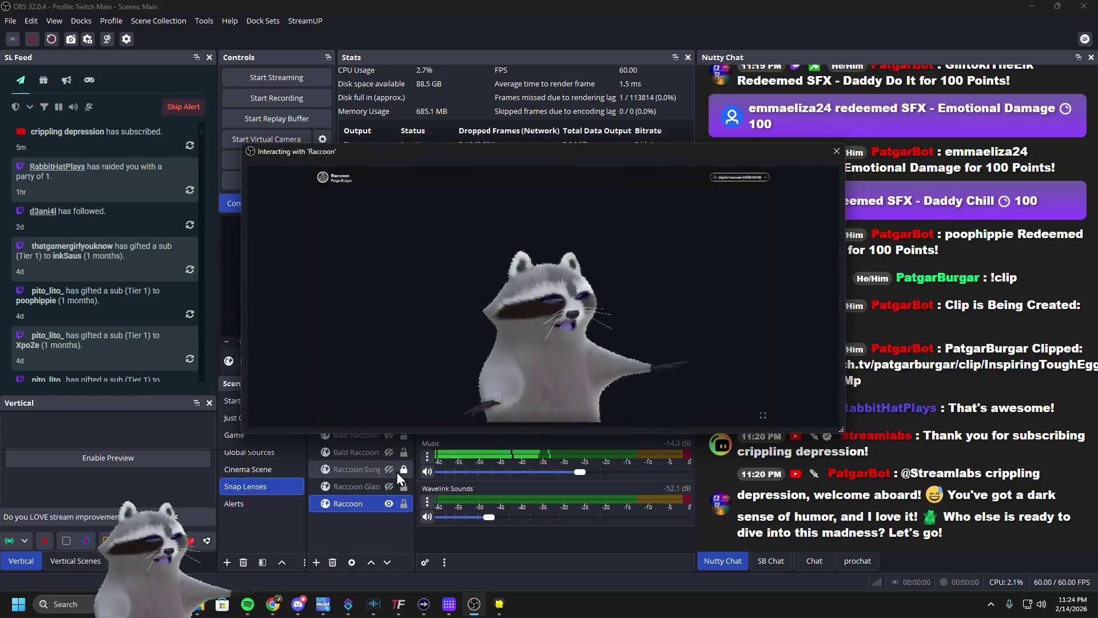
Launch AutoHotkey Window Spy from Start search, focus the Raccoon view, and return to Streamer.bot
key(super)
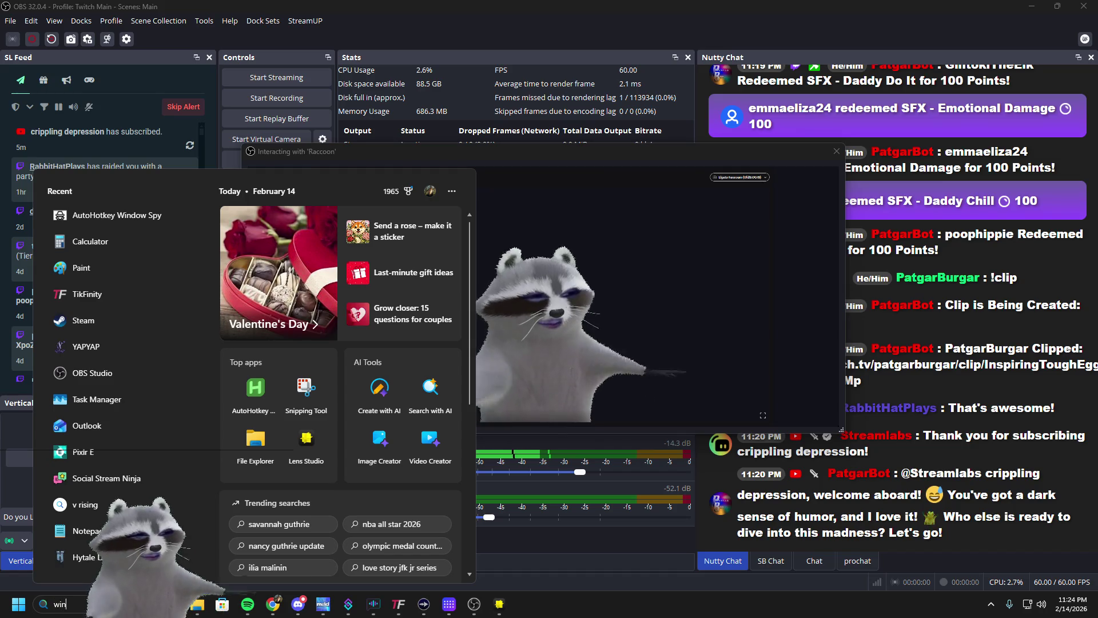
text(wind)
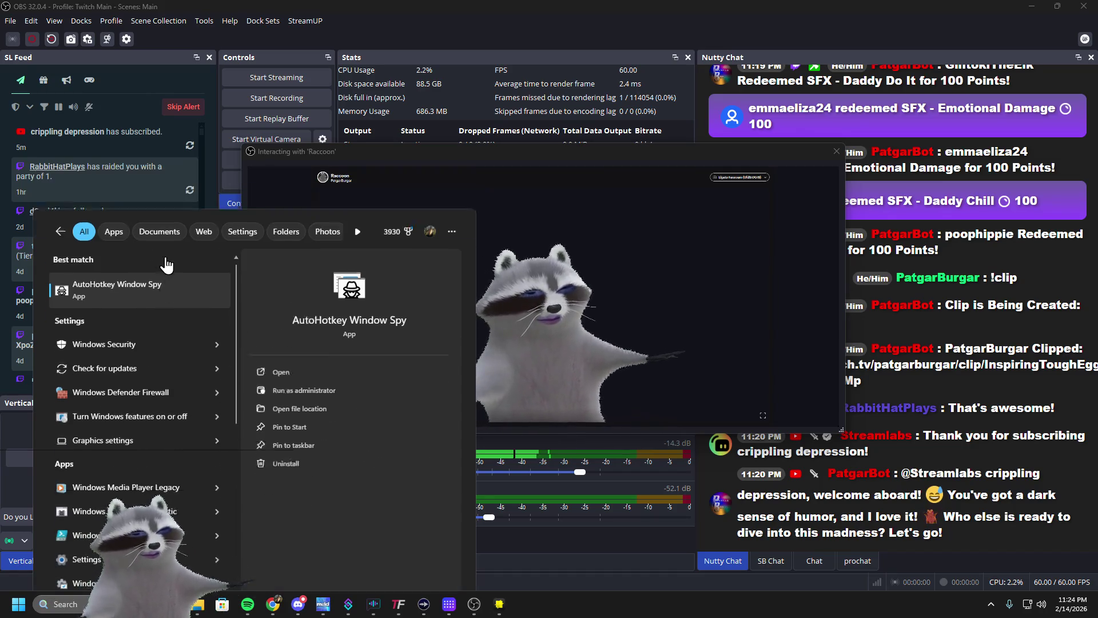
click(165, 255)
click(665, 156)
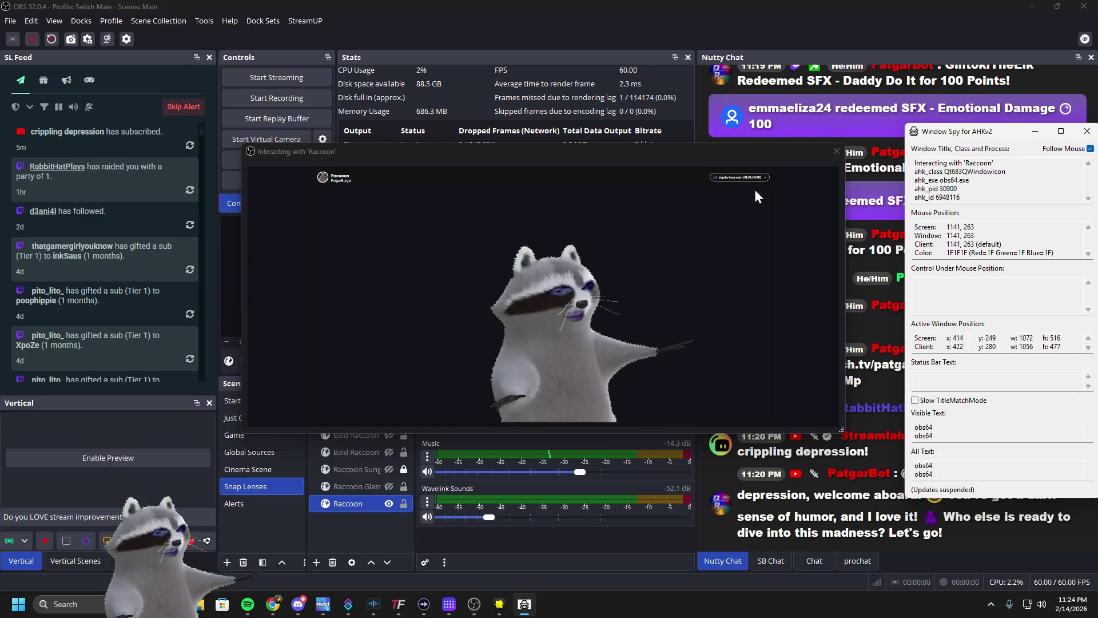
click(351, 399)
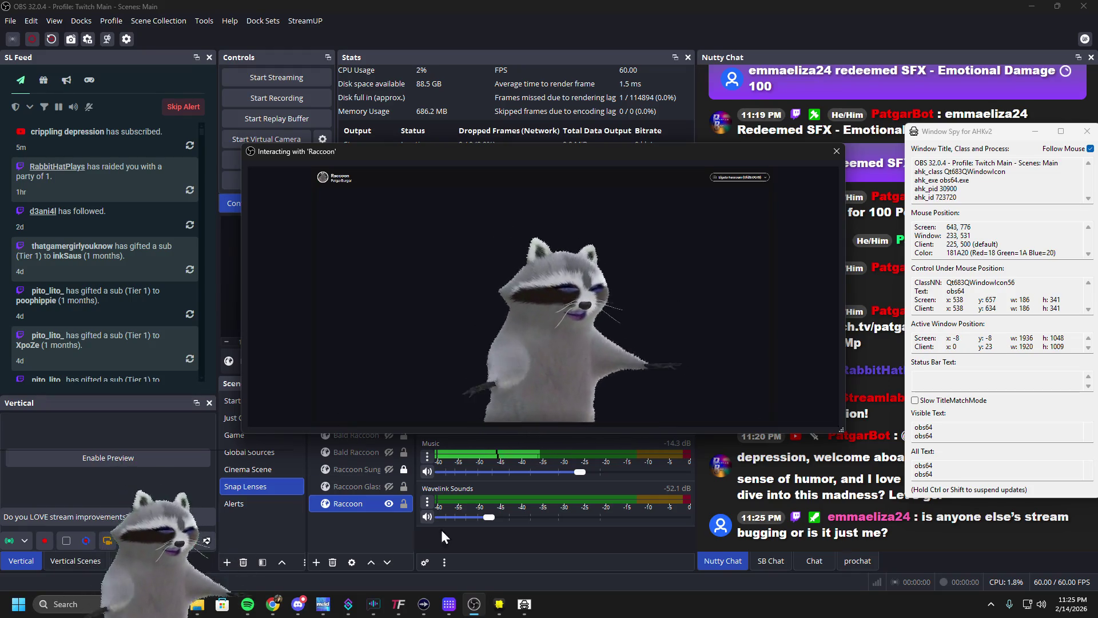
click(345, 603)
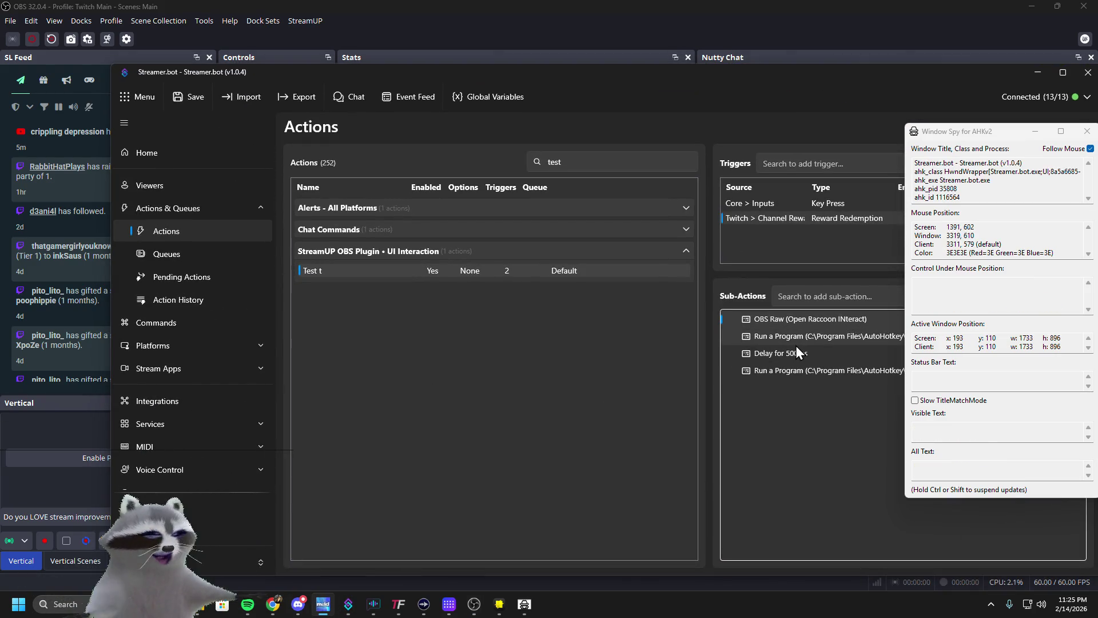
Freeze Window Spy readings, restore Streamer.bot to a smaller window, and bring up the Raccoon interaction
key(ctrl)
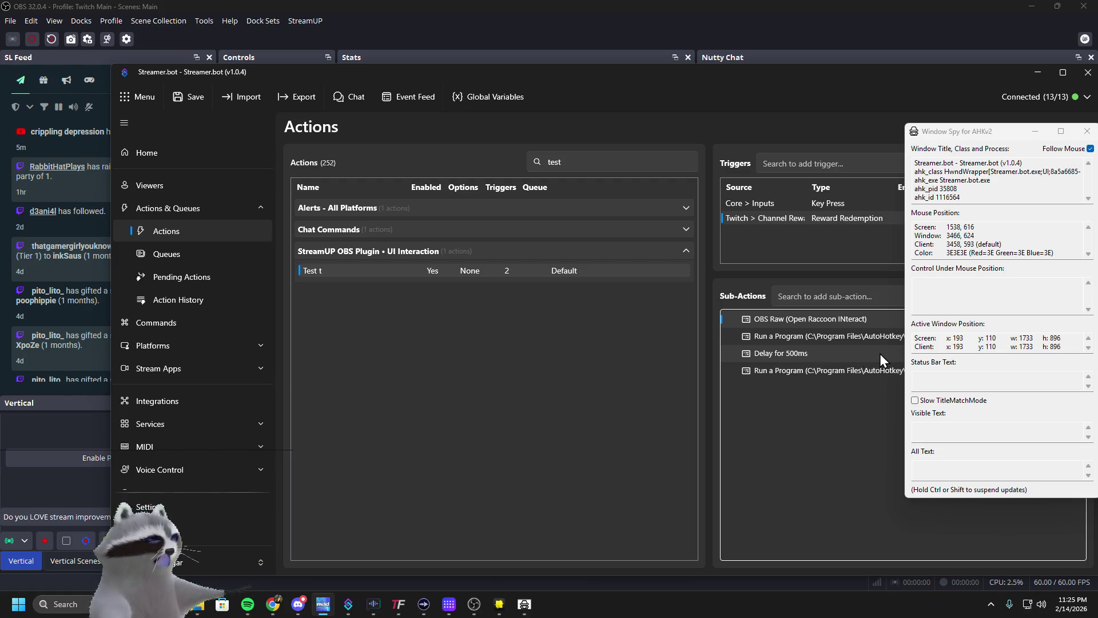
double_click(1033, 73)
click(658, 229)
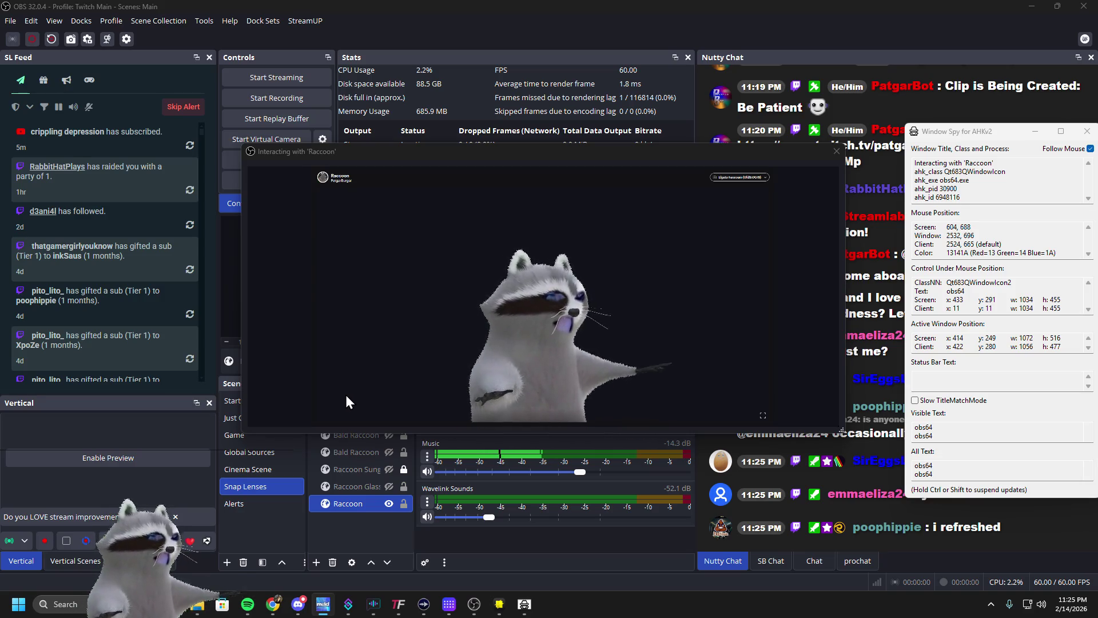
Drag the main OBS window onto the other monitor and open the BG Click OBS script's shortcut menu
click(448, 154)
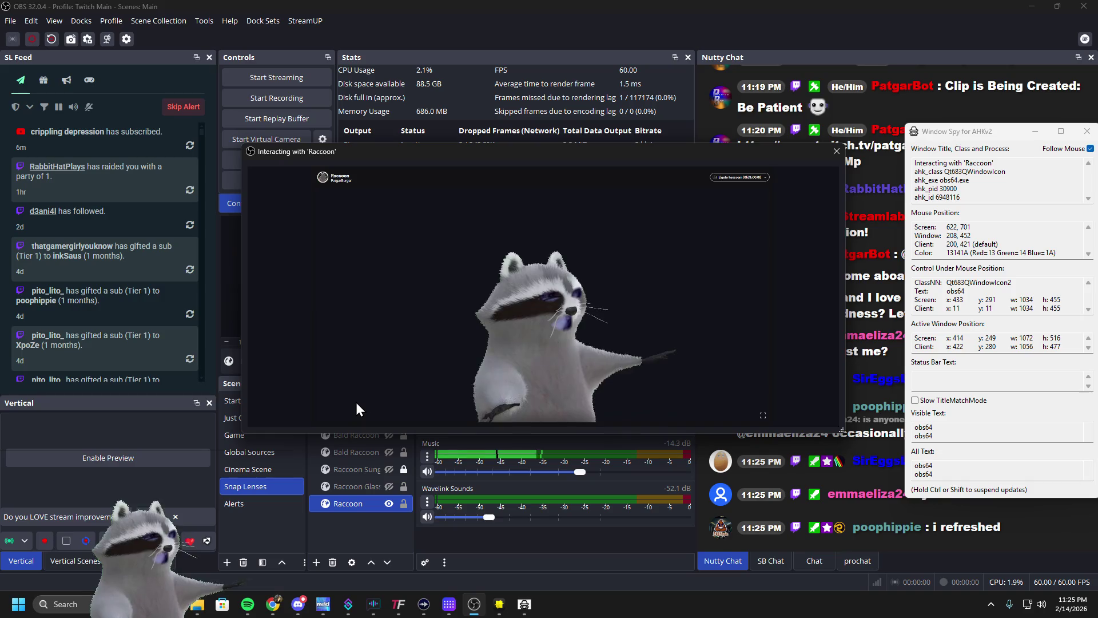
click(956, 5)
drag(956, 4, 1097, 6)
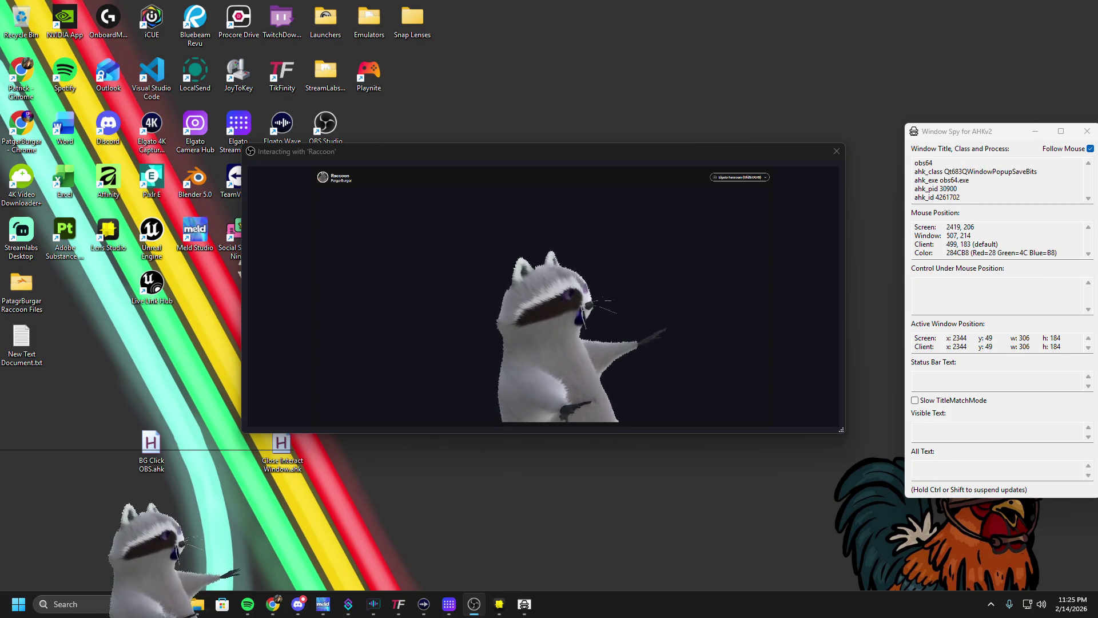
click(170, 457)
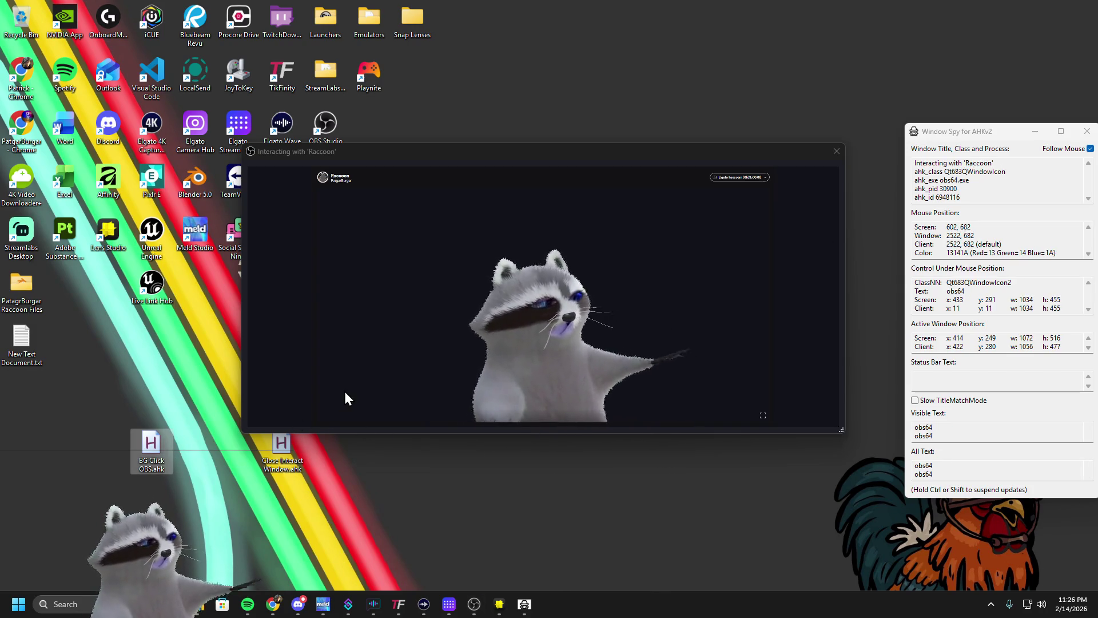
click(441, 158)
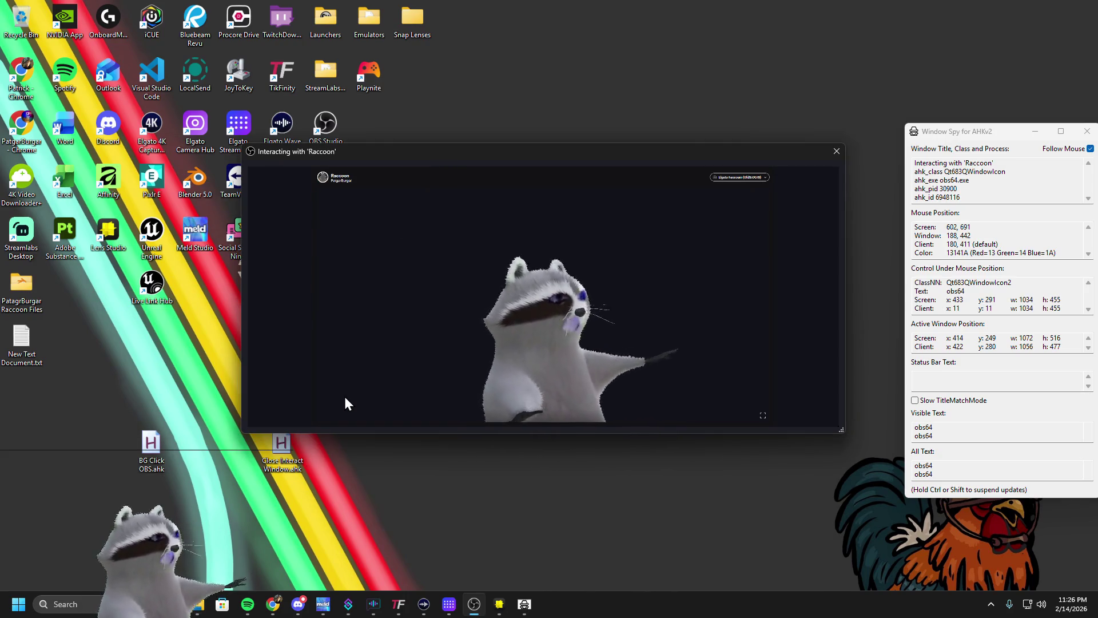
right_click(151, 447)
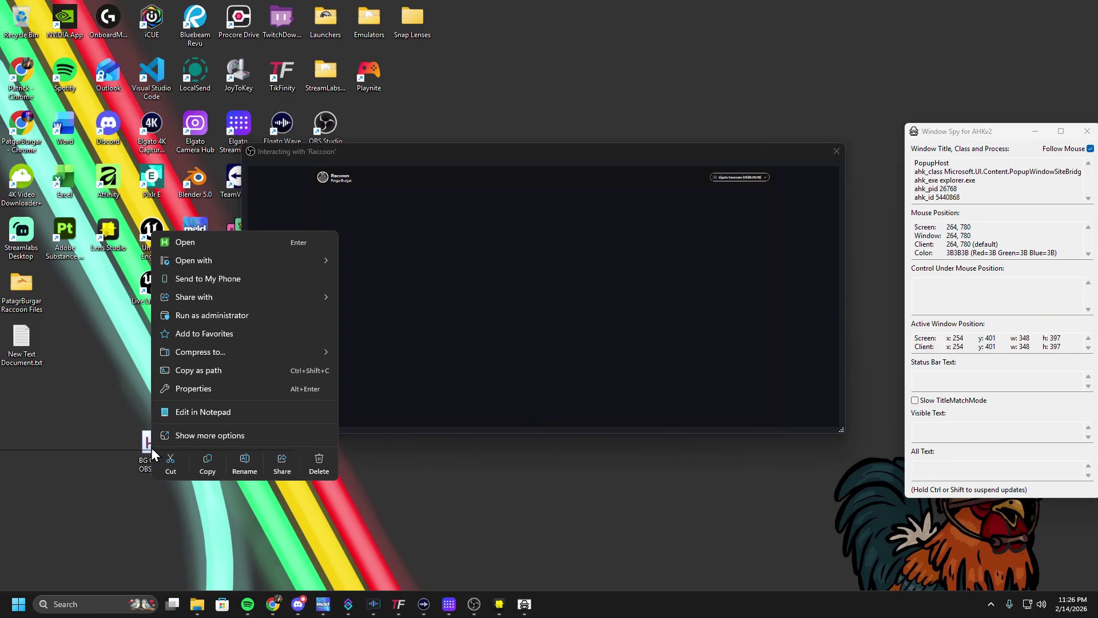
Edit BG Click OBS.ahk in Notepad to clickX 180 and clickY 411, save, and minimize Notepad
click(180, 413)
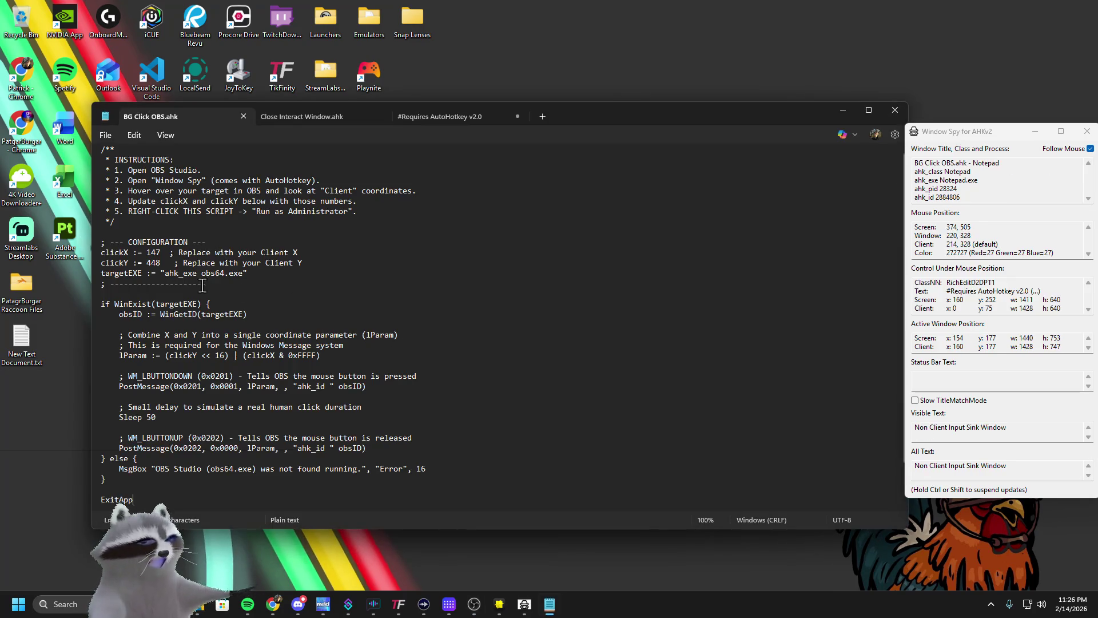
key(BackSpace)
key(BackSpace)
key(BackSpace)
text(180)
key(Down)
key(BackSpace)
key(BackSpace)
text(11)
key(ctrl+s)
click(842, 110)
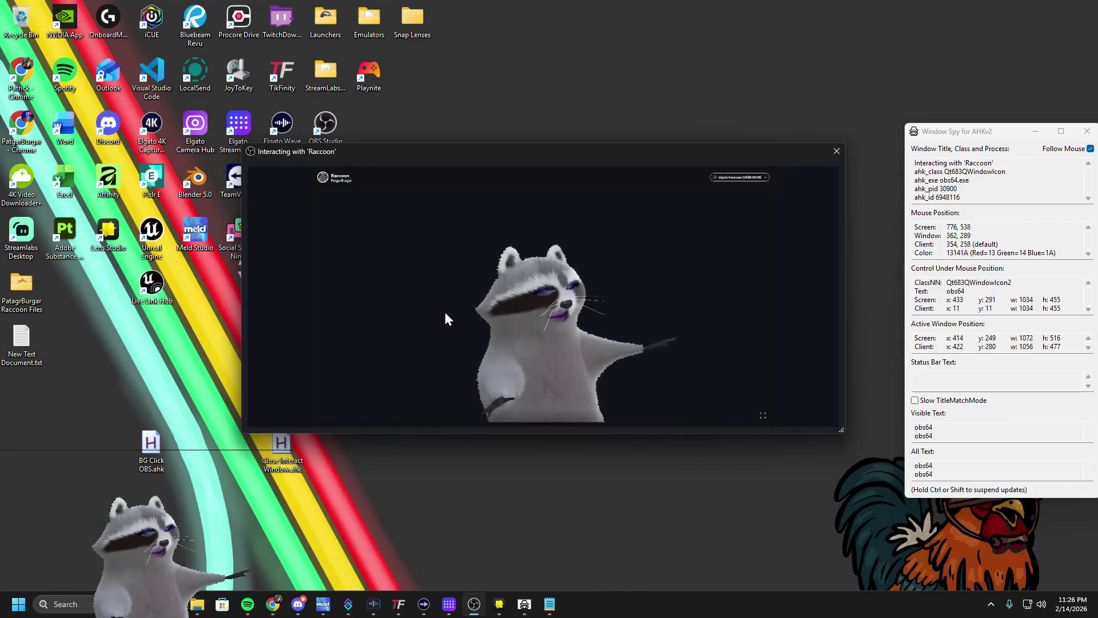
Run BG Click OBS.ahk for the dumpster background, then freeze and close Window Spy
double_click(156, 449)
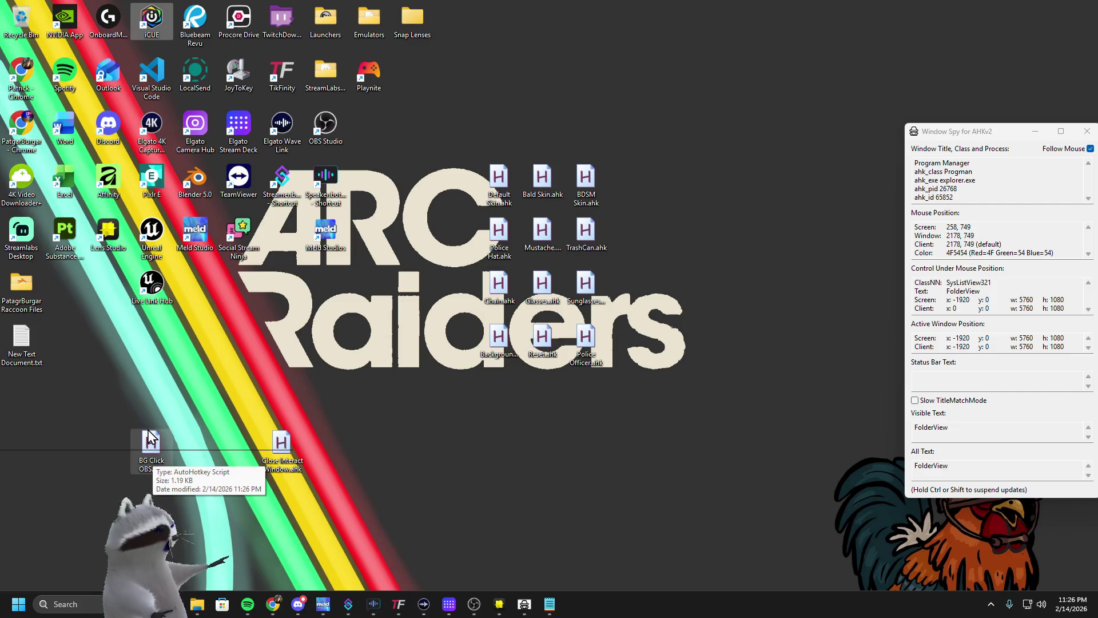
key(ctrl)
drag(983, 132, 721, 132)
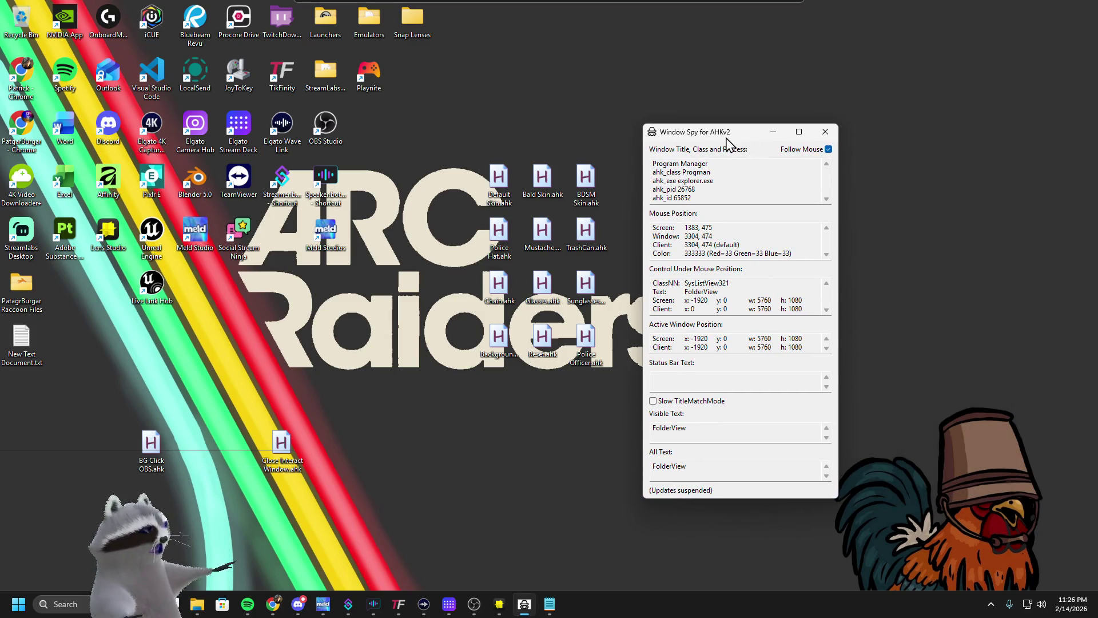
click(823, 136)
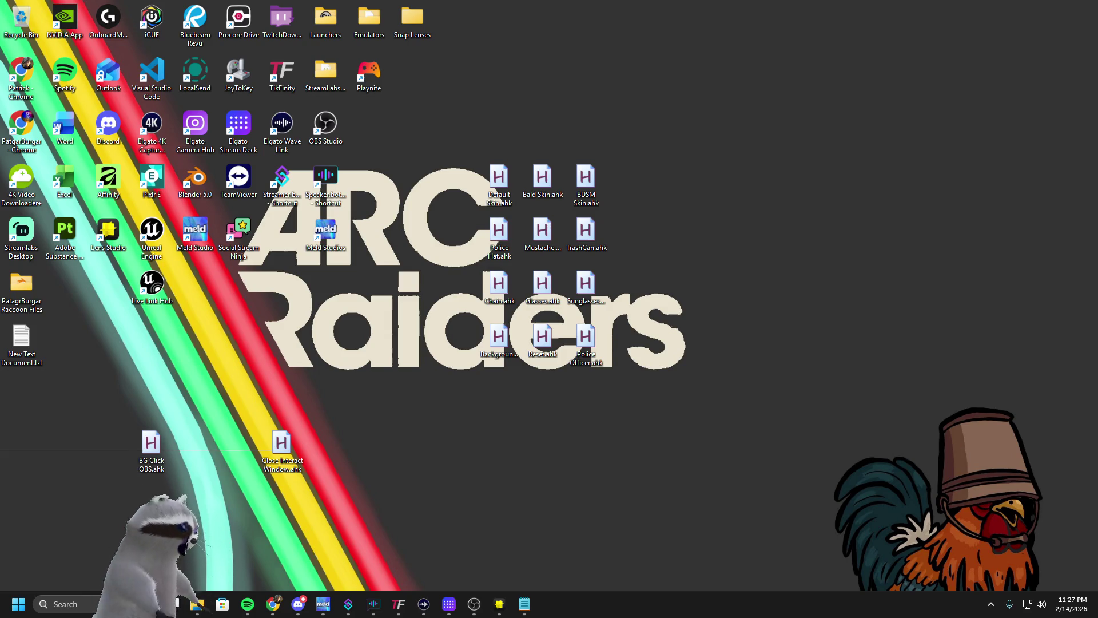
key(super+d)
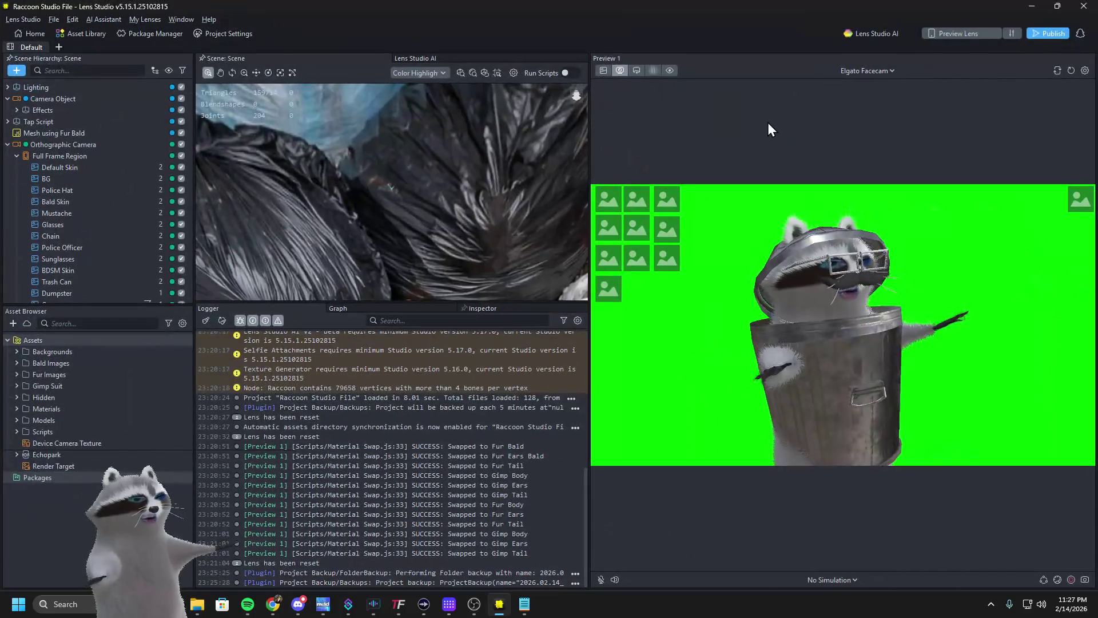
Reset the lens preview, give the lower panels more room, and select Trash Can in the hierarchy
click(1070, 71)
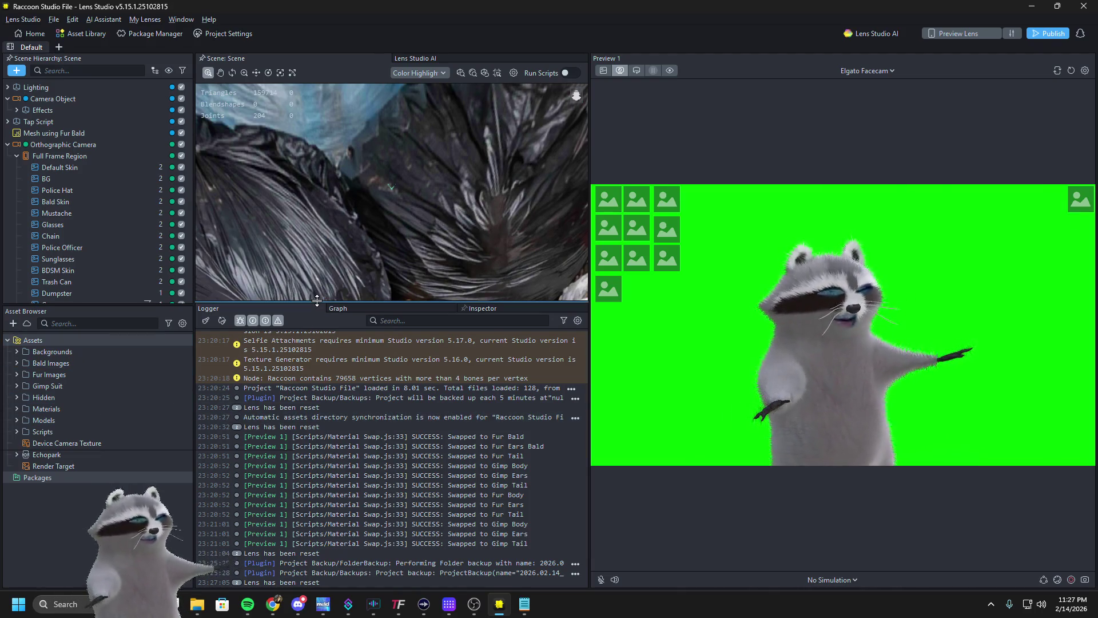
drag(317, 299, 310, 292)
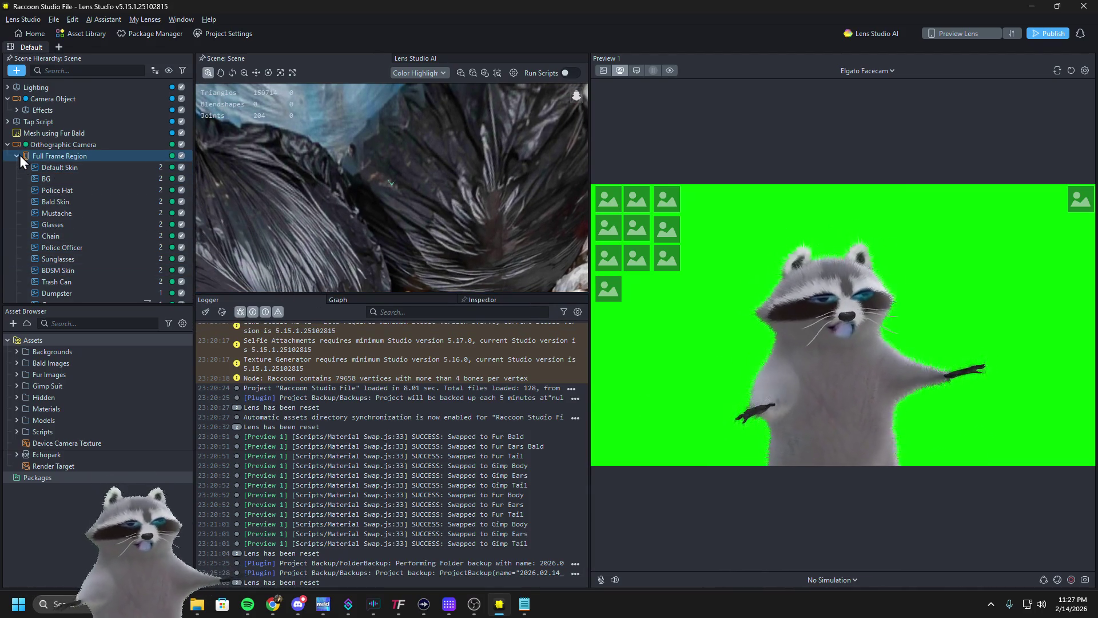
scroll(57, 240, down, 1)
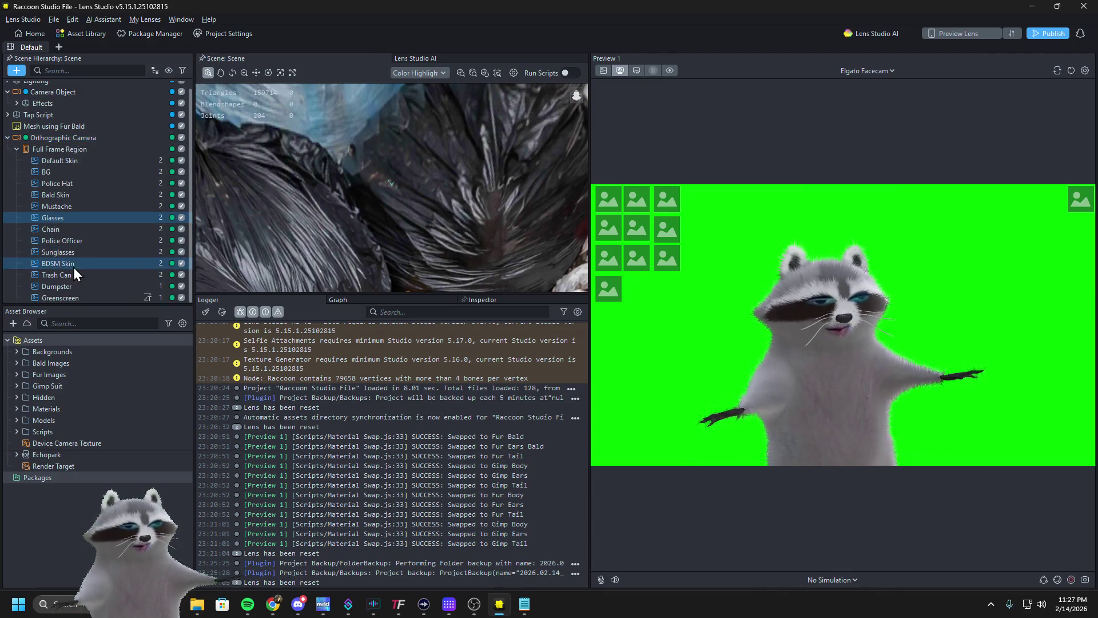
click(78, 277)
Duplicate the BG object and rename the copy to 'Reset Button'
right_click(77, 277)
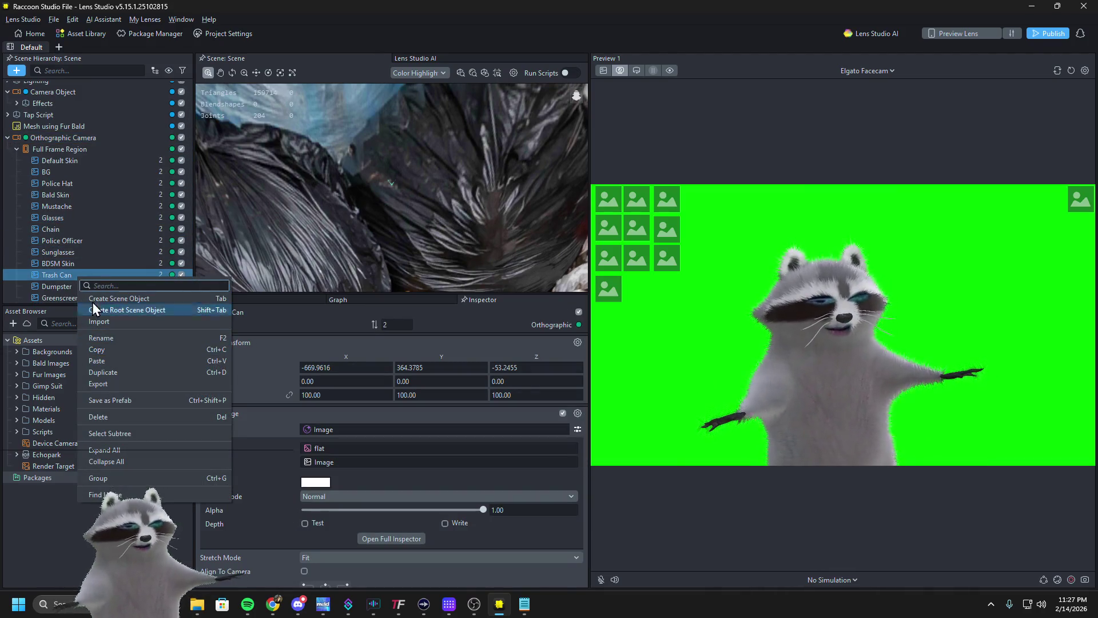
click(66, 284)
click(57, 175)
right_click(57, 175)
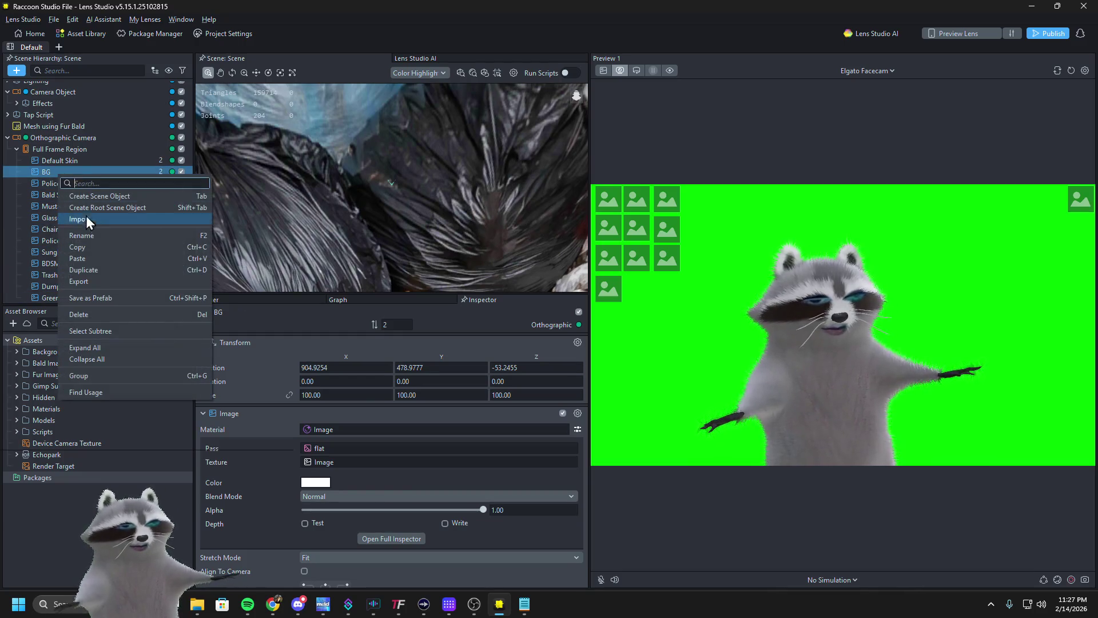
click(94, 269)
right_click(70, 187)
click(104, 237)
text(Reset)
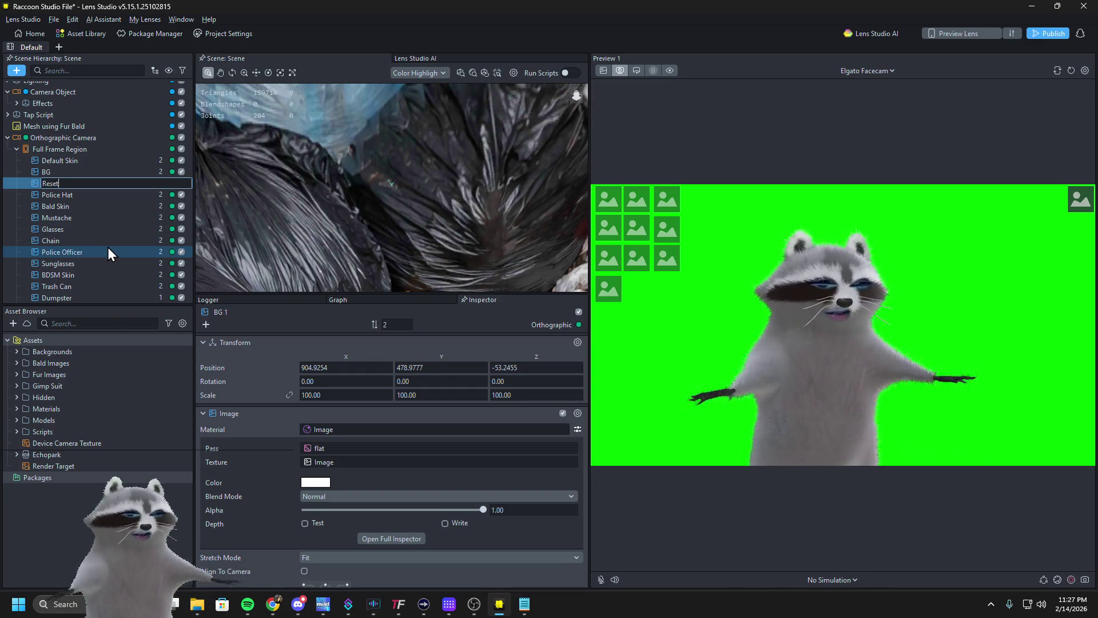
text( Button)
key(Return)
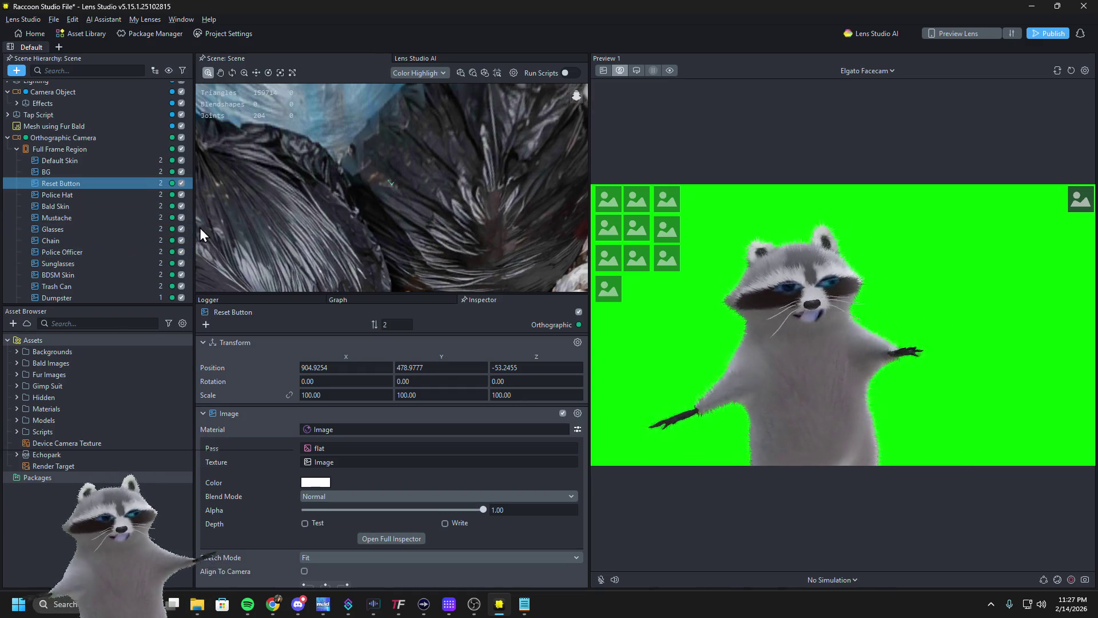
Drag Reset Button down with the Move tool's Y arrow to Y -481.31
scroll(246, 198, down, 2)
scroll(263, 192, down, 5)
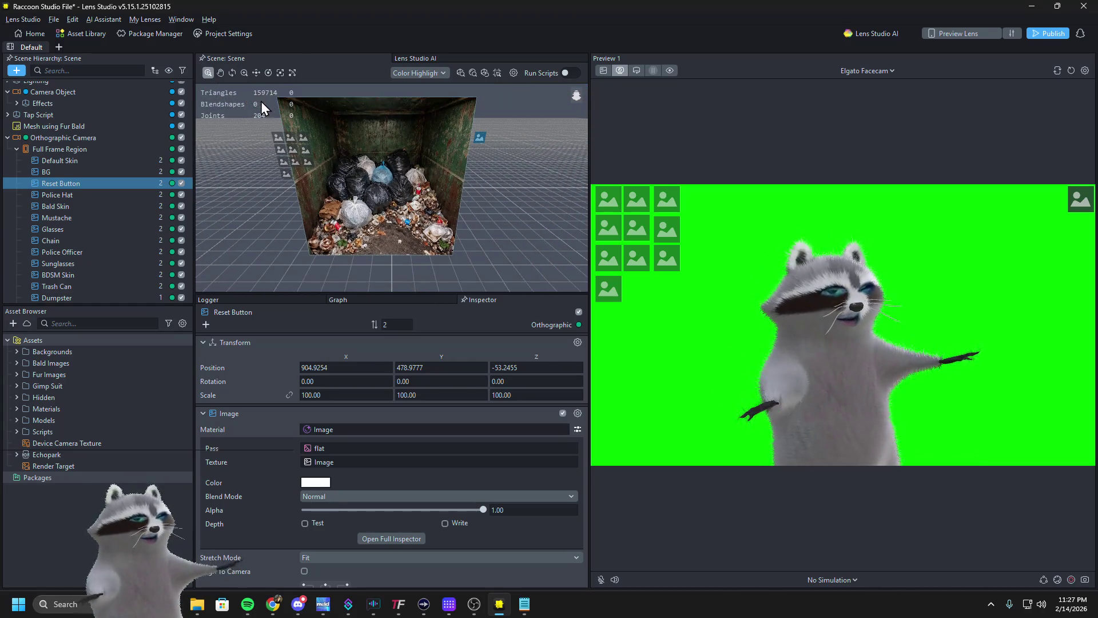
click(257, 73)
drag(483, 114, 472, 213)
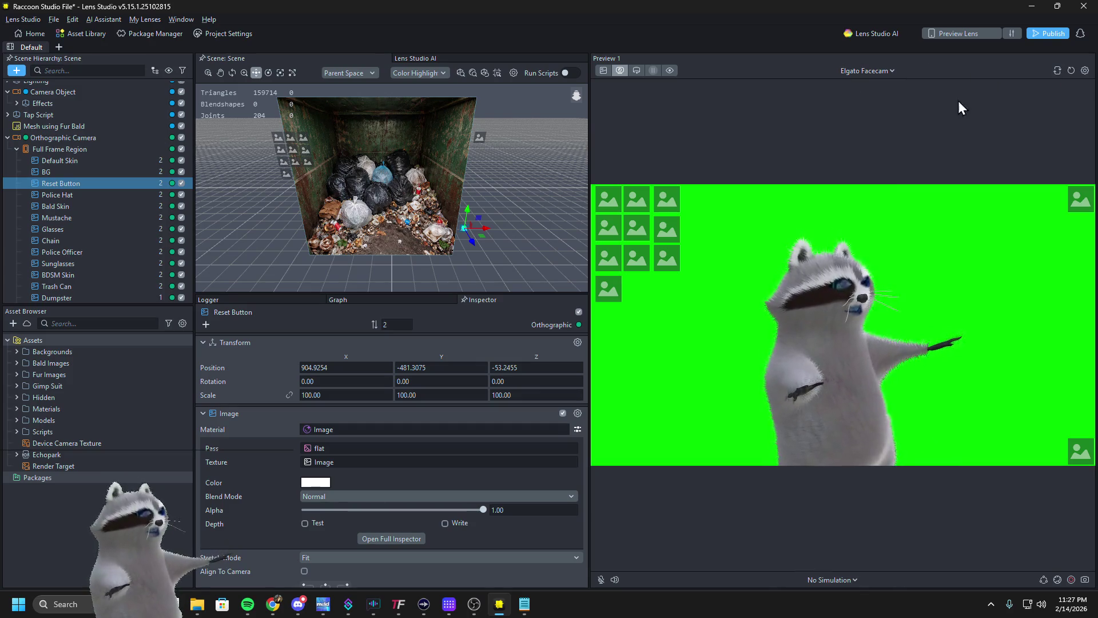
double_click(74, 186)
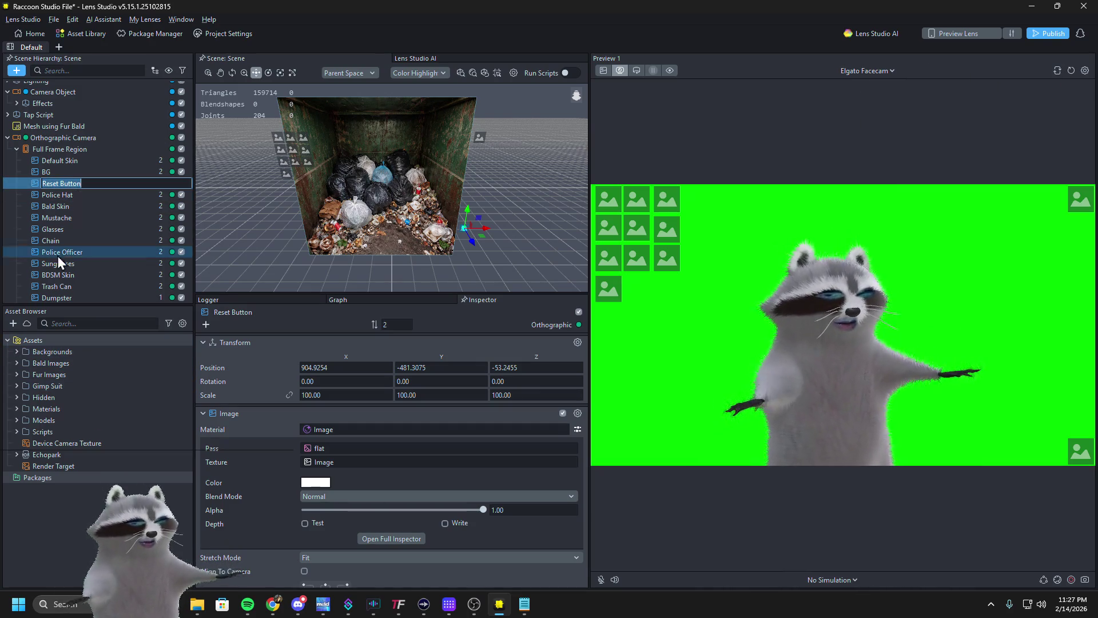
Select the child Tap Script object and enlarge its component list in the Inspector
scroll(69, 131, up, 1)
click(11, 122)
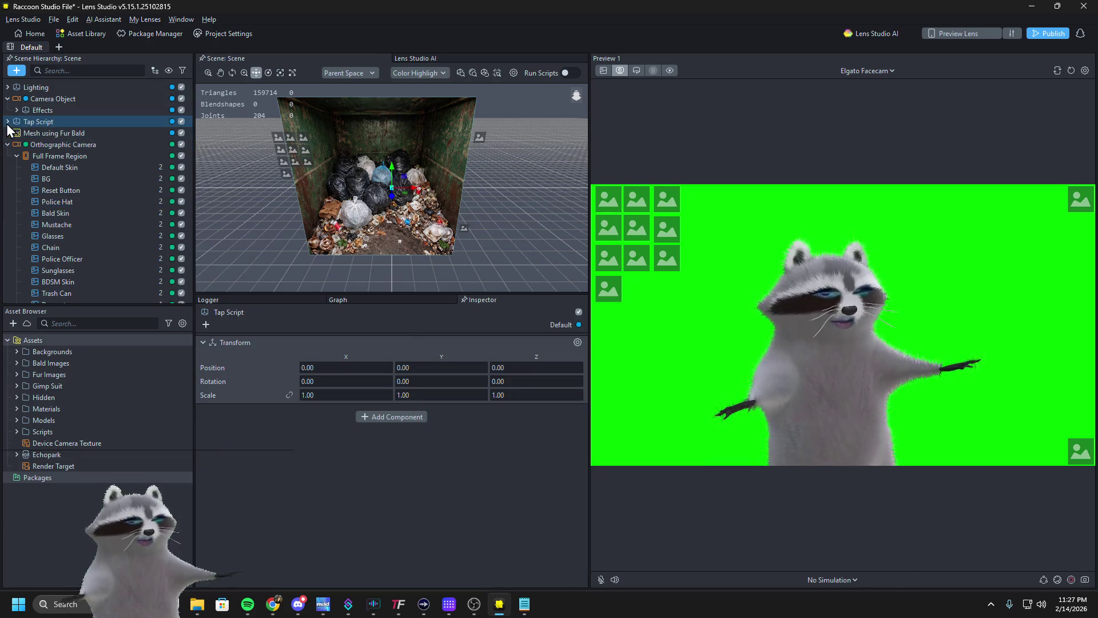
click(8, 122)
click(46, 132)
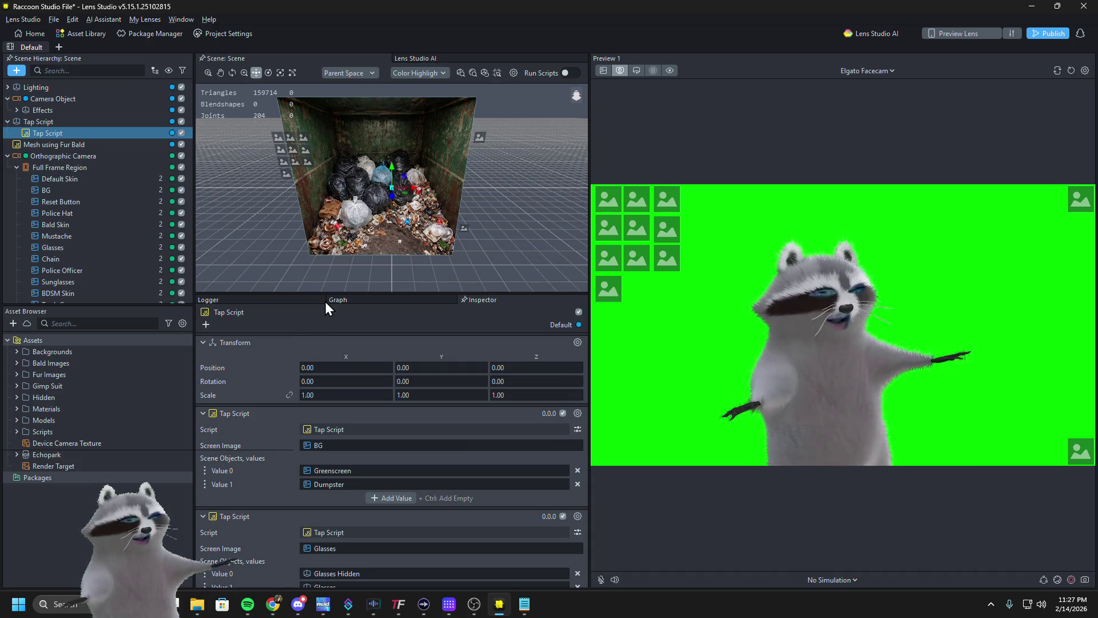
mouse_move(325, 300)
mouse_down()
mouse_move(308, 97)
mouse_move(307, 109)
mouse_up()
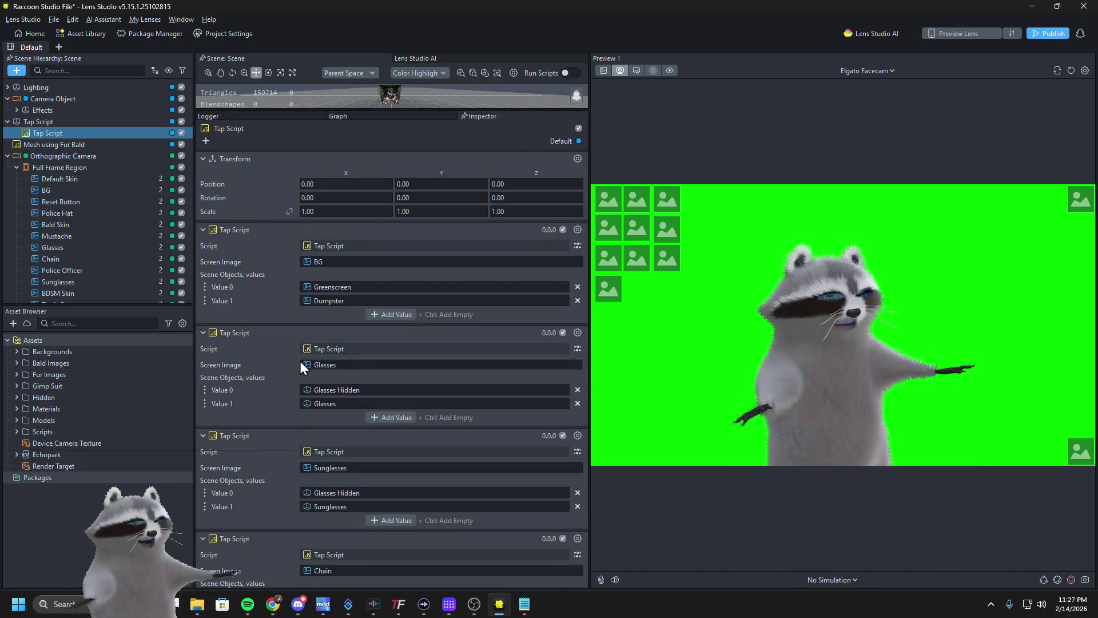
scroll(275, 362, down, 10)
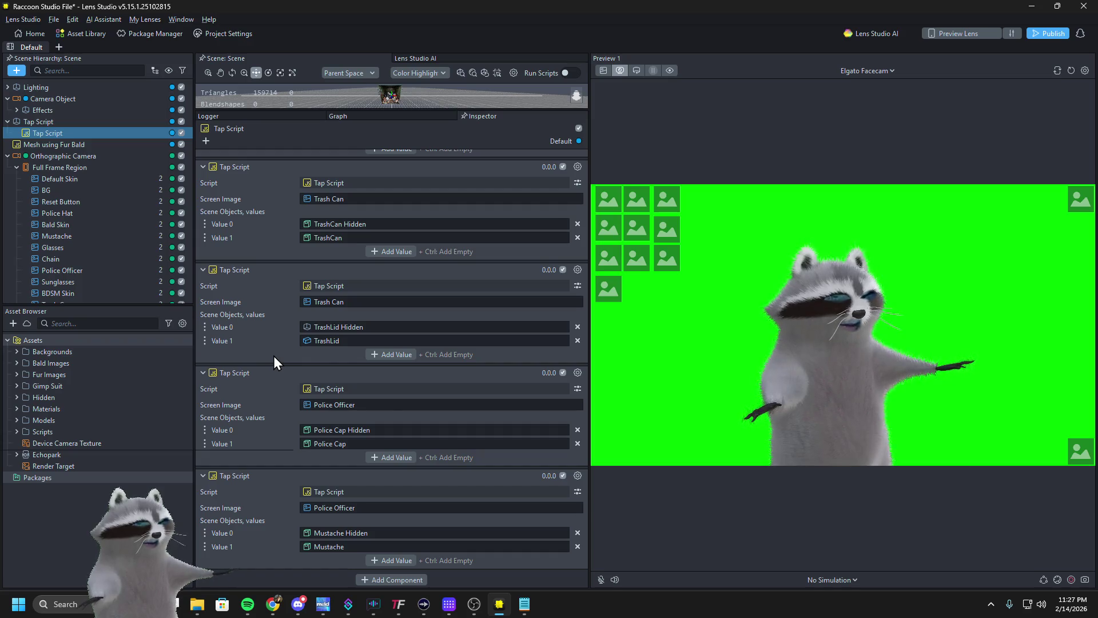
scroll(273, 356, up, 3)
scroll(273, 355, down, 3)
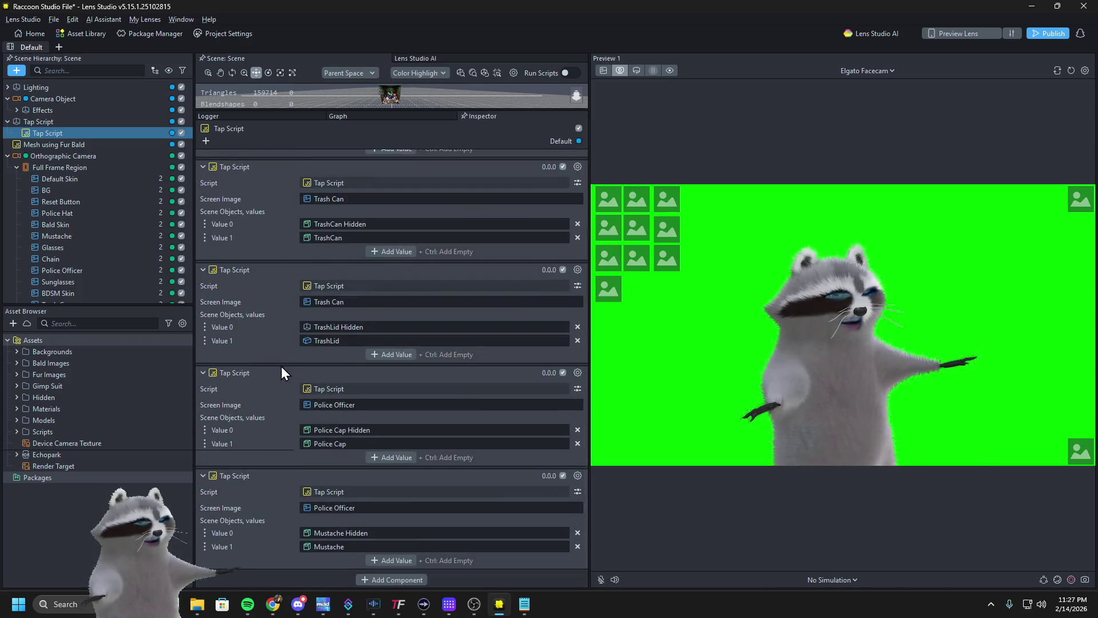
scroll(280, 366, up, 10)
Collapse Transform and all ten Tap Script components, then duplicate the last one
click(204, 159)
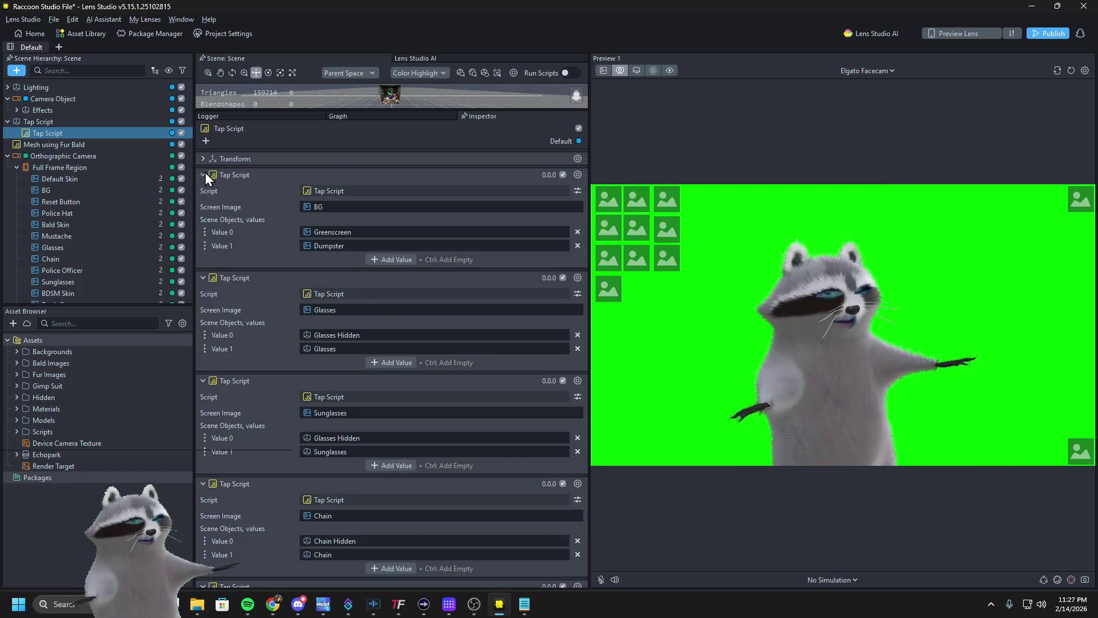
click(204, 175)
click(203, 190)
click(204, 207)
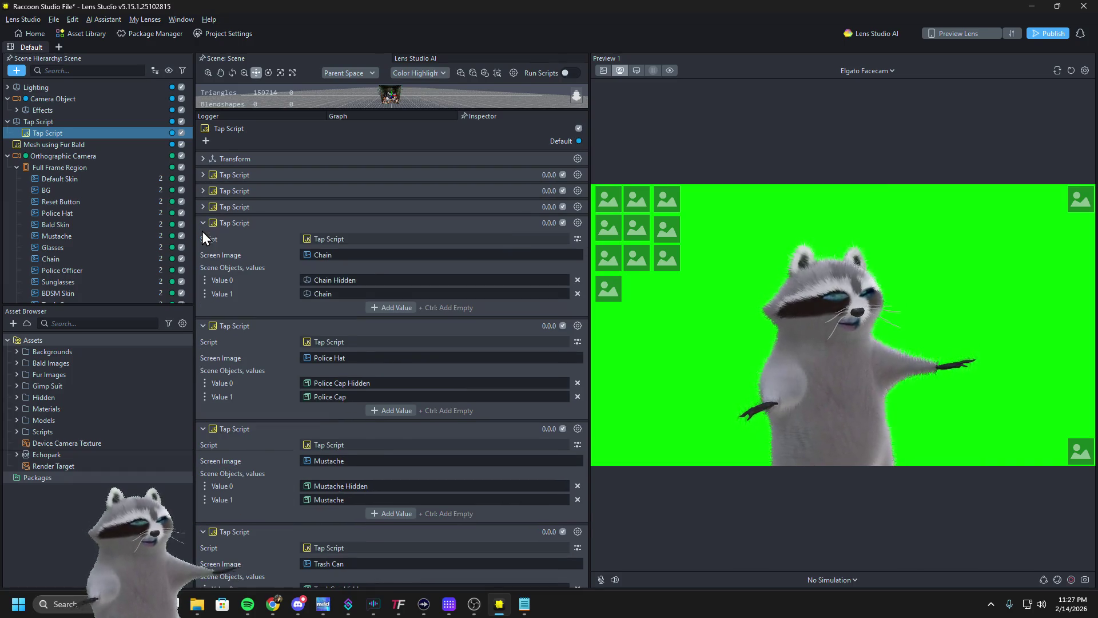
click(203, 222)
click(203, 238)
click(203, 255)
click(203, 270)
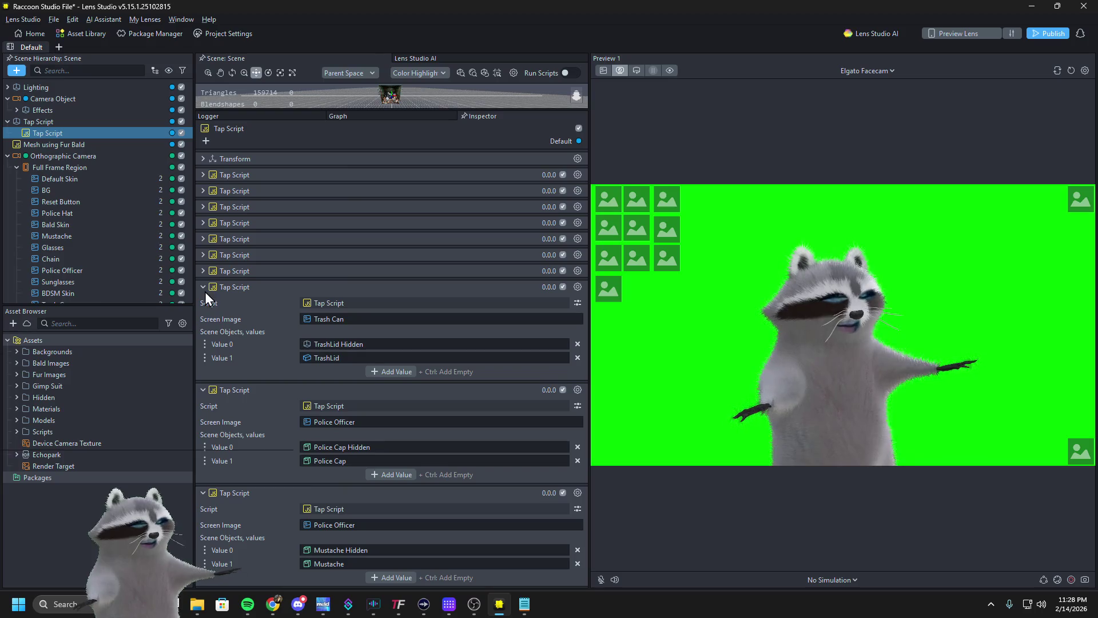
click(203, 287)
click(204, 302)
click(204, 319)
click(578, 322)
click(578, 335)
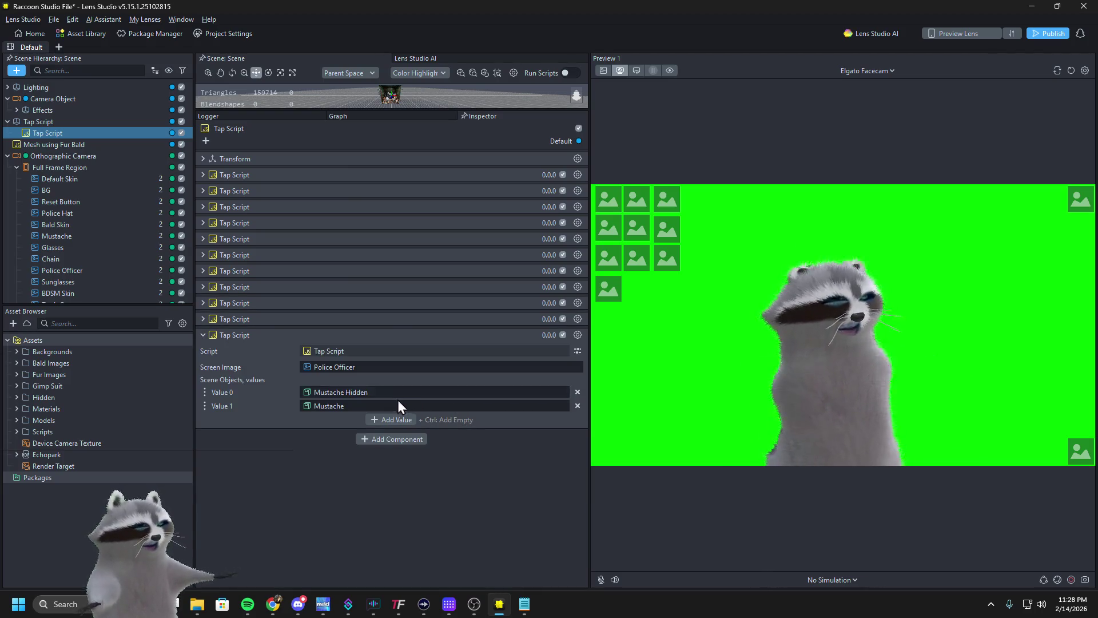
Set the new component's Screen Image to Reset Button and remove Mustache Hidden and Mustache values
click(486, 369)
text(rest)
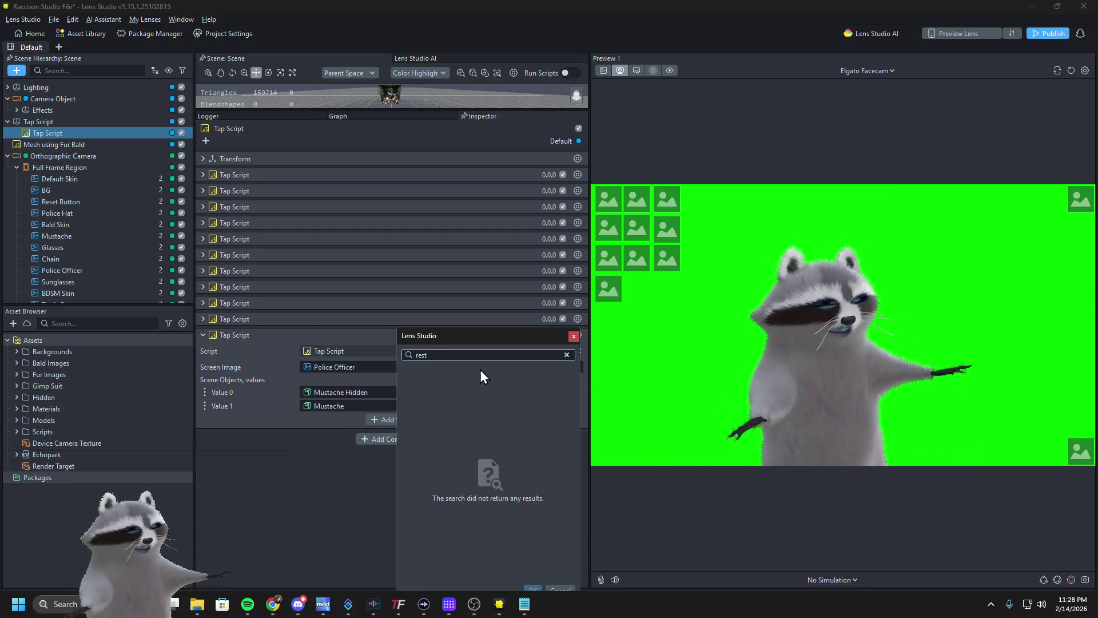
key(BackSpace)
text(et)
click(478, 391)
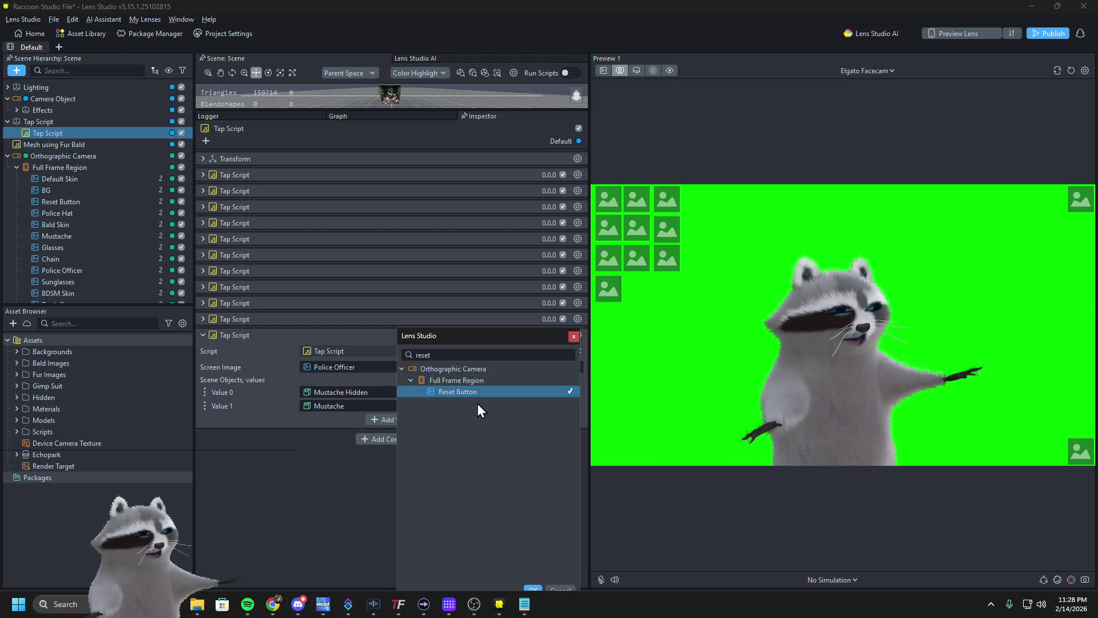
click(531, 587)
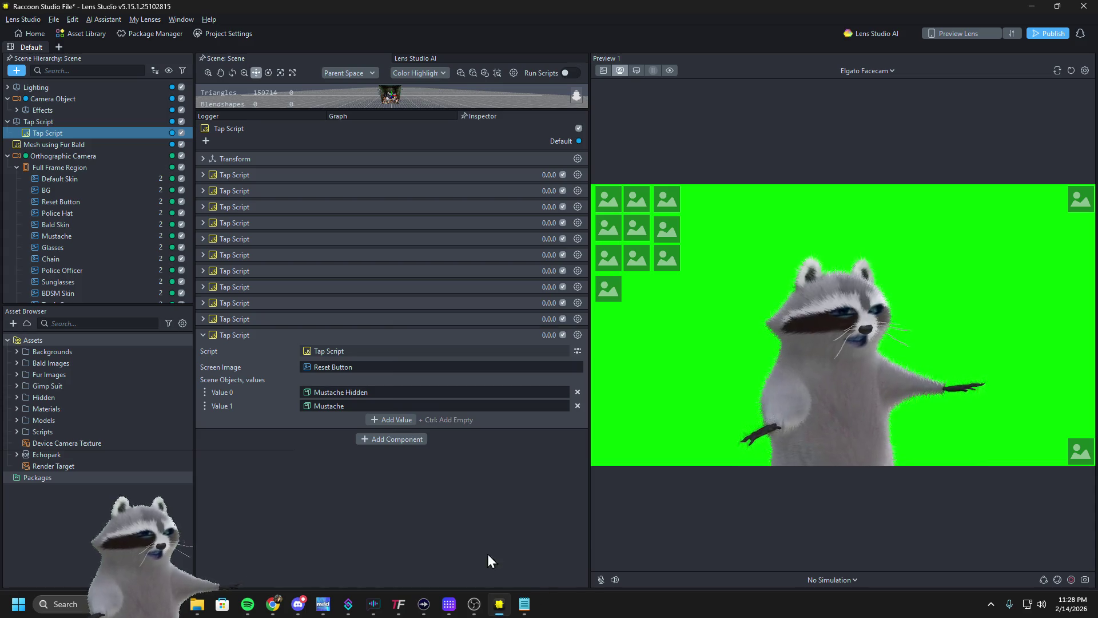
click(576, 392)
click(576, 392)
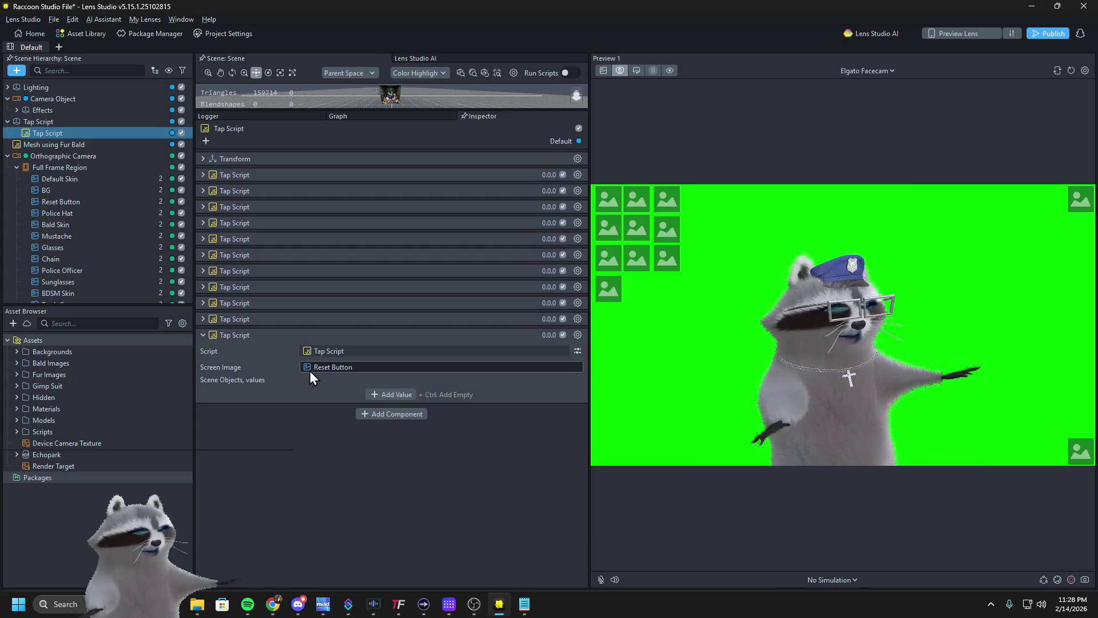
Pick the six Hidden objects (TrashCan, TrashLid, Police Cap, Mustache, Glasses, Chain) as scene objects
click(382, 394)
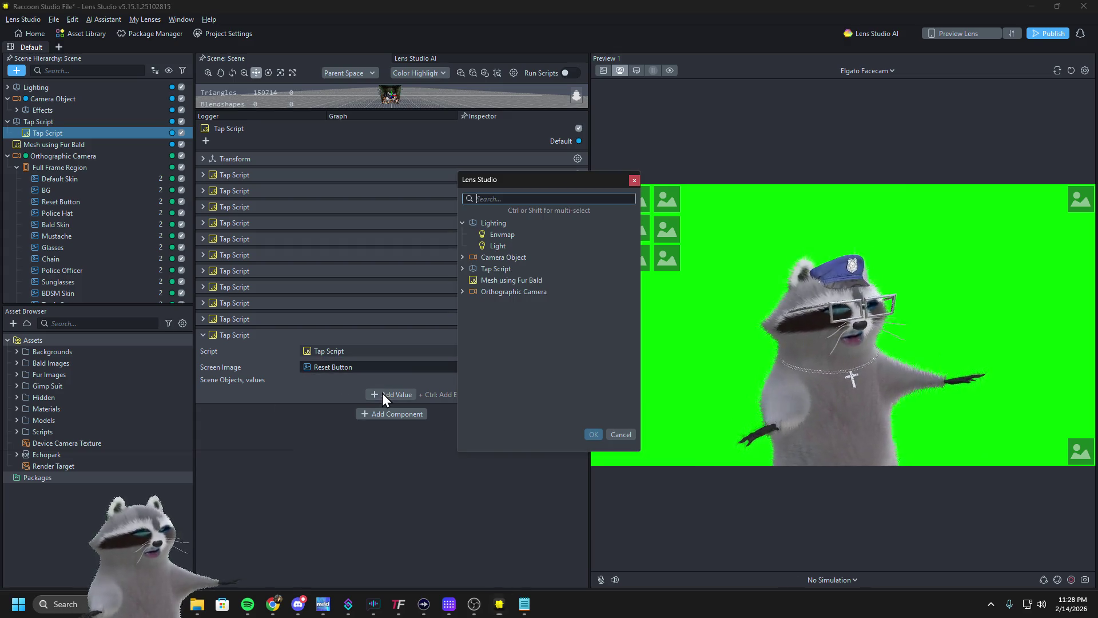
click(464, 256)
text(hidden)
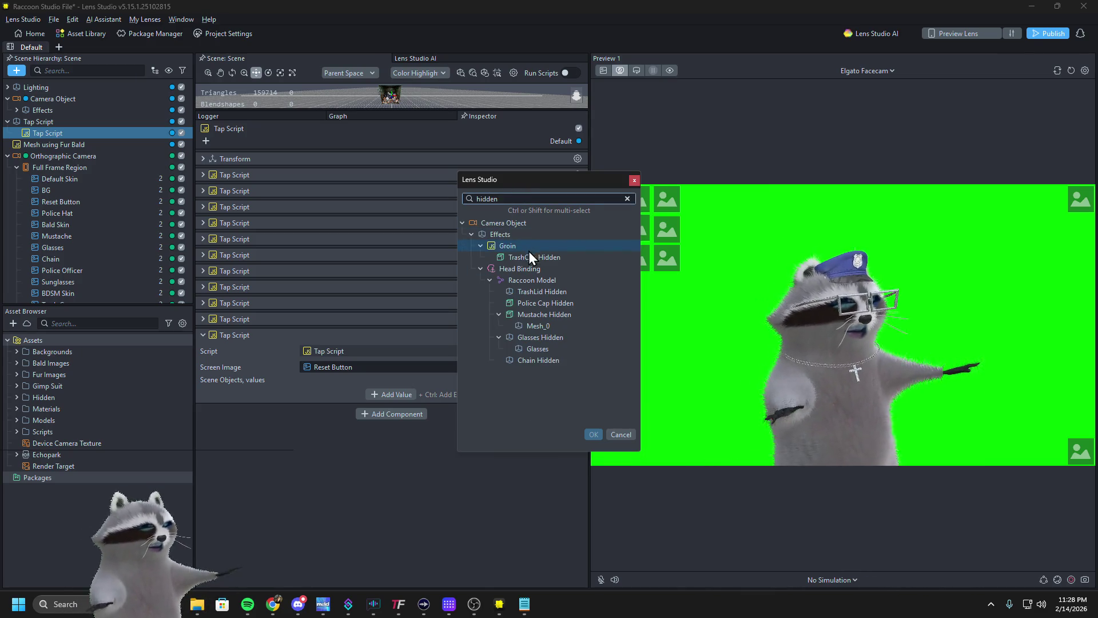
click(531, 256)
ctrl+click(562, 294)
ctrl+click(567, 303)
ctrl+click(568, 315)
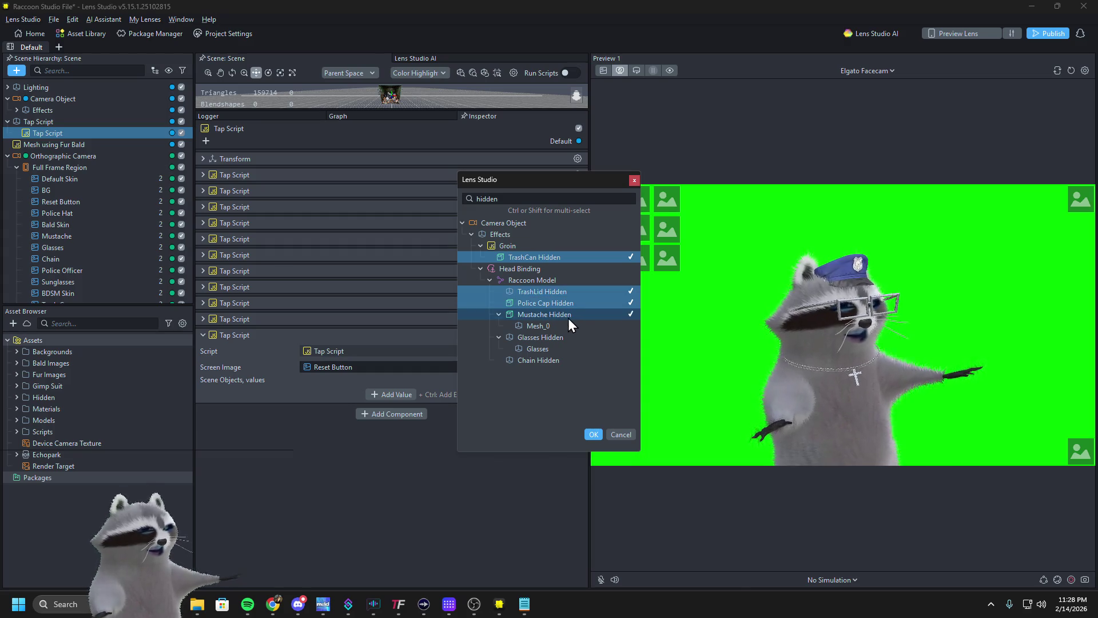
ctrl+click(569, 336)
ctrl+click(565, 360)
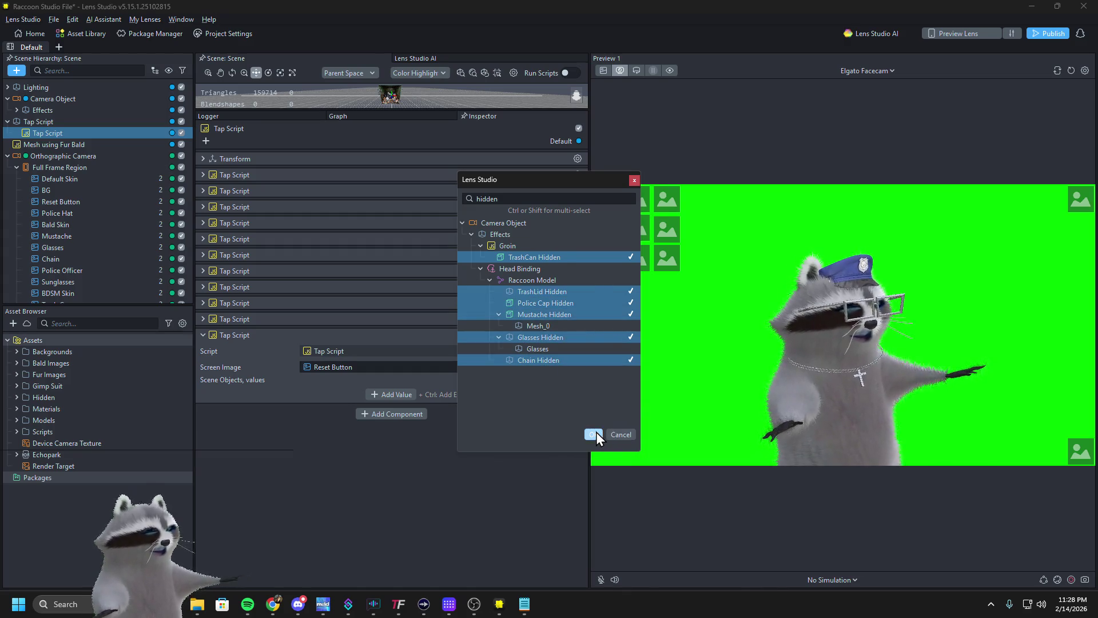
click(594, 434)
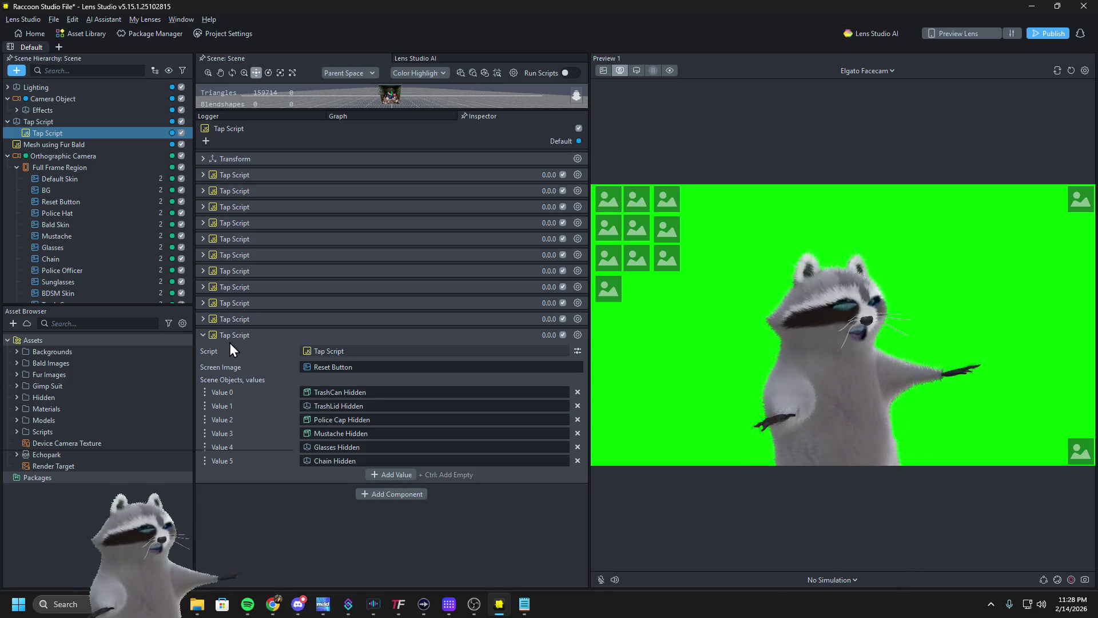
click(203, 334)
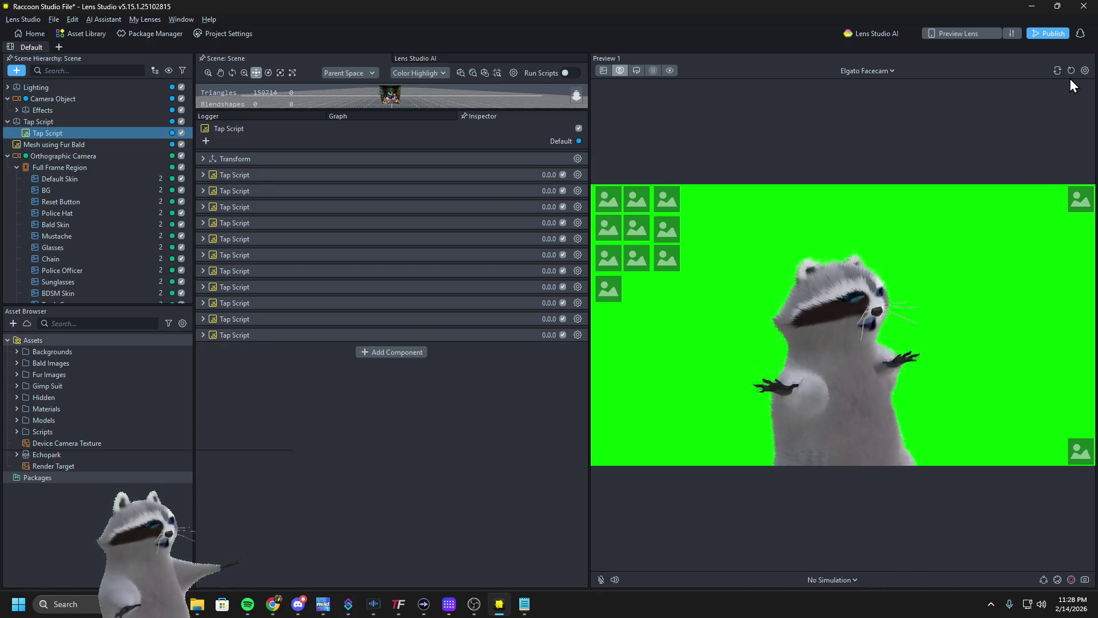
Test two tap buttons in the preview, restart the lens, and expand the last Tap Script component
click(669, 256)
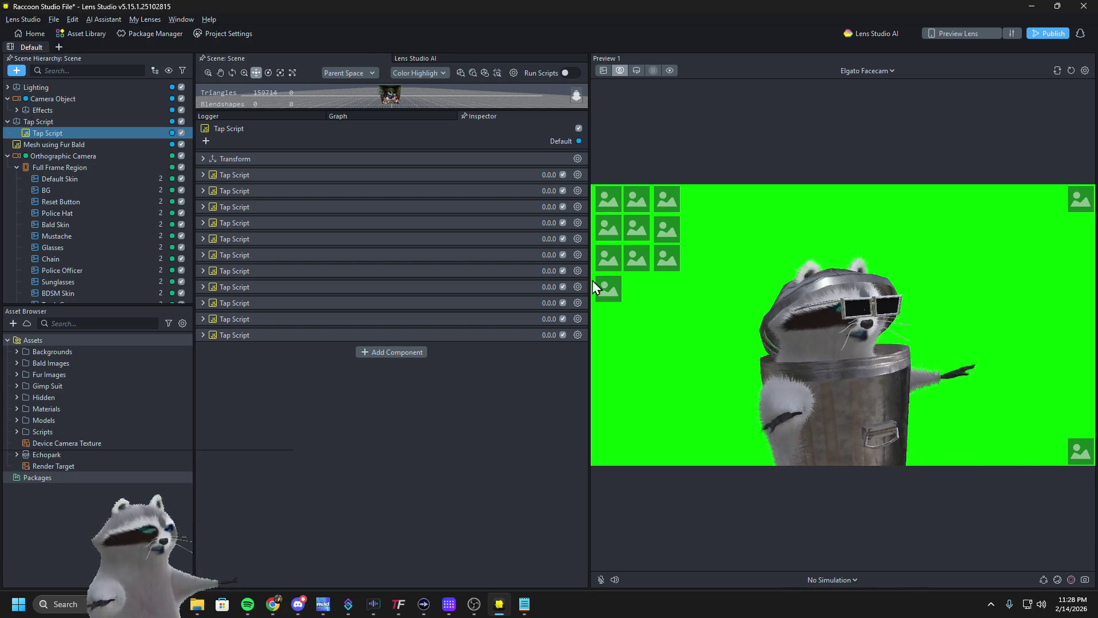
click(609, 265)
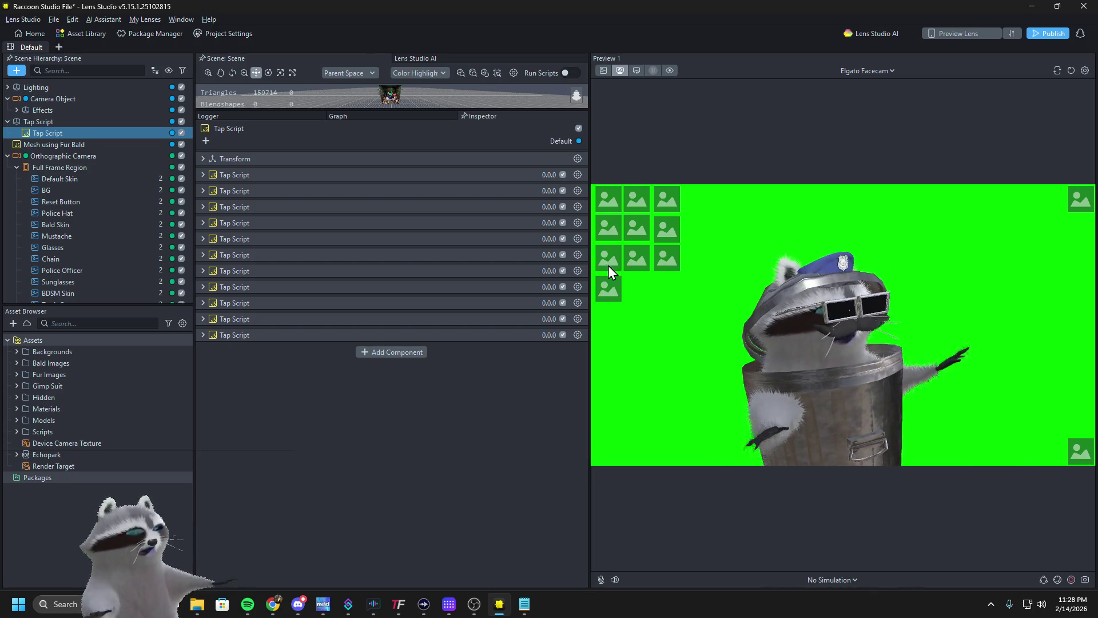
click(1073, 68)
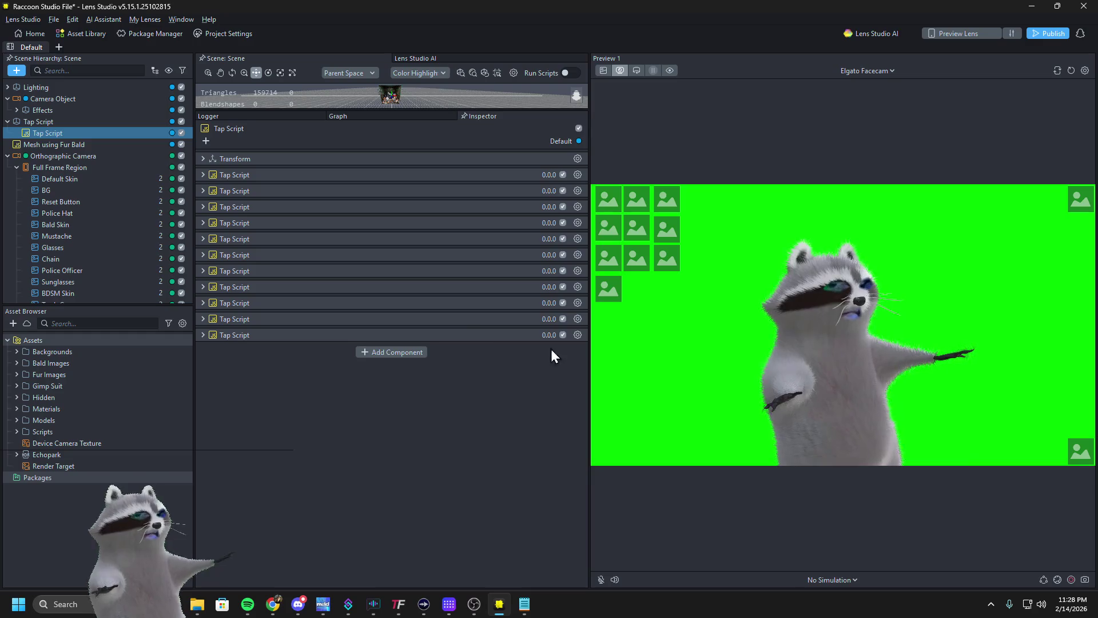
click(231, 333)
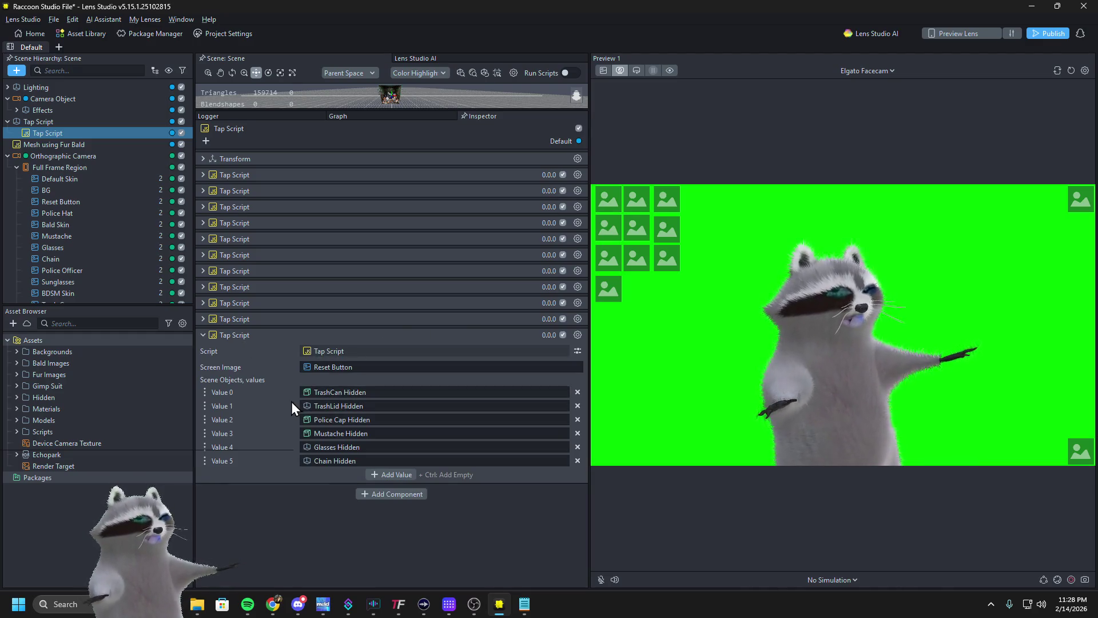
Delete the extra scene object values from the last Tap Script, keeping only TrashCan Hidden
click(577, 405)
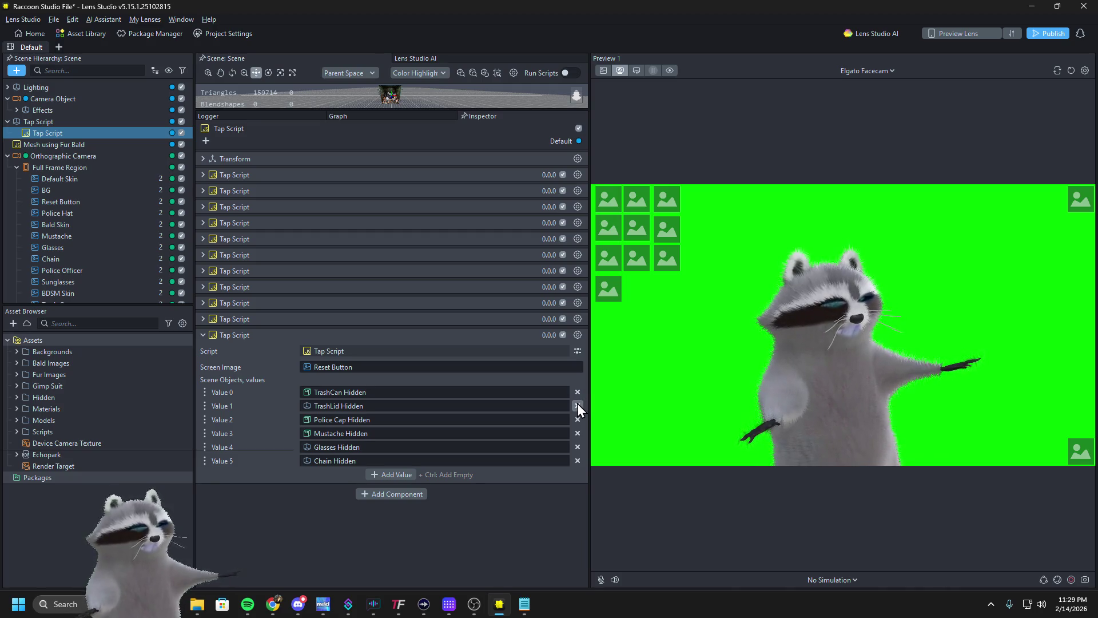
click(577, 406)
click(578, 405)
click(578, 405)
click(577, 405)
Paste a copy of that Tap Script with Value 0 set to TrashLid Hidden, then test and restart the preview
click(577, 335)
click(580, 349)
right_click(436, 461)
click(443, 466)
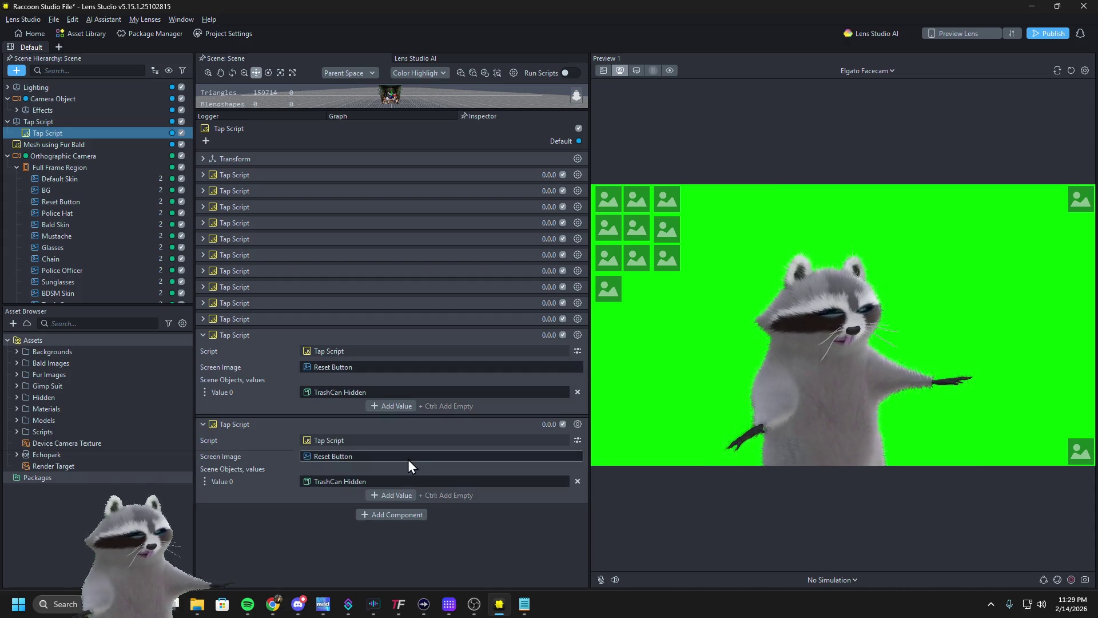
click(345, 479)
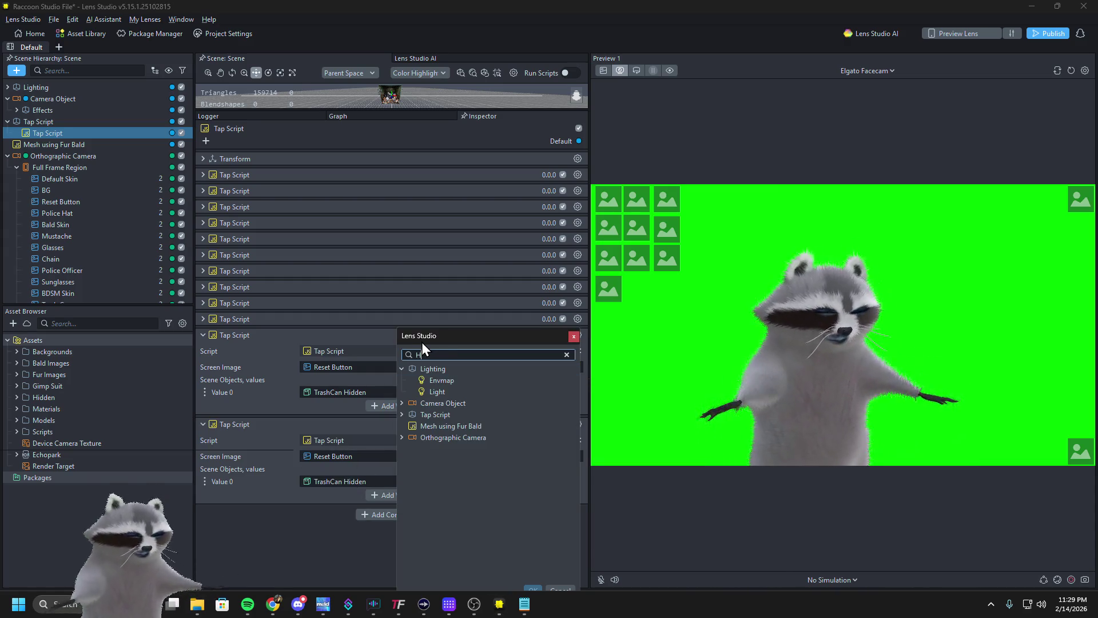
text(Hidden)
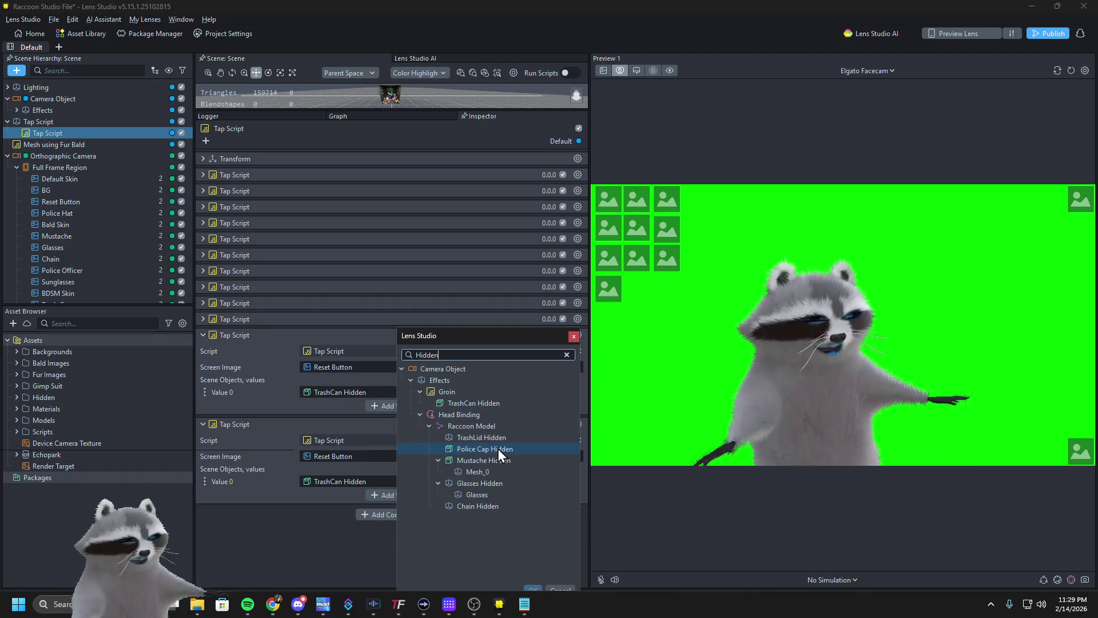
double_click(498, 438)
click(667, 258)
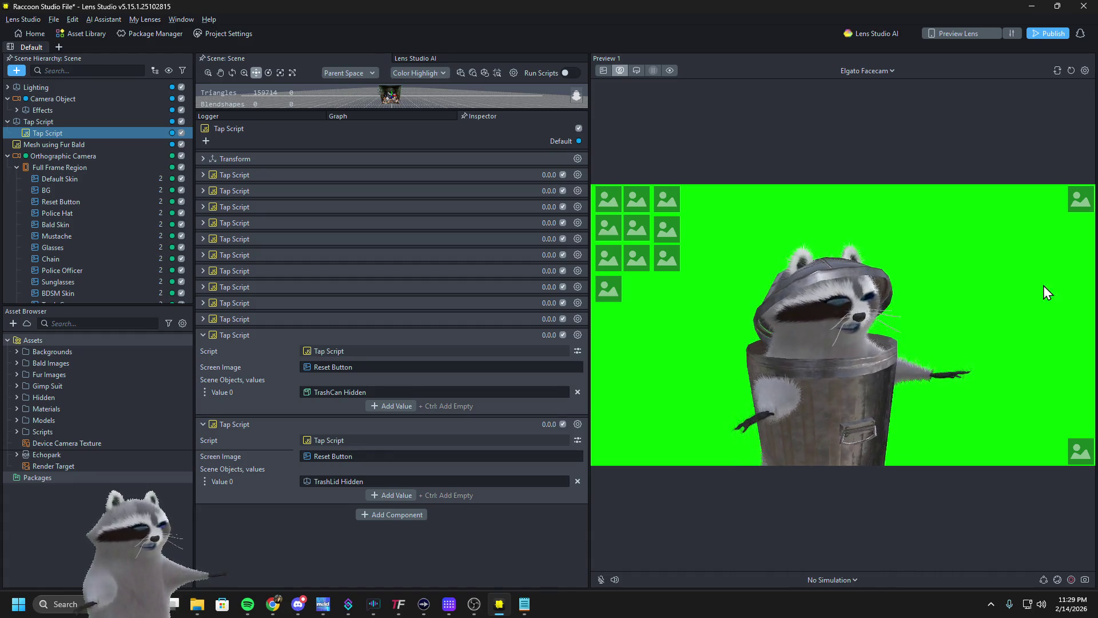
click(1070, 71)
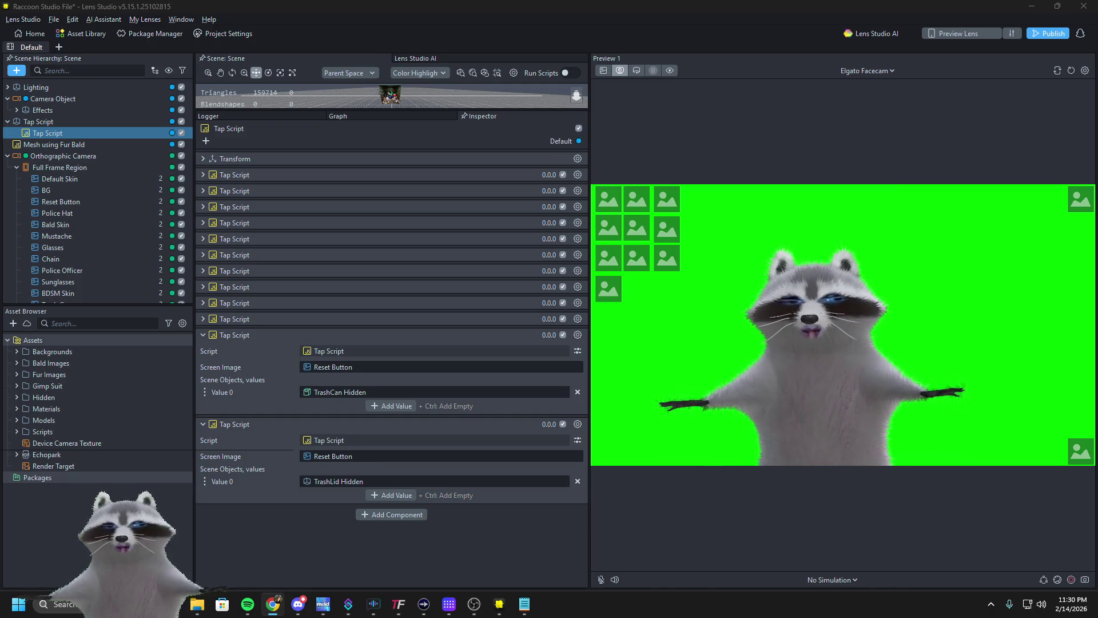
click(65, 506)
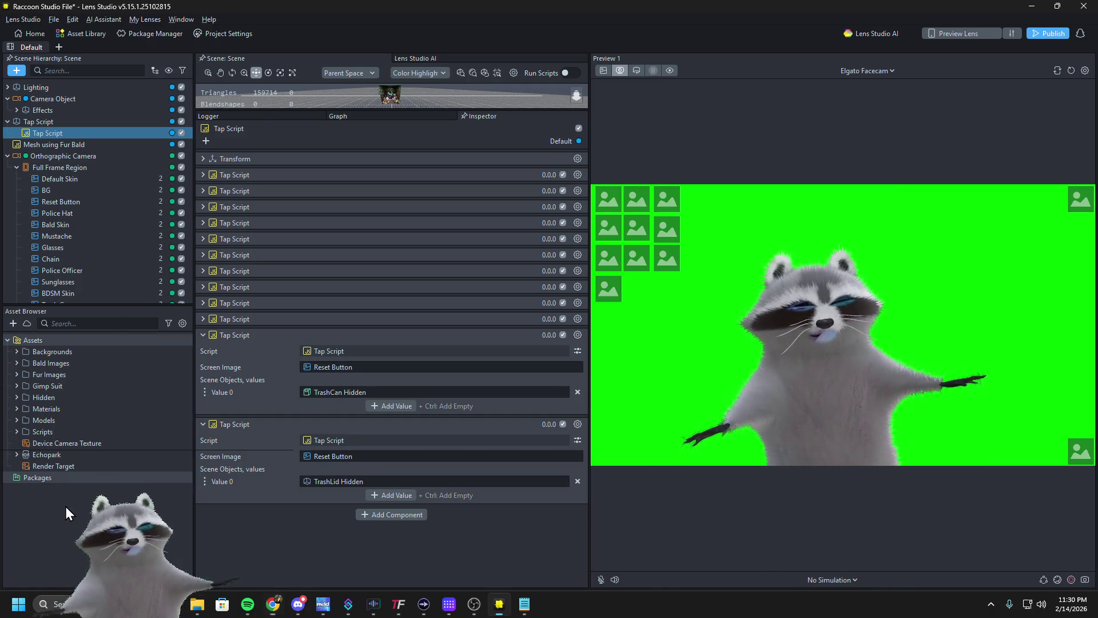
Create a new JavaScript File asset, paste the scene-reset code into it, and save
click(12, 323)
text(java)
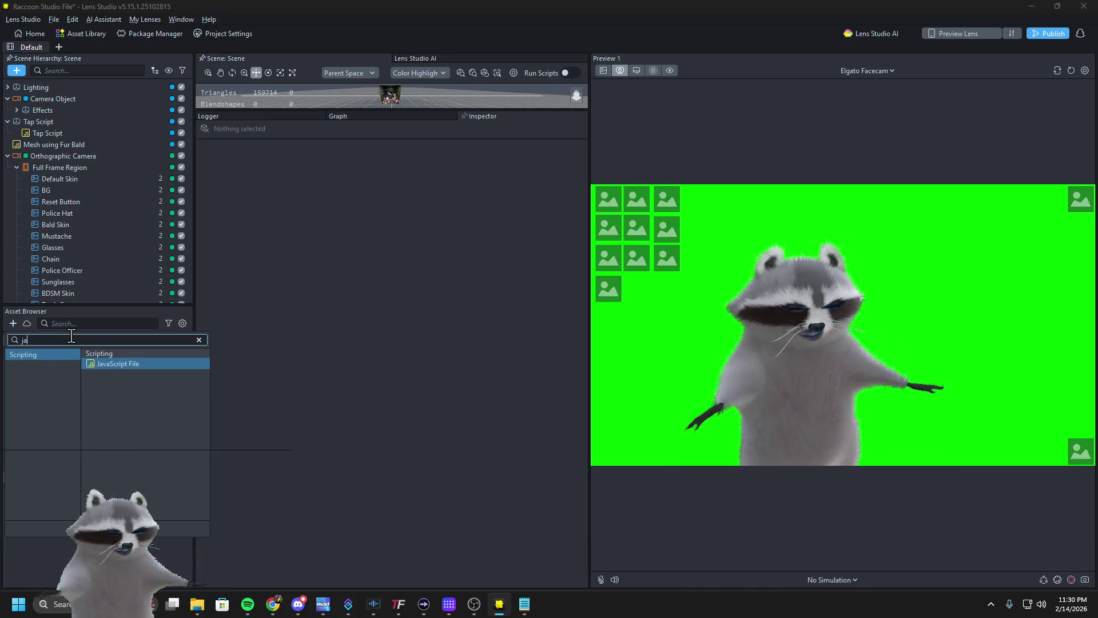
key(Return)
click(73, 478)
double_click(73, 478)
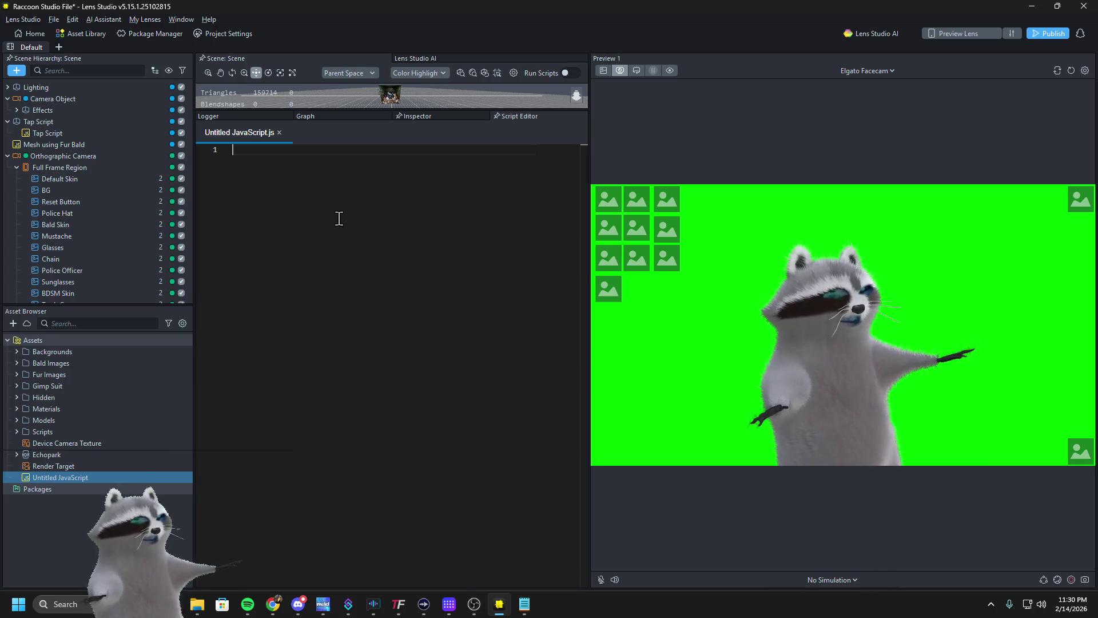
key(ctrl+v)
key(ctrl+s)
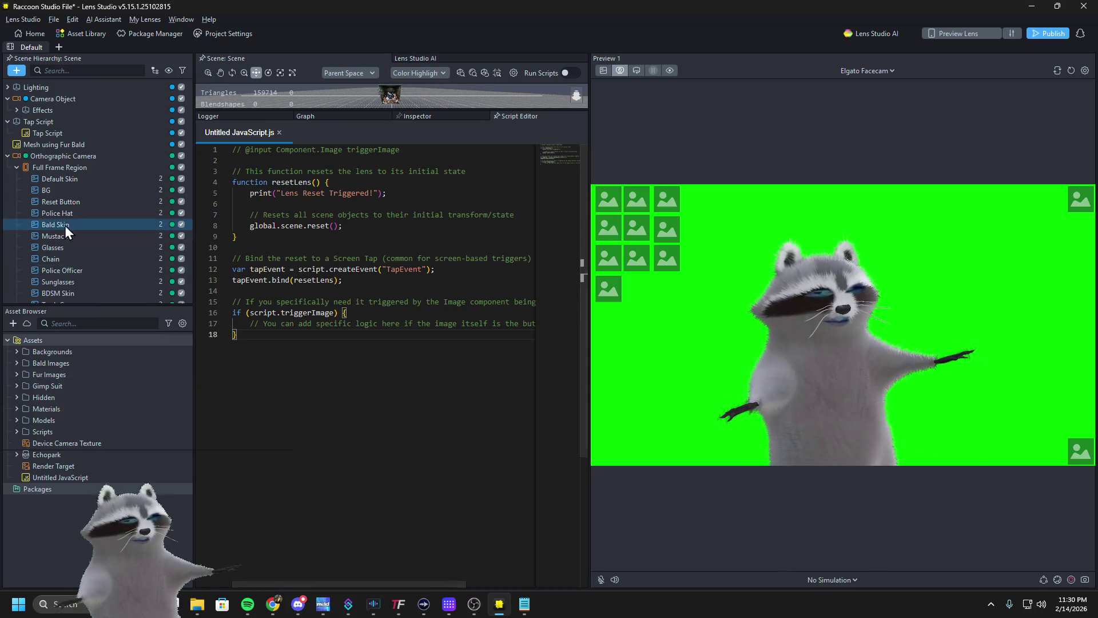
Drag the new script into the Scene Hierarchy, select it, and open its Trigger Image choices
click(11, 155)
click(8, 157)
mouse_move(52, 478)
mouse_down()
mouse_move(73, 438)
mouse_move(84, 283)
mouse_up()
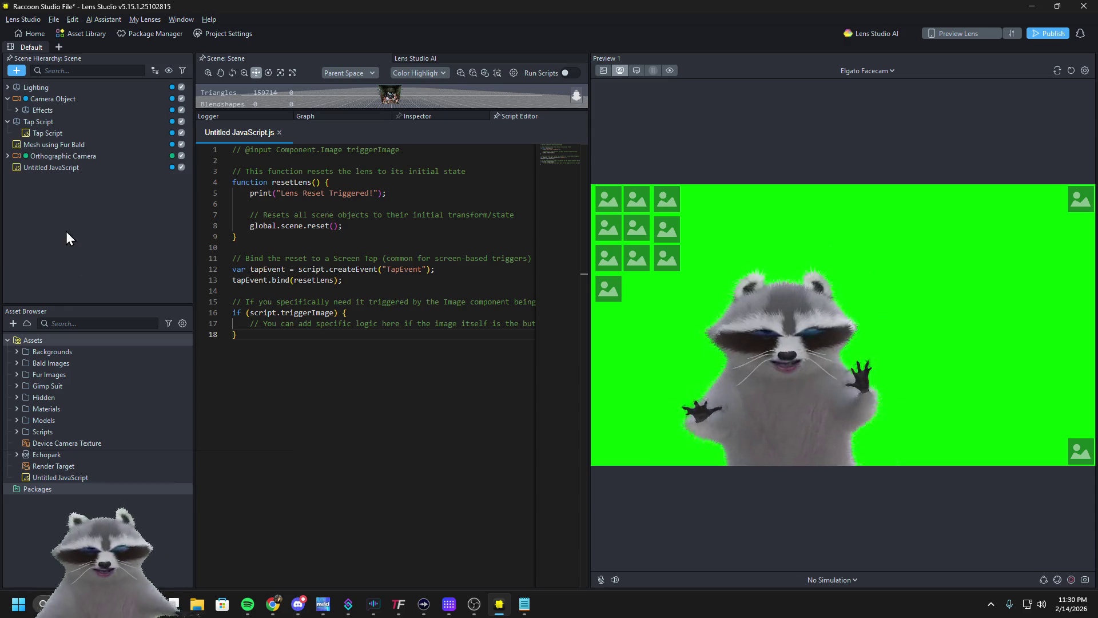
click(58, 172)
click(306, 261)
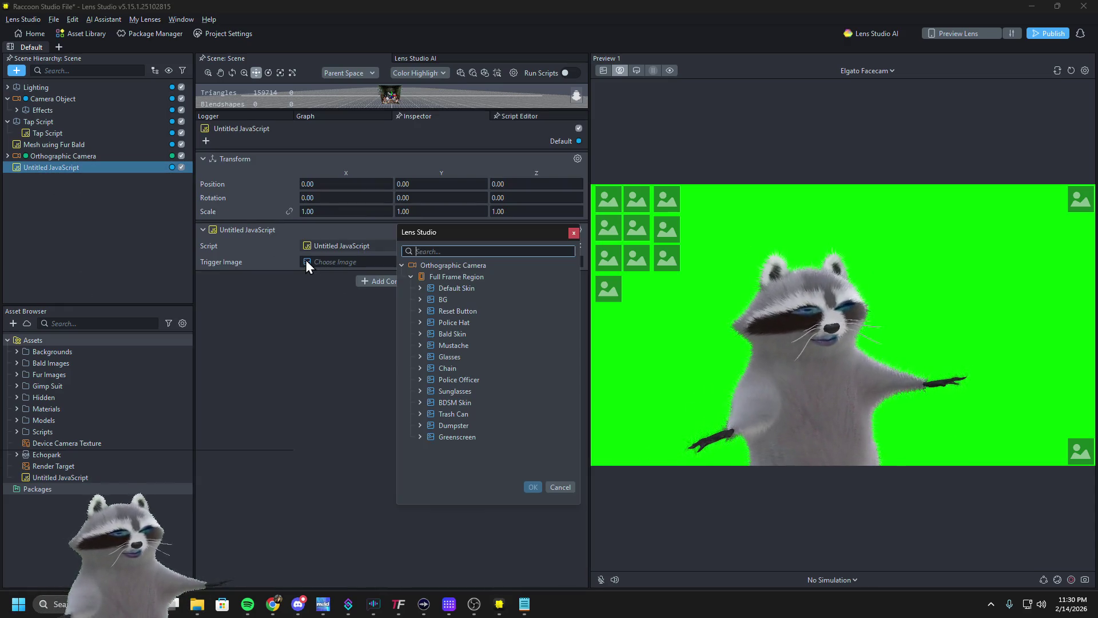
Set the Trigger Image to Reset Button : Image, test a preview tap, and reselect Tap Script
double_click(469, 313)
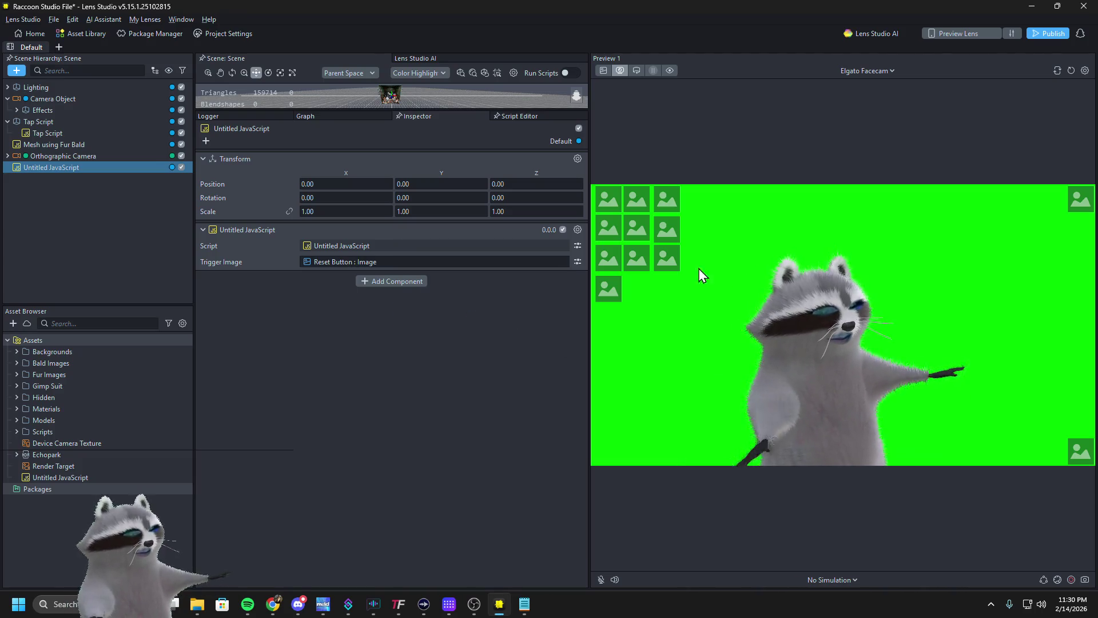
click(637, 230)
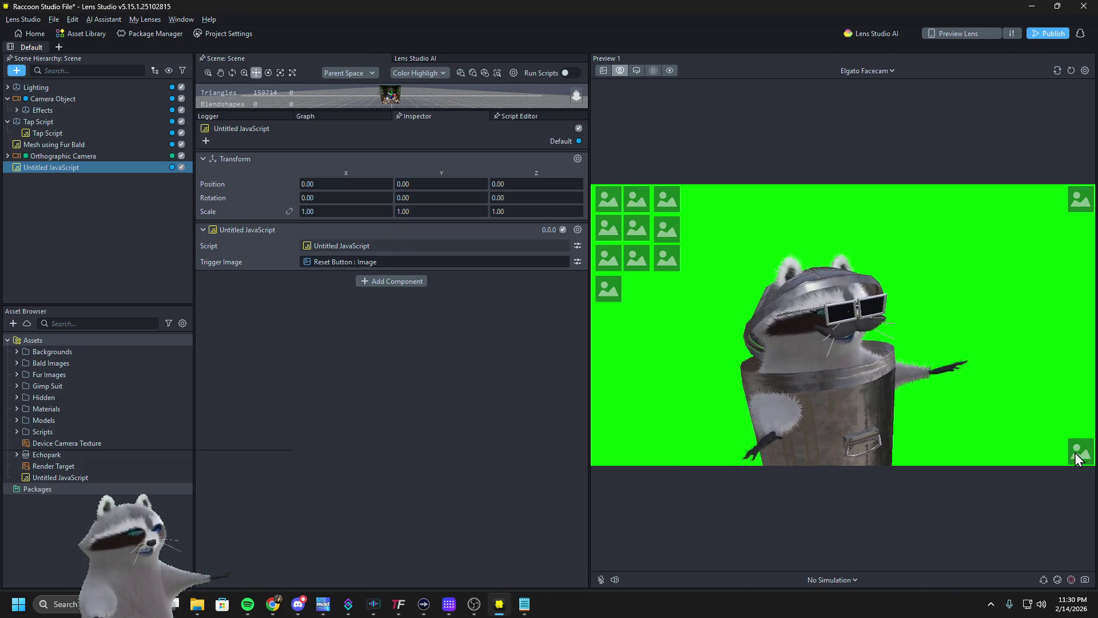
click(49, 134)
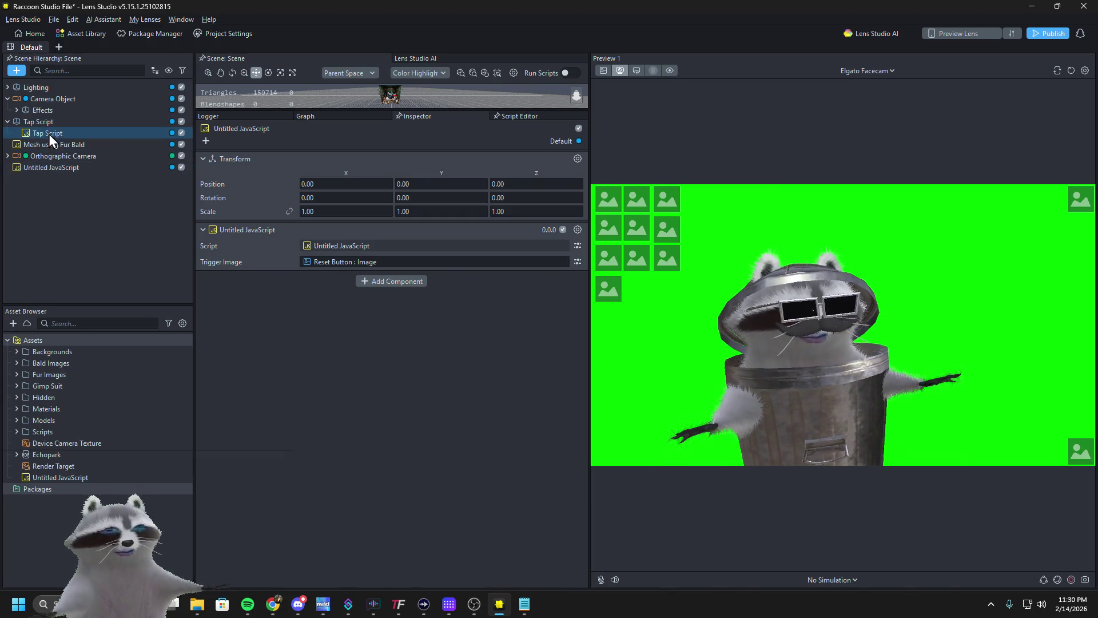
click(577, 423)
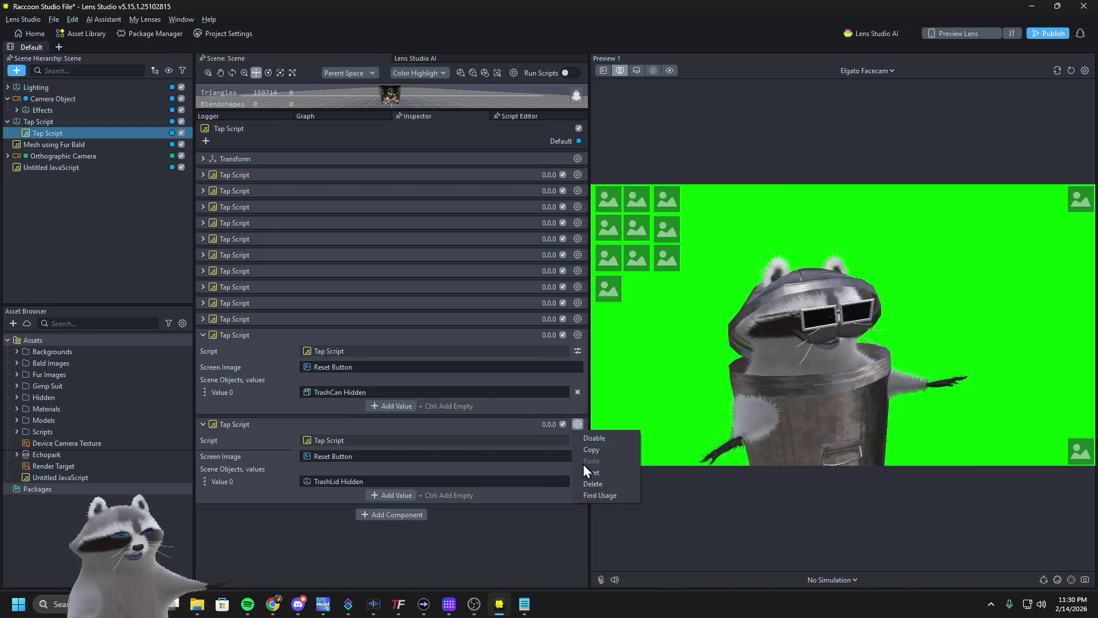
Delete the TrashCan and TrashLid Tap Script components, test the preview, and select Untitled JavaScript
click(582, 465)
click(578, 335)
click(592, 382)
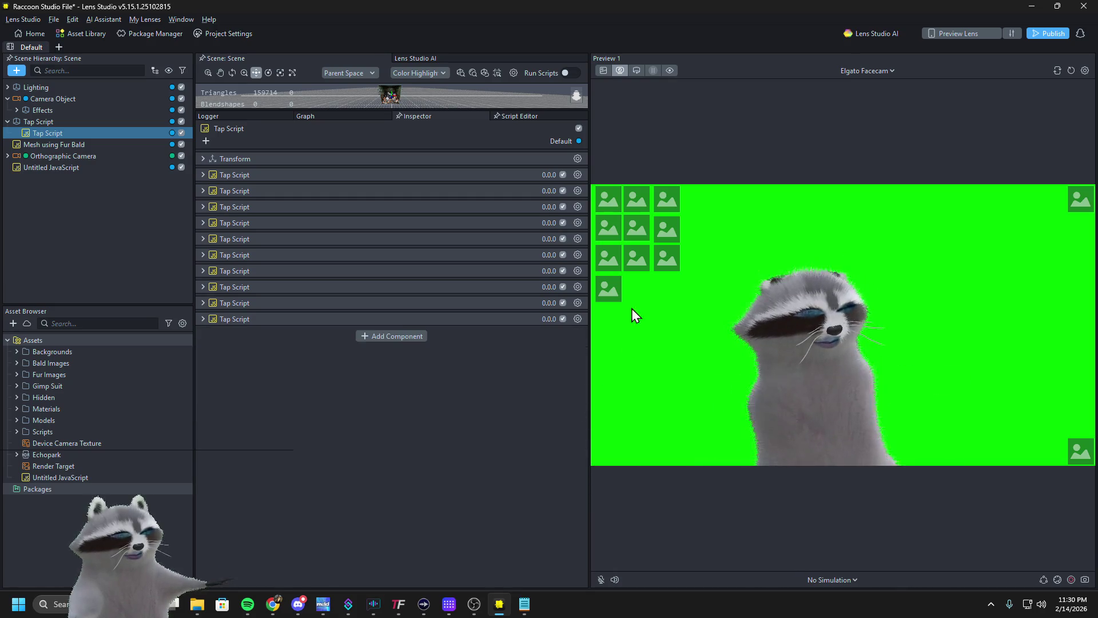
click(615, 261)
click(610, 232)
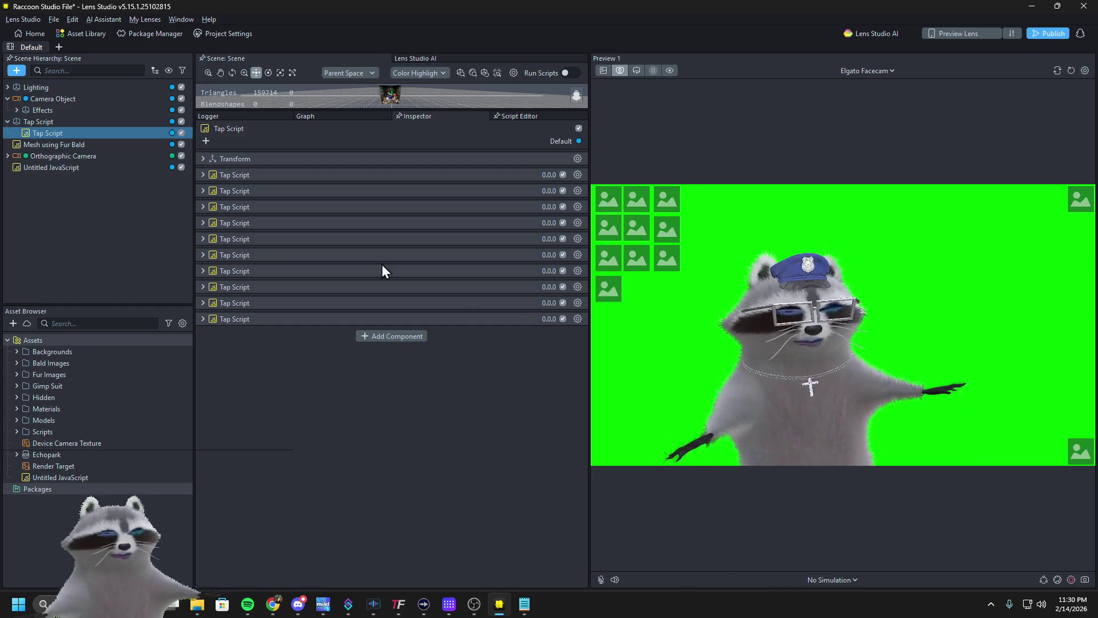
click(78, 169)
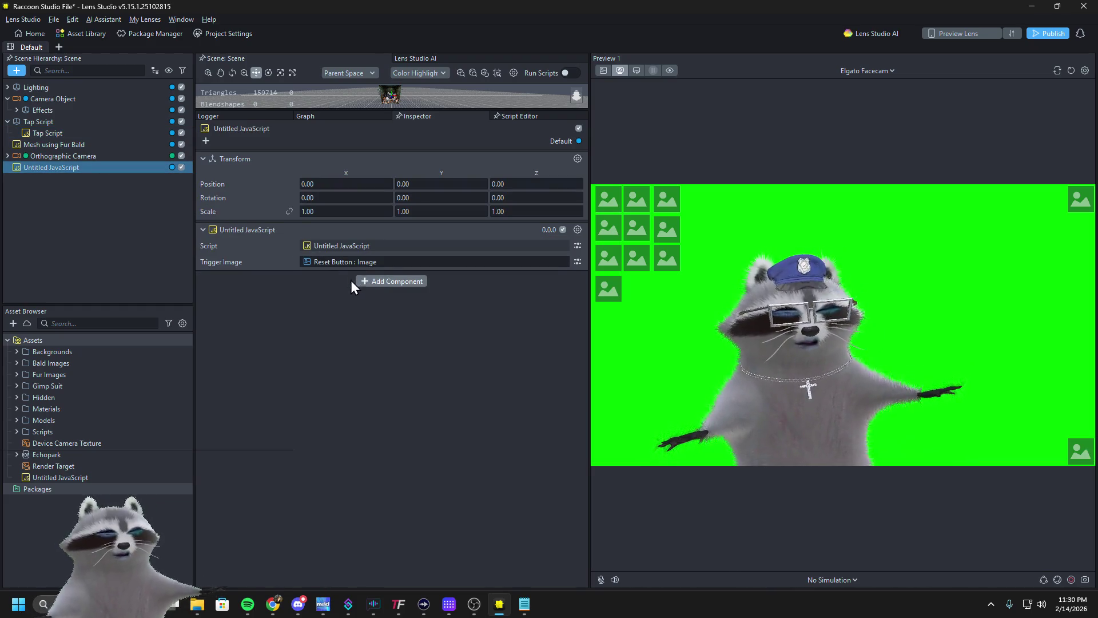
Replace all of Untitled JavaScript's code with the copied InteractionComponent onTap scene-reset code
key(alt+Tab)
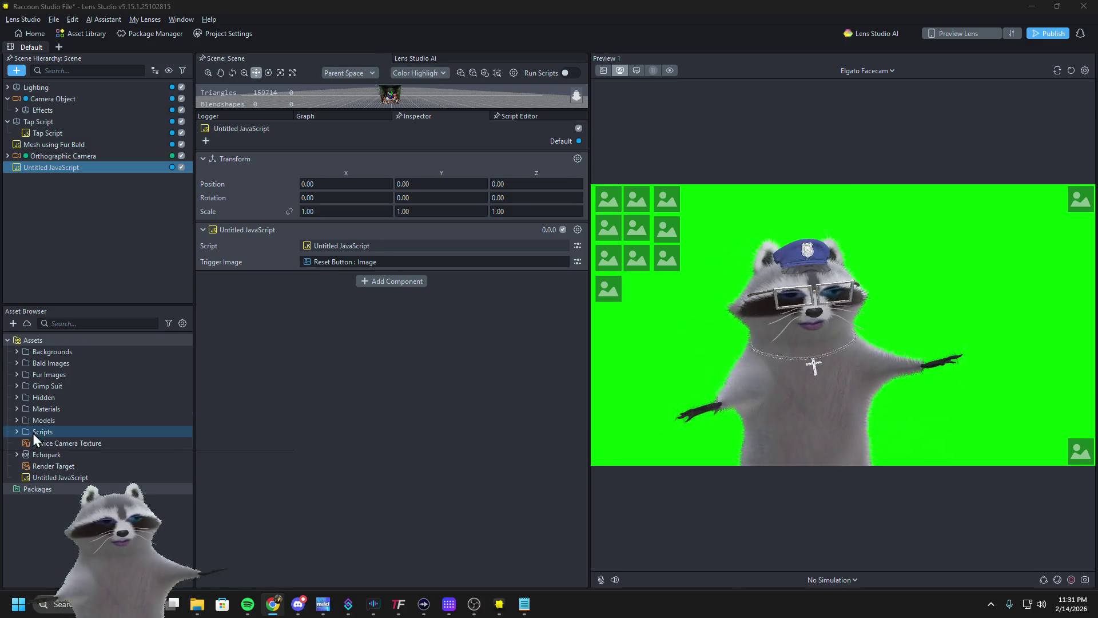
double_click(55, 477)
click(318, 336)
key(ctrl+a)
key(ctrl+v)
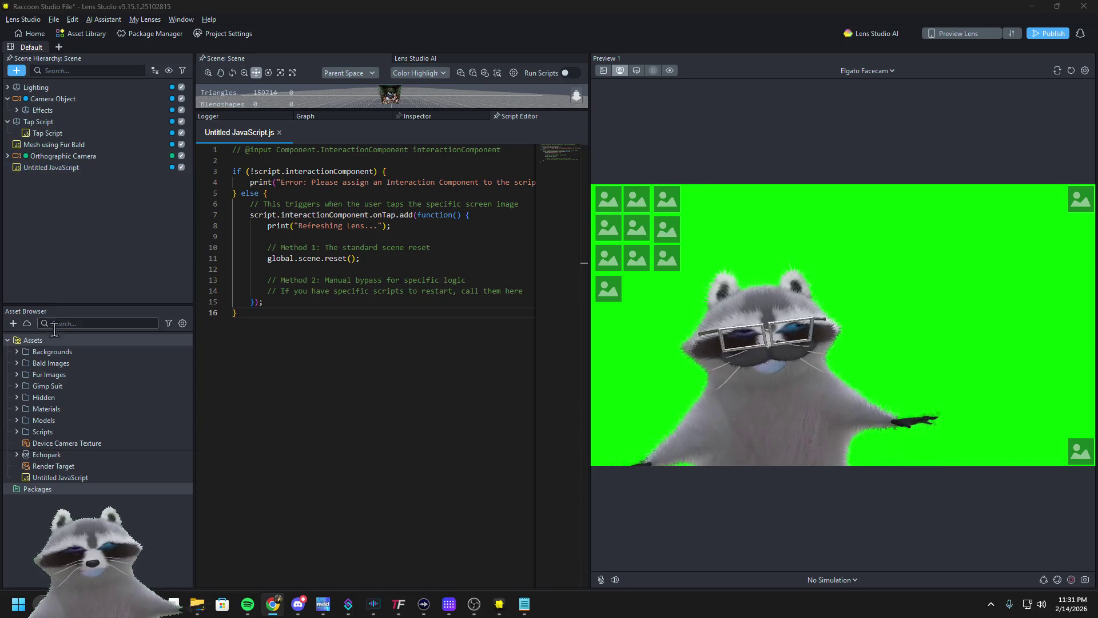
click(7, 156)
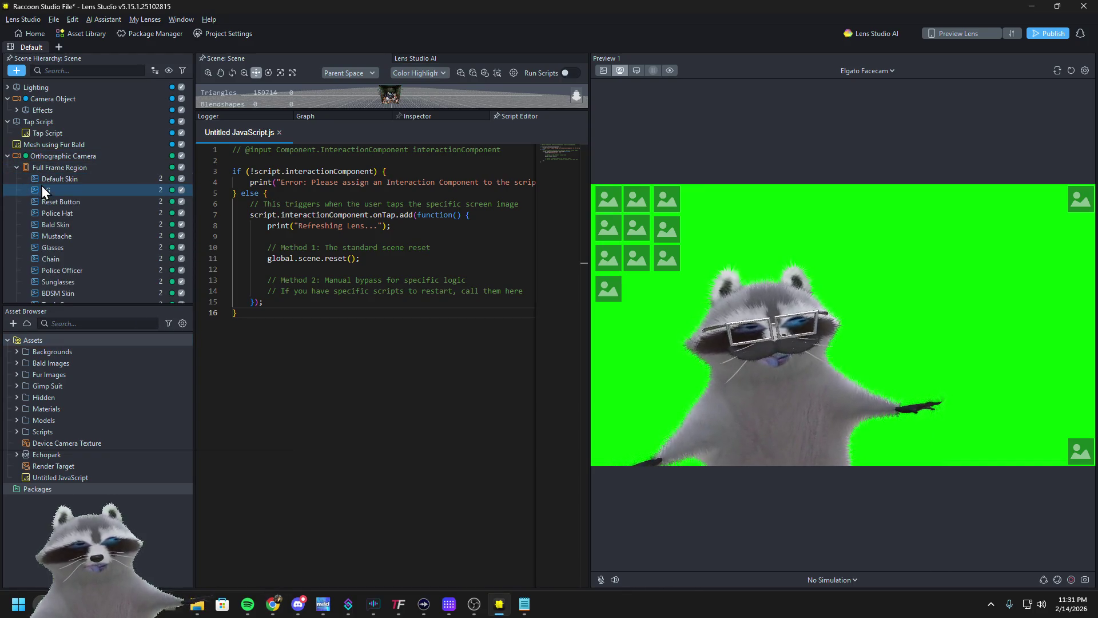
click(42, 200)
scroll(239, 438, down, 1)
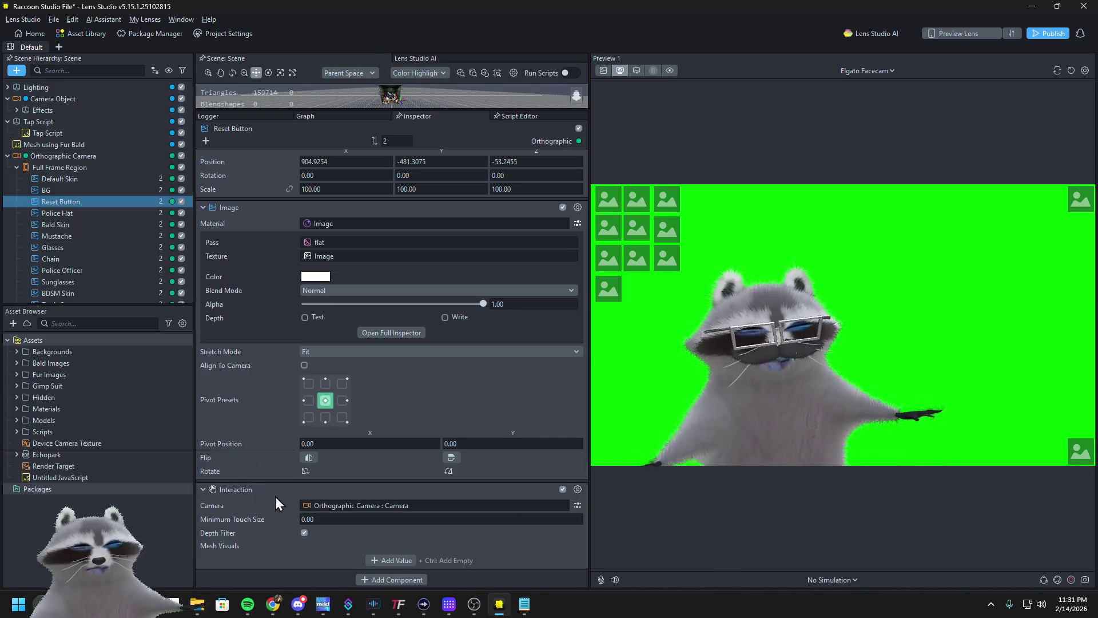
click(305, 503)
click(402, 392)
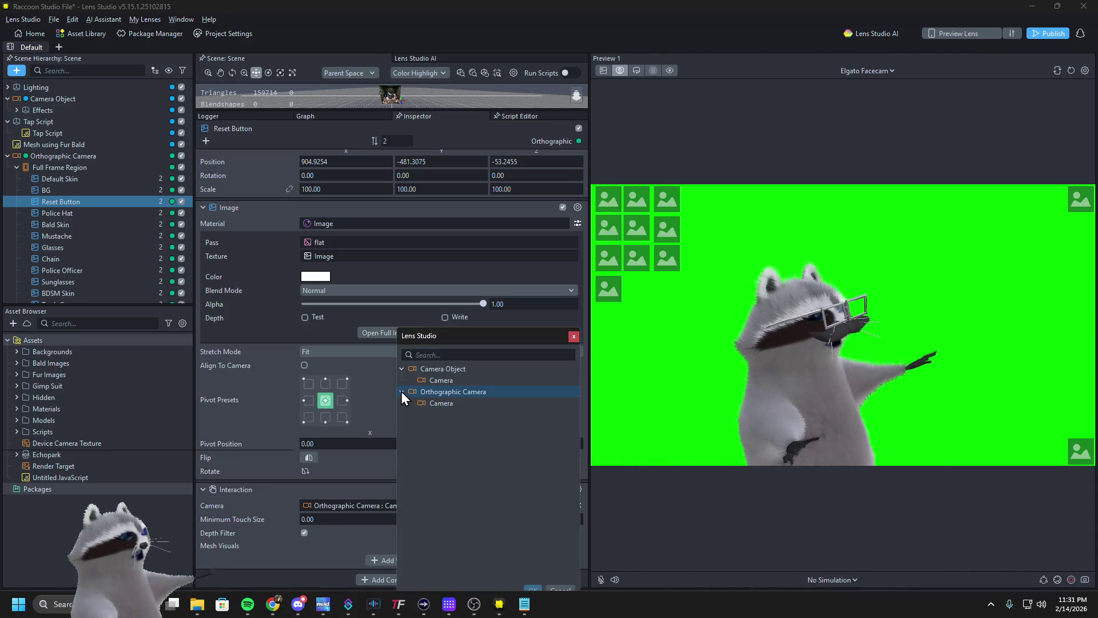
click(402, 369)
click(400, 377)
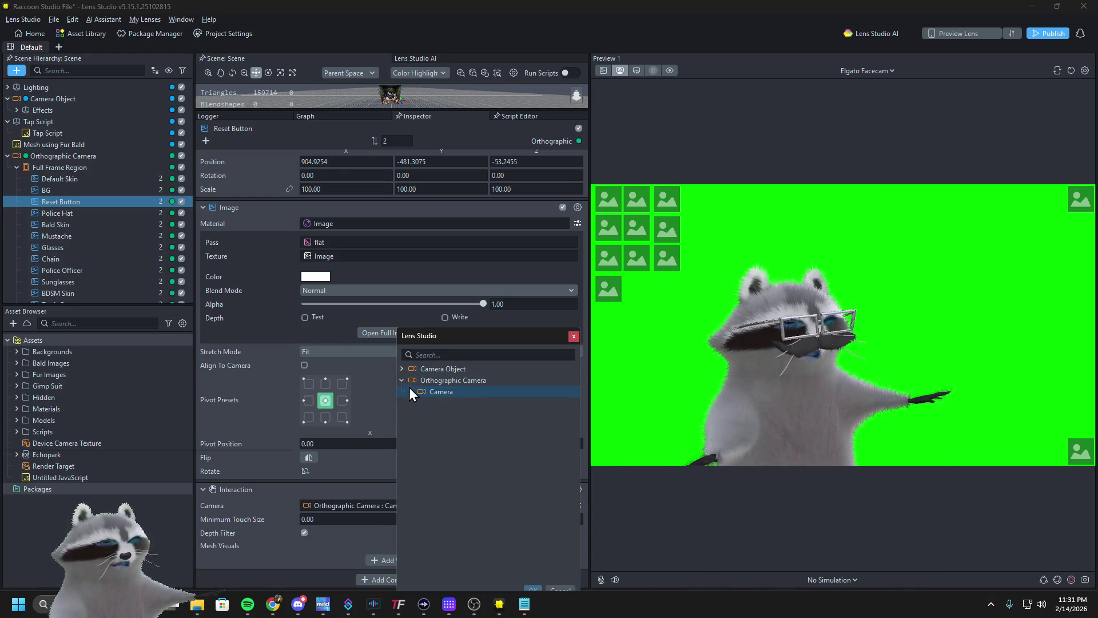
click(402, 369)
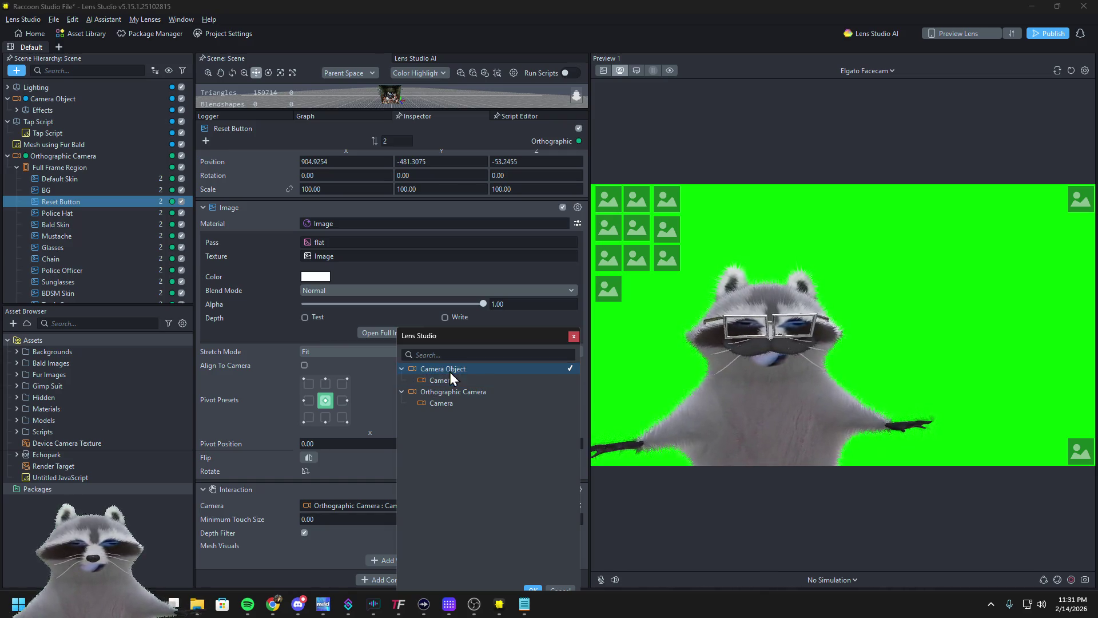
click(573, 337)
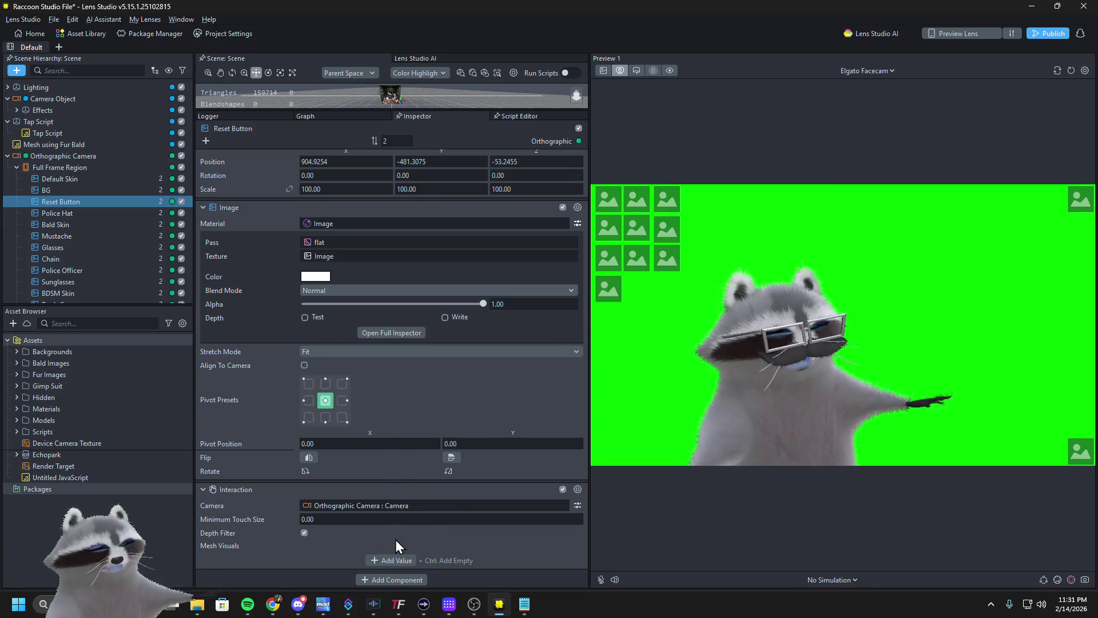
Add the Untitled JavaScript component to Reset Button with Interaction Component set to Reset Button : Interaction
click(392, 579)
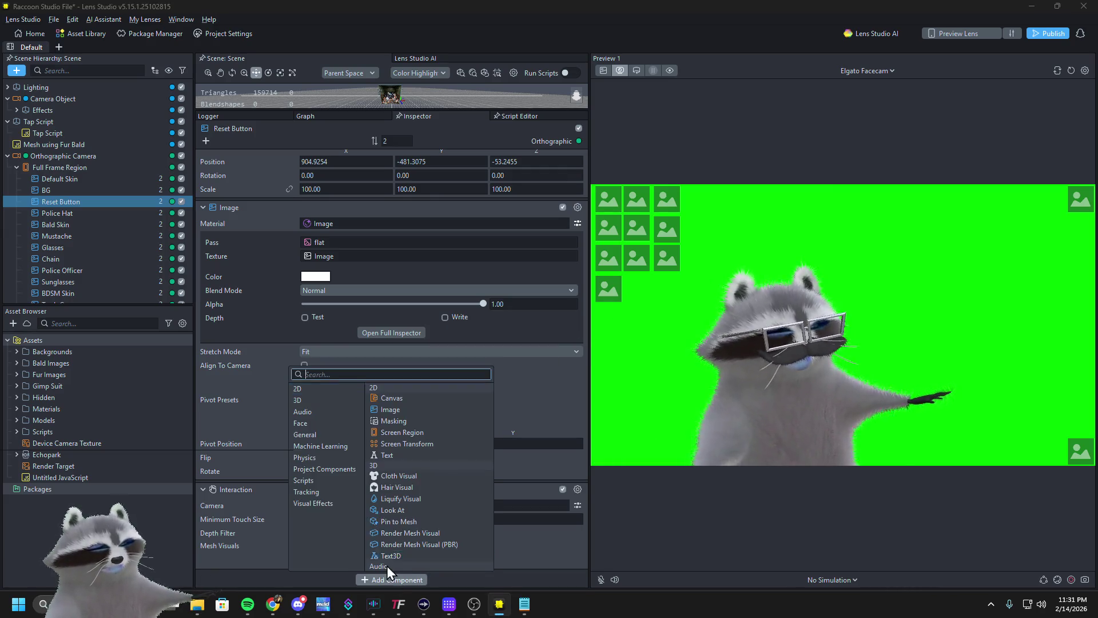
text(un)
click(374, 397)
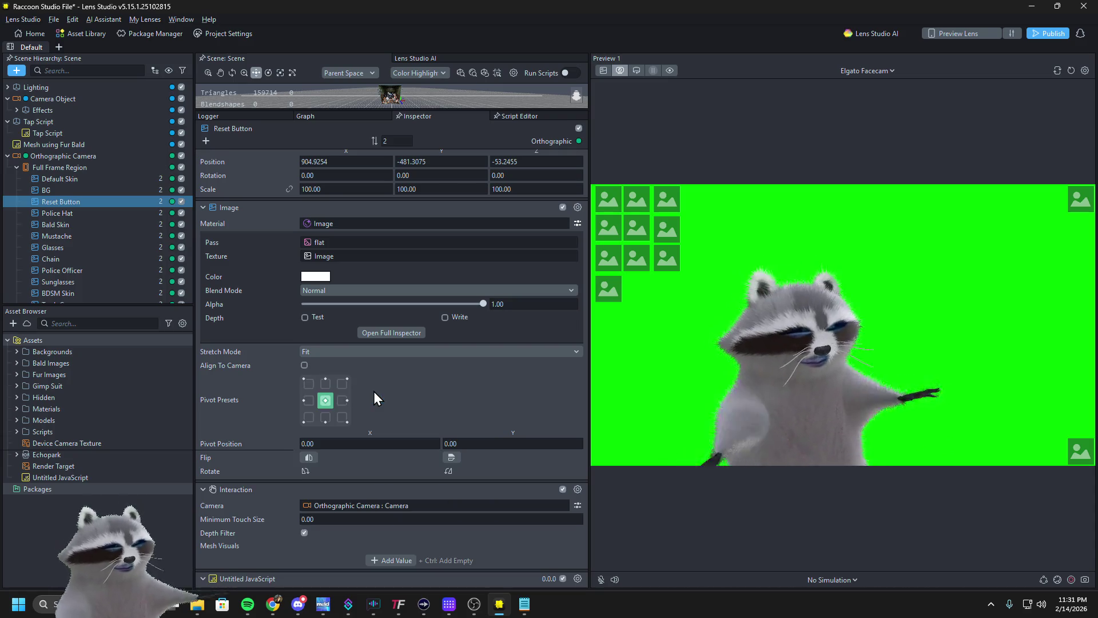
scroll(267, 430, down, 2)
click(309, 560)
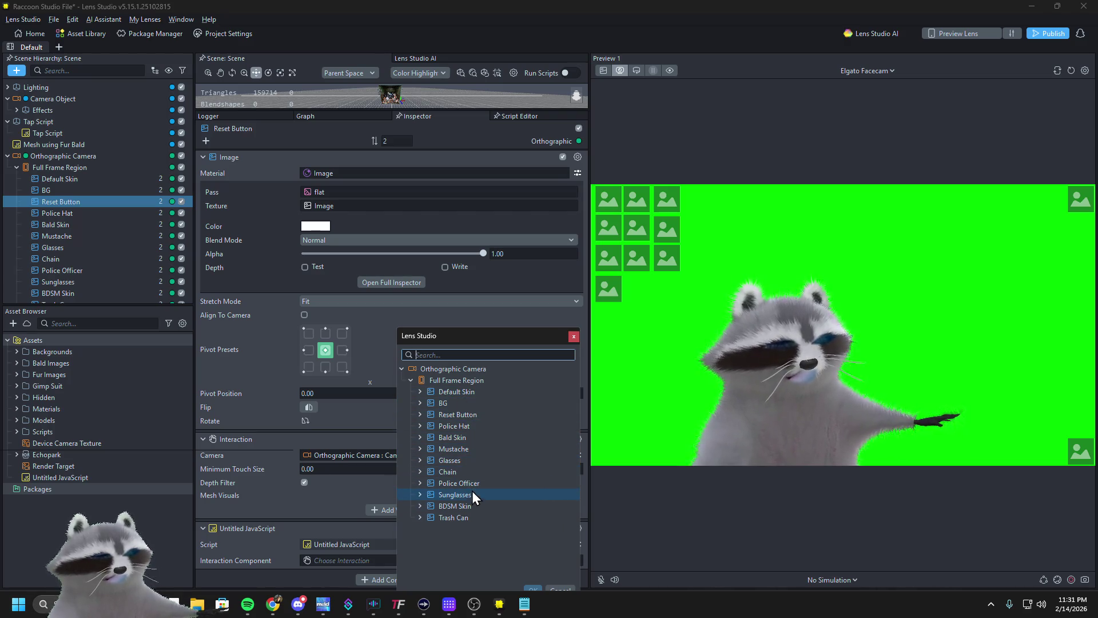
double_click(465, 415)
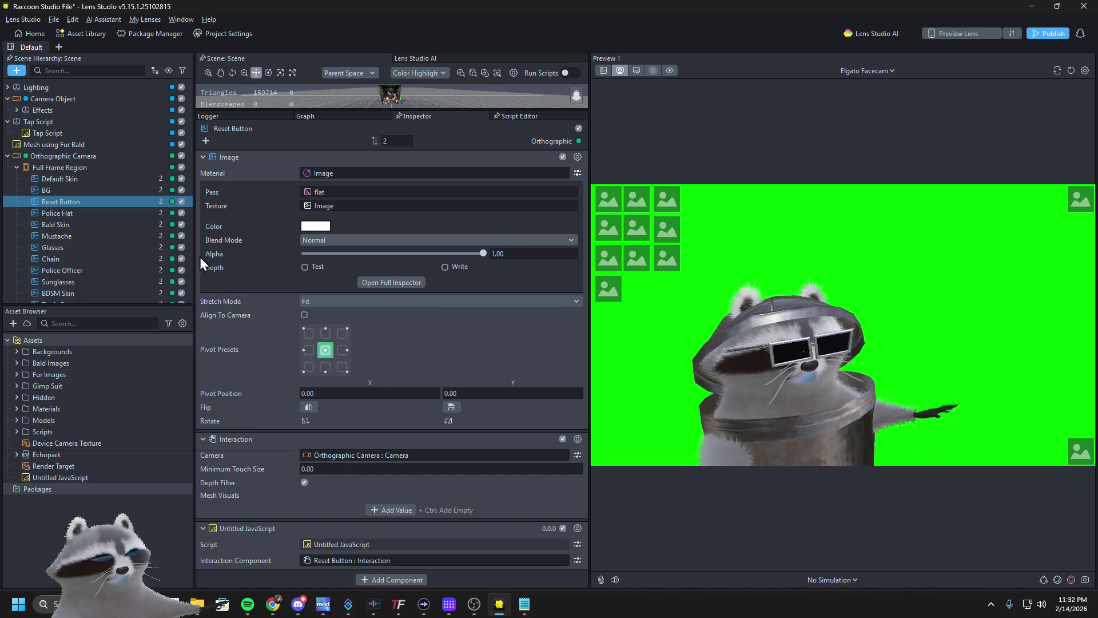
click(81, 280)
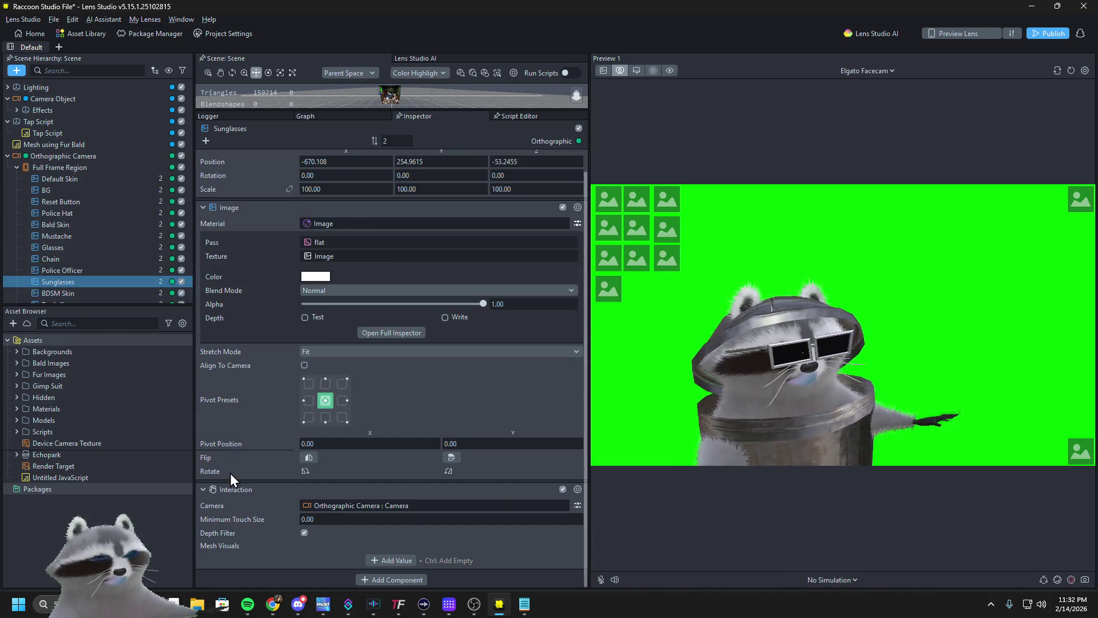
Rearrange Reset Button's Interaction component and remove the Untitled JavaScript component
click(53, 203)
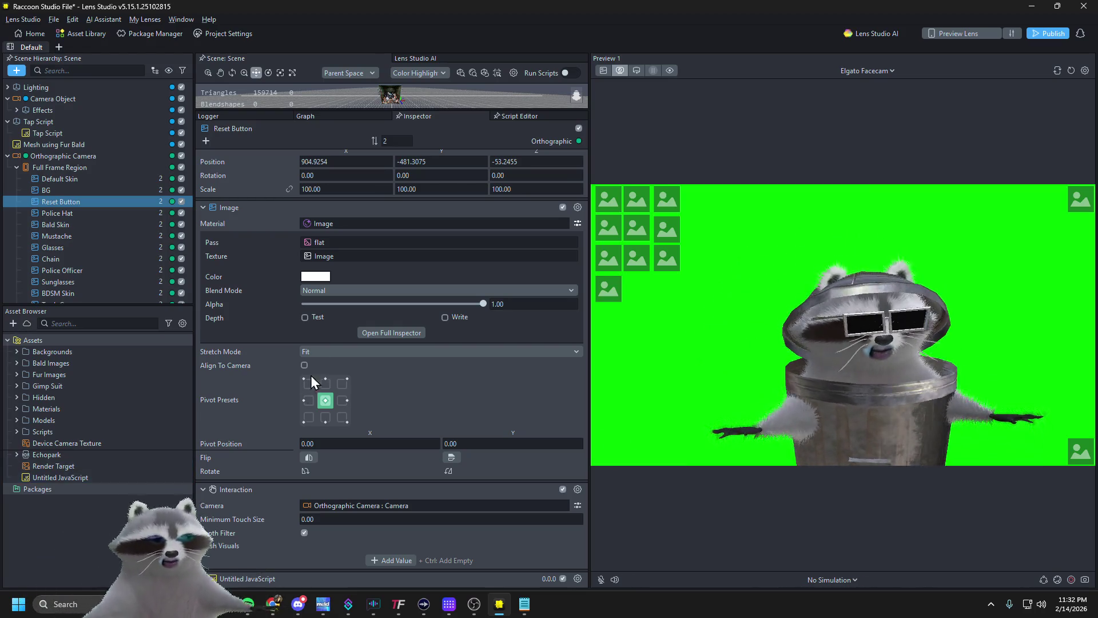
click(273, 489)
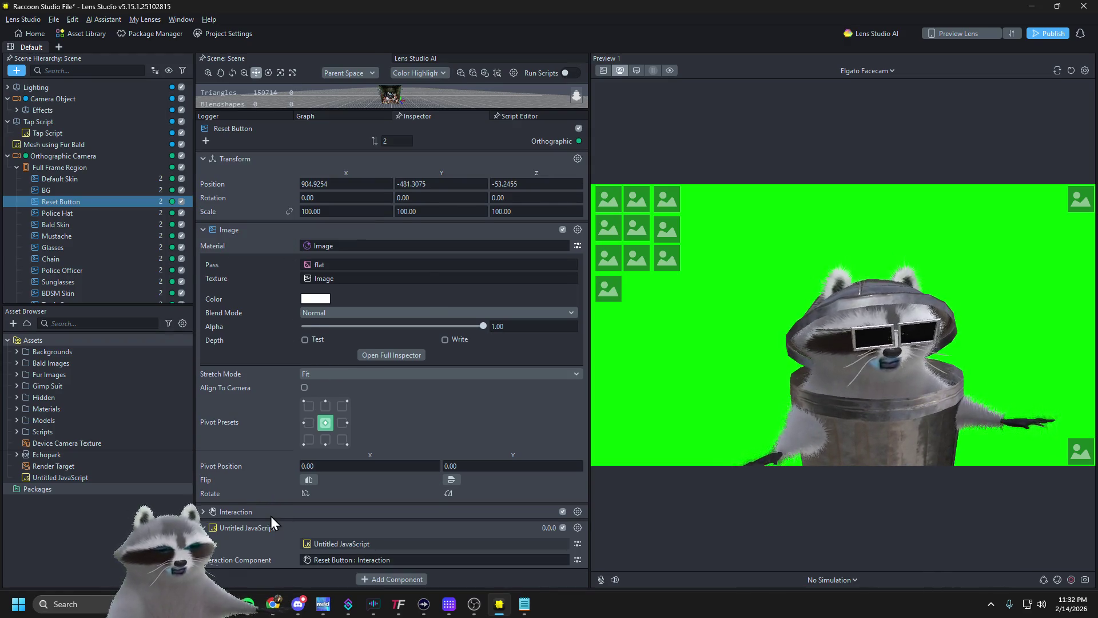
click(264, 511)
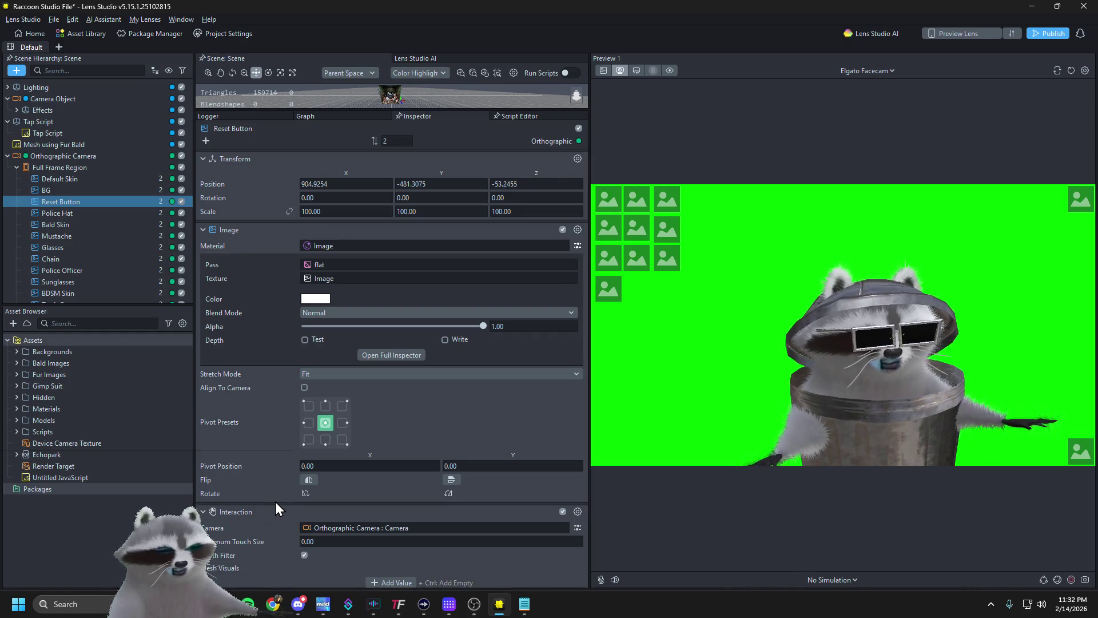
scroll(269, 492, down, 2)
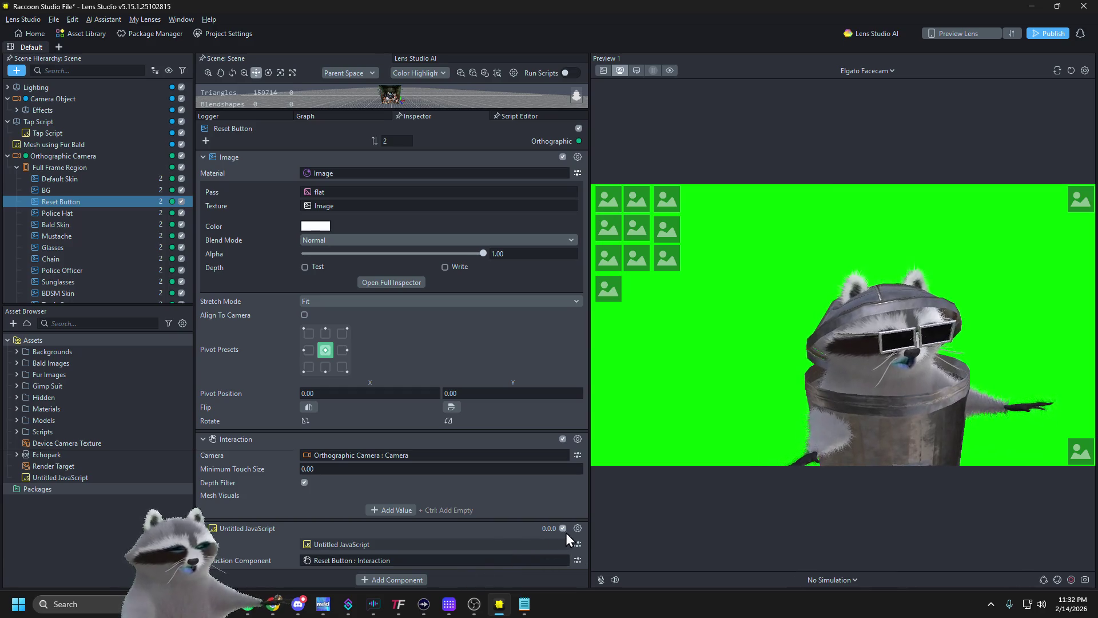
mouse_move(326, 438)
mouse_down()
mouse_move(351, 442)
mouse_move(373, 534)
mouse_move(363, 554)
mouse_up()
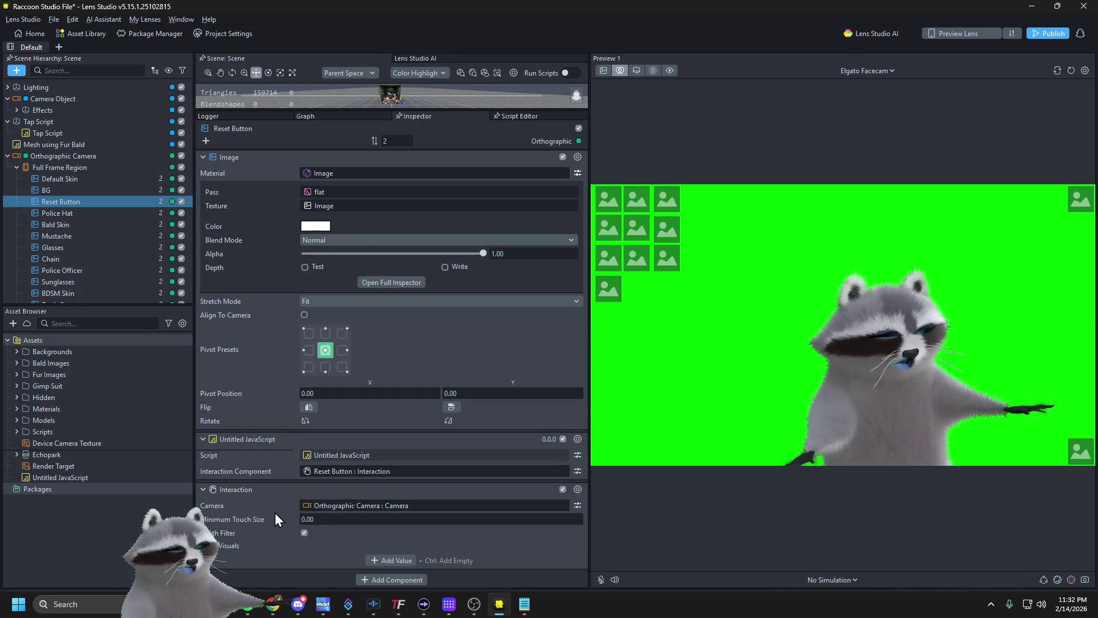
mouse_move(262, 489)
mouse_down()
mouse_move(324, 455)
mouse_move(325, 468)
mouse_up()
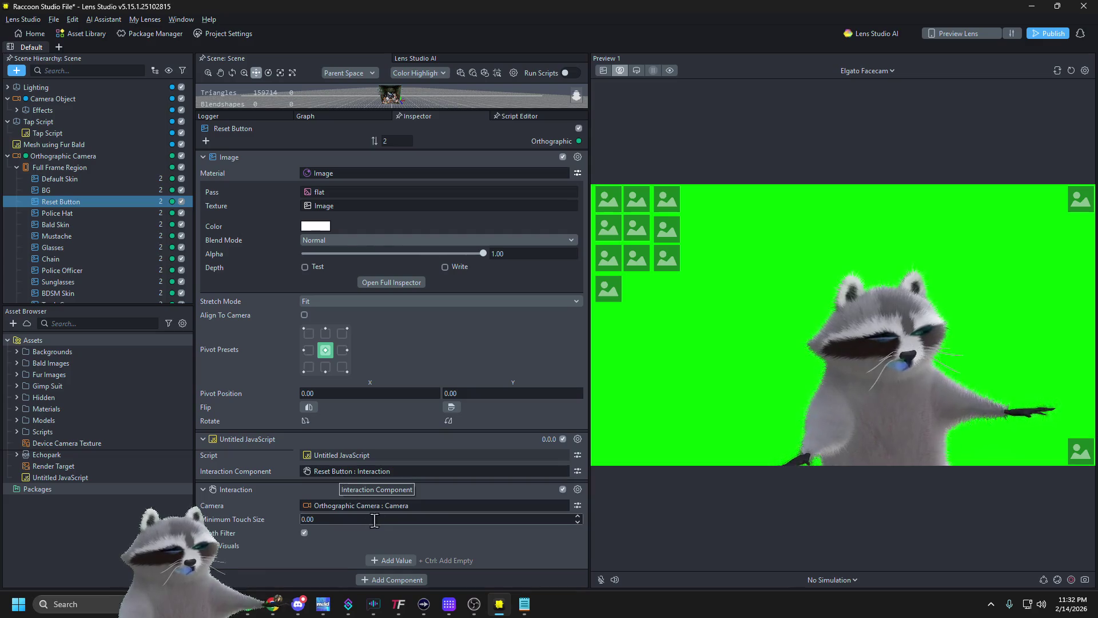
key(ctrl+z)
key(ctrl+z)
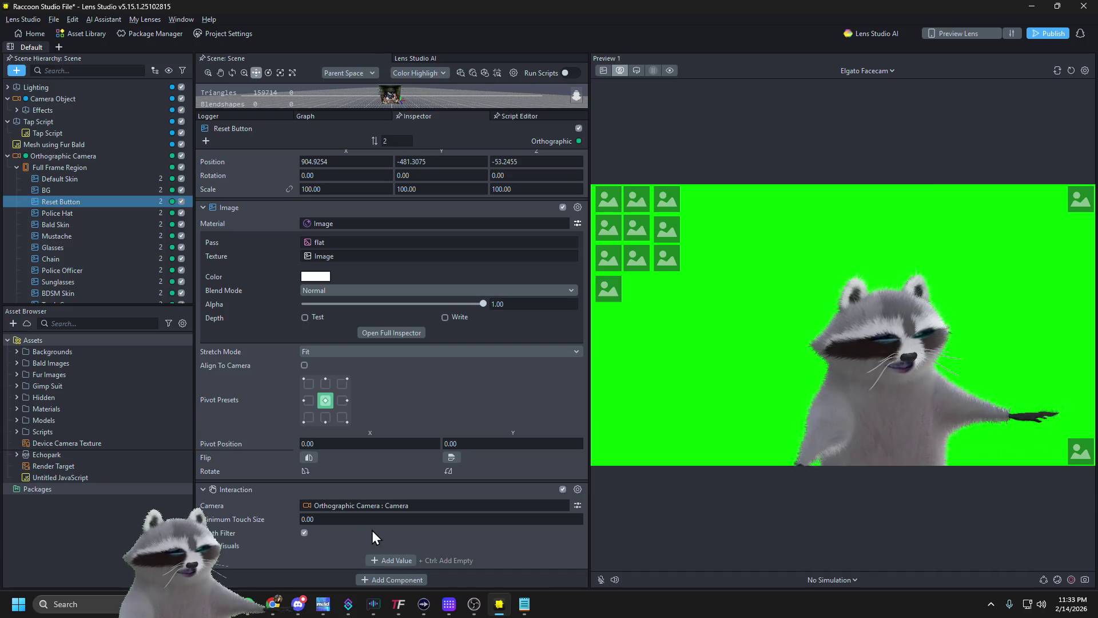
Re-add Untitled JavaScript to Reset Button, link it to the Interaction component, and open its code
click(393, 580)
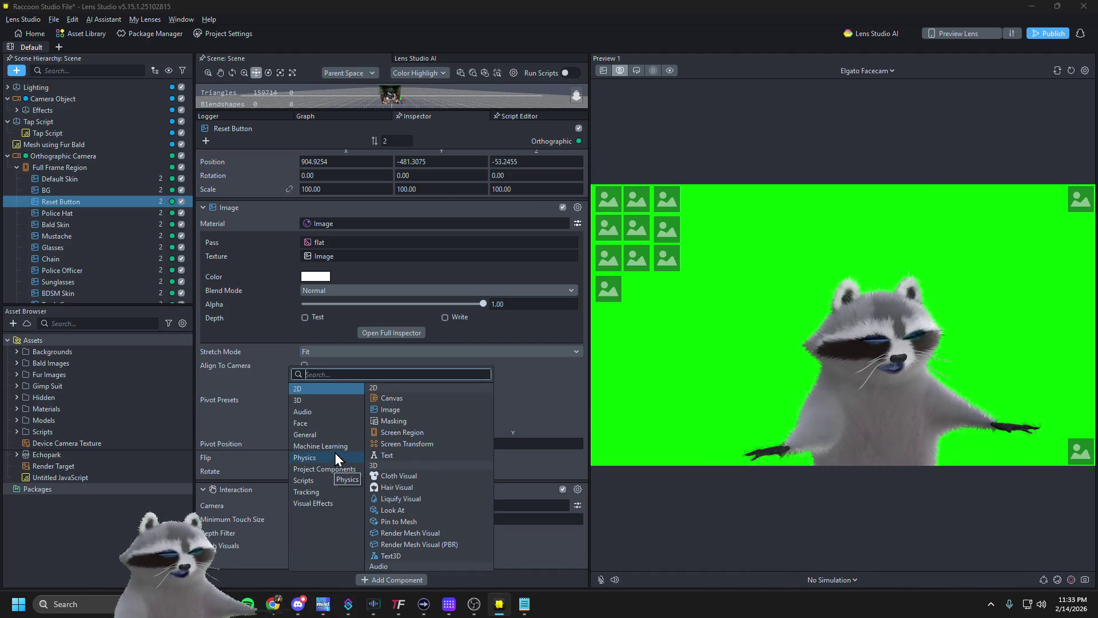
text(untitled)
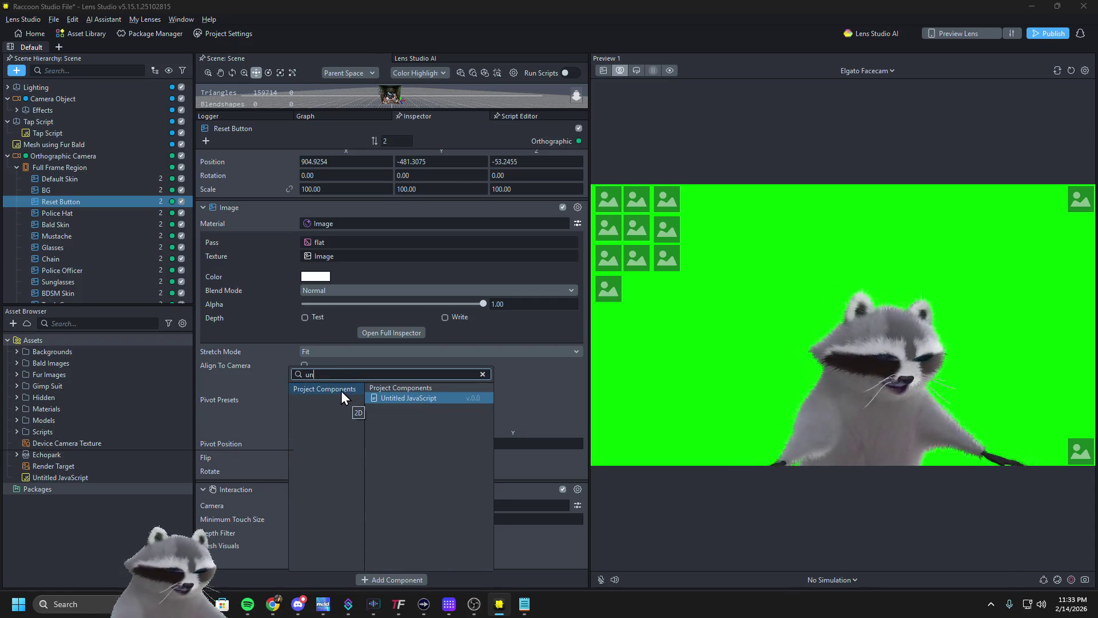
click(379, 396)
scroll(290, 473, down, 2)
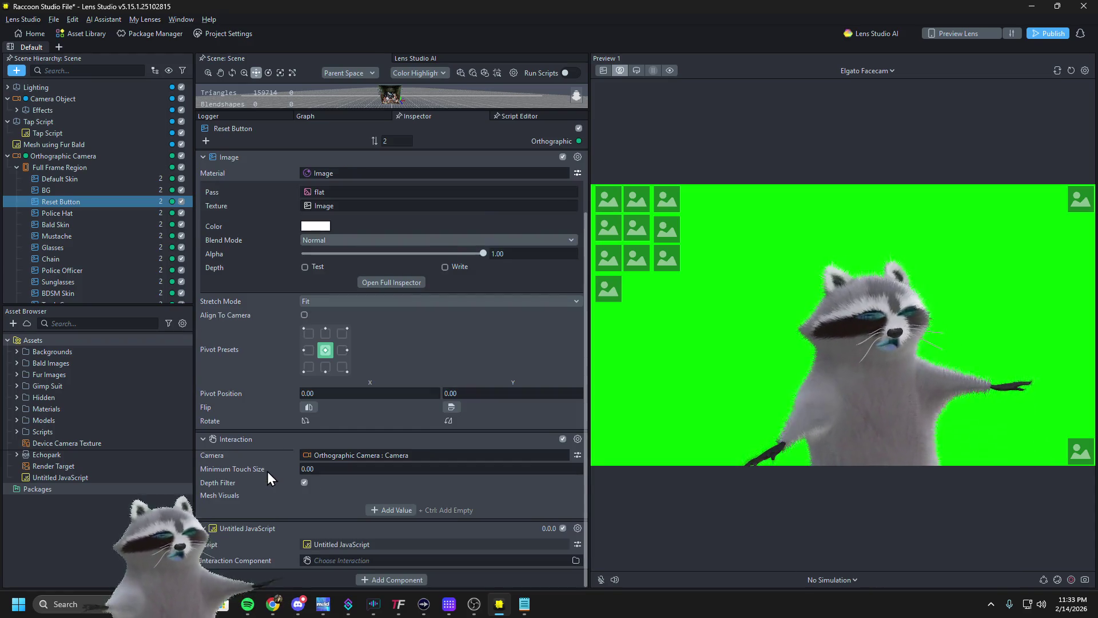
drag(215, 438, 435, 559)
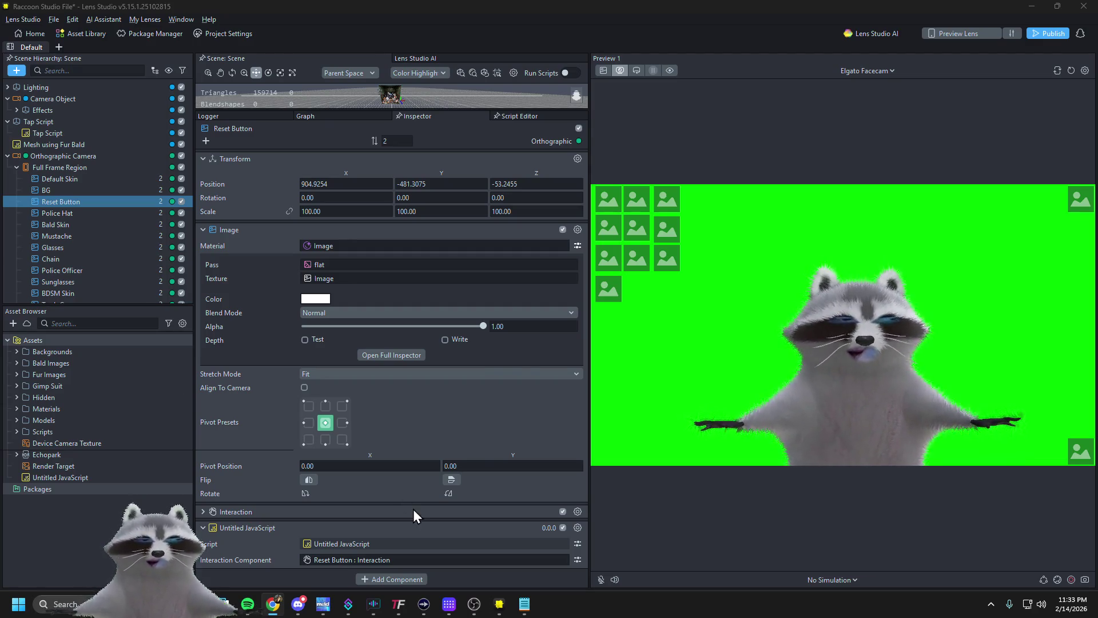
double_click(99, 475)
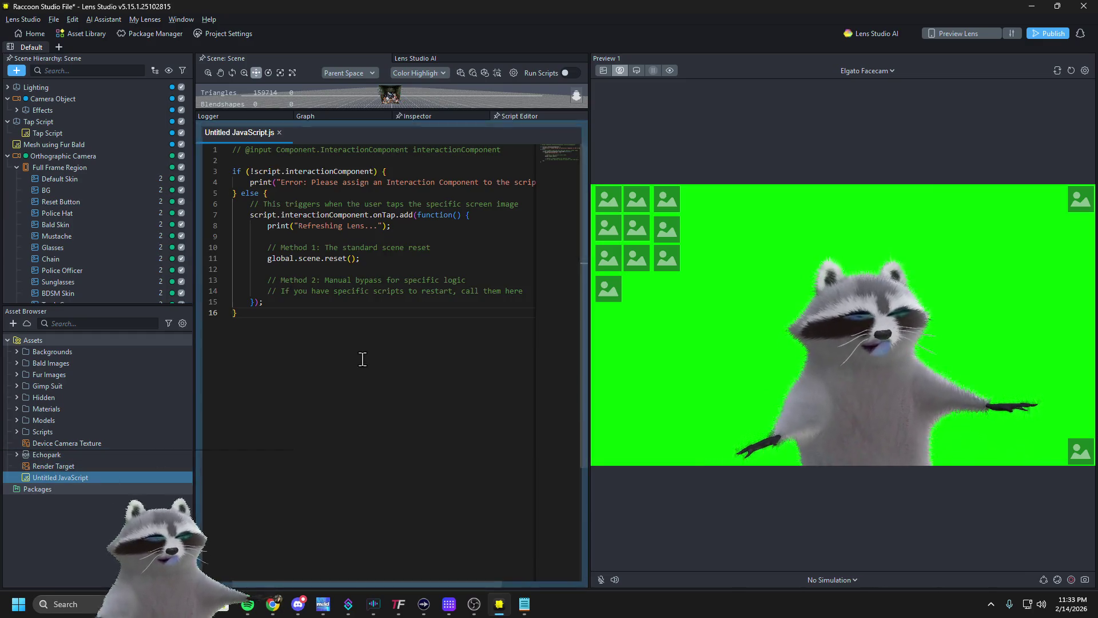
Replace the script with tap code that triggers OnStartEvent and calls global.scene.reset(), then reselect Reset Button
key(ctrl+a)
key(ctrl+v)
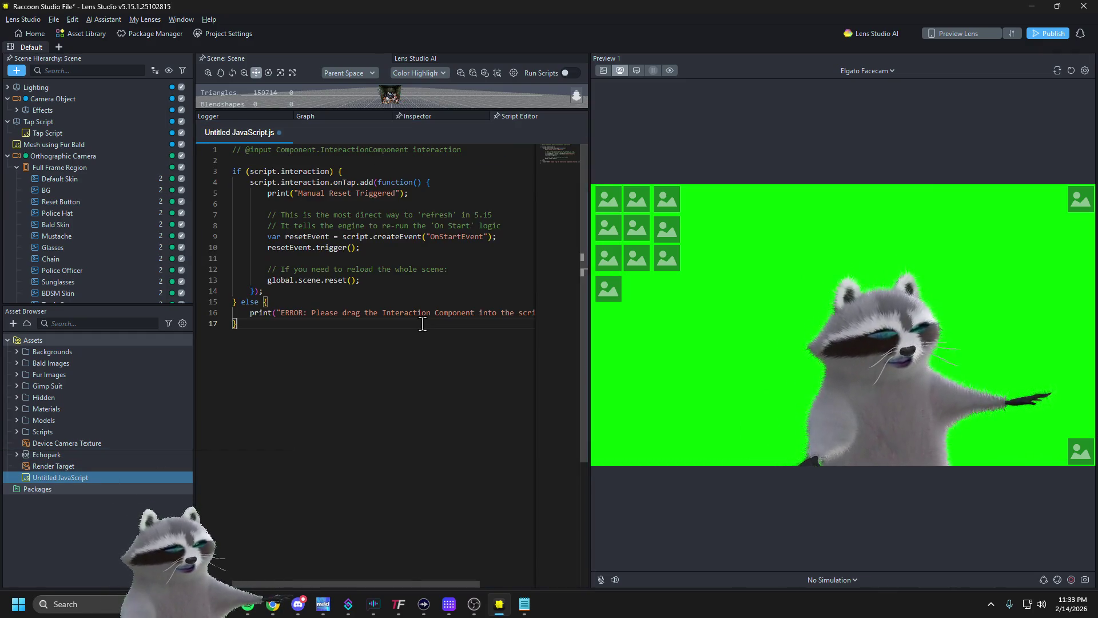
click(125, 352)
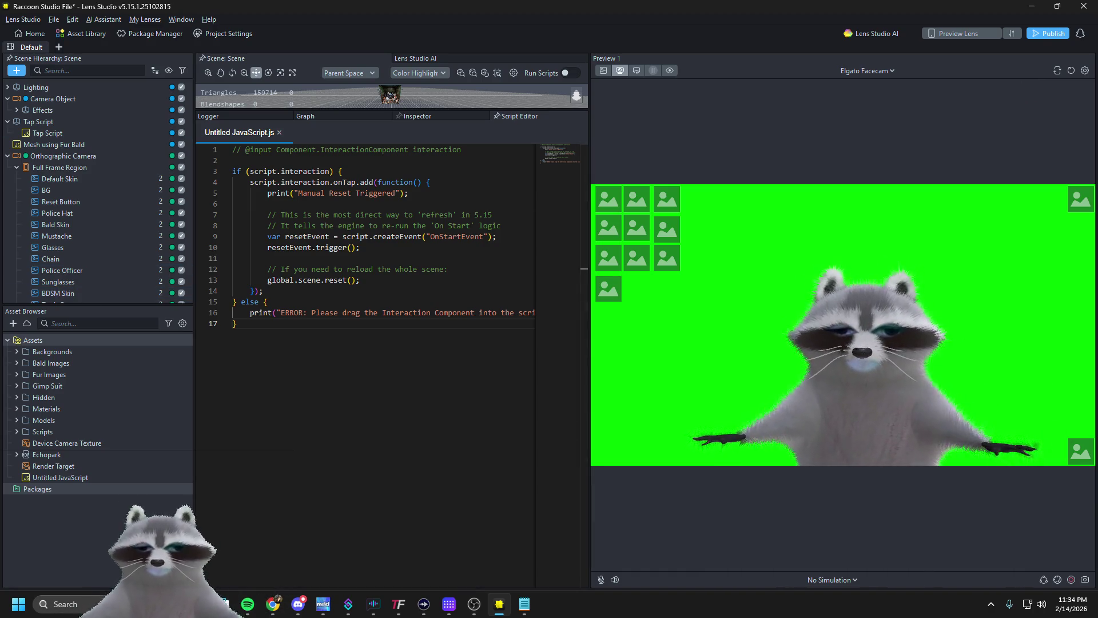
click(33, 487)
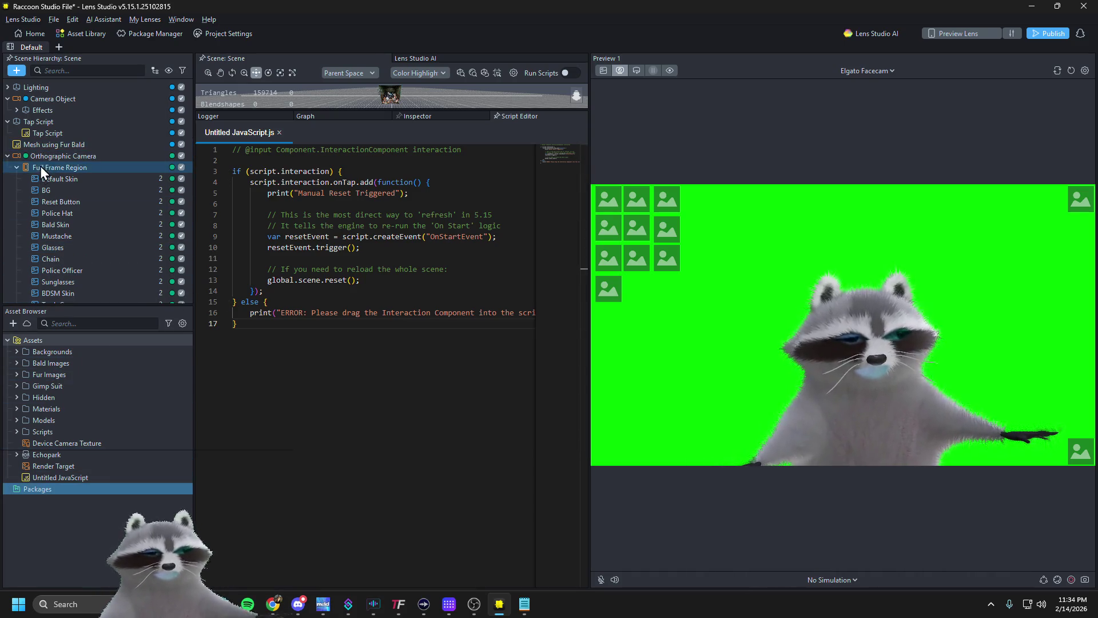
click(59, 198)
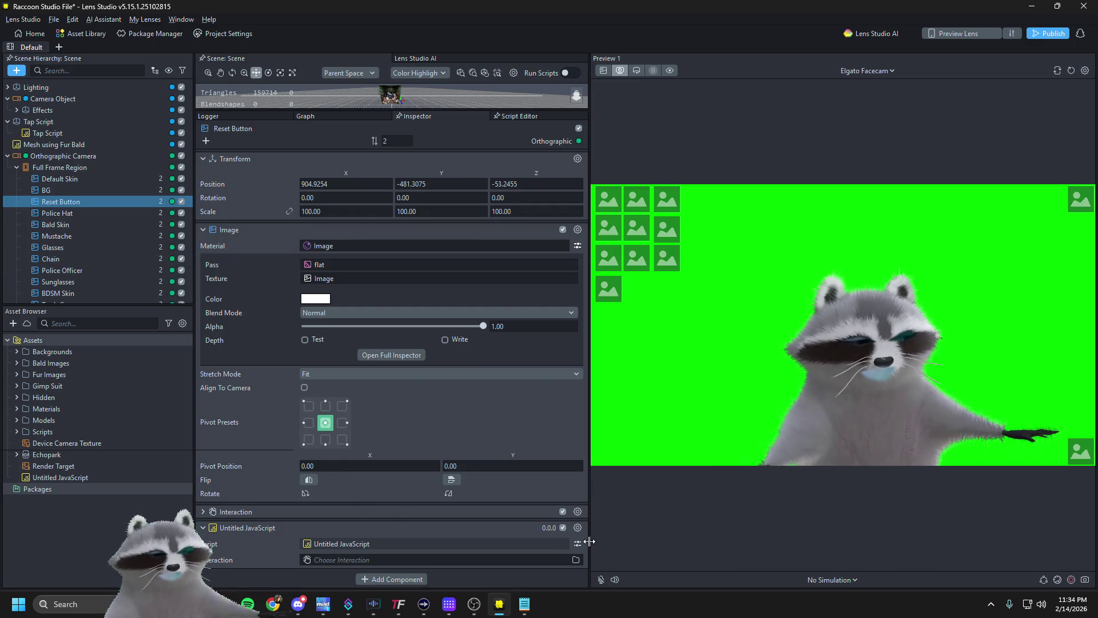
Remove Untitled JavaScript from Reset Button, try two costumes, then reset the preview raccoon
click(578, 528)
click(595, 513)
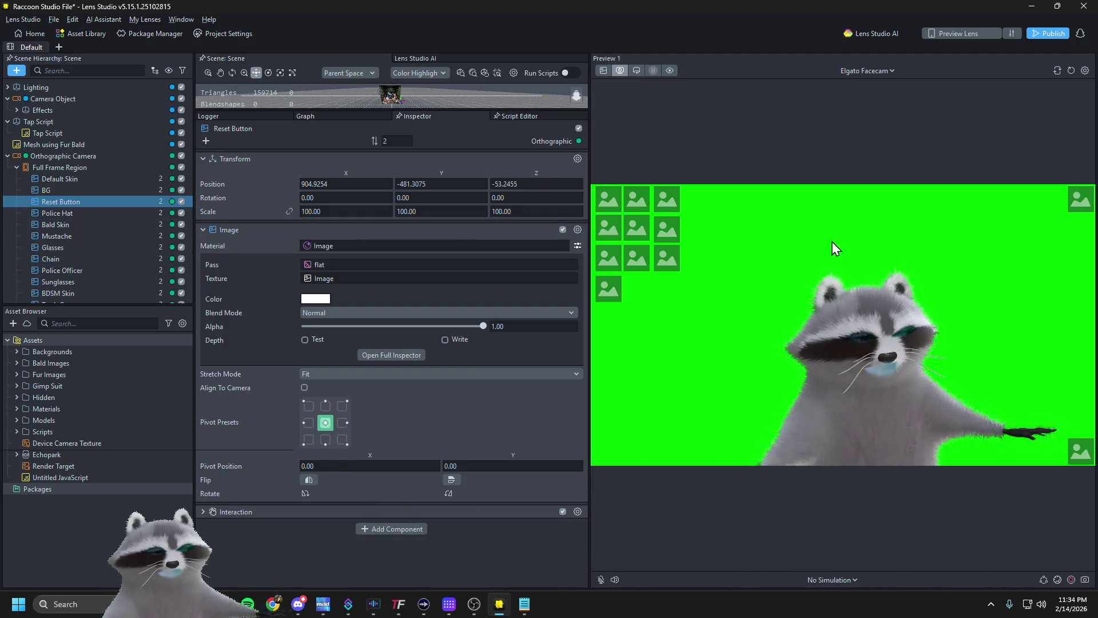
click(674, 260)
click(662, 227)
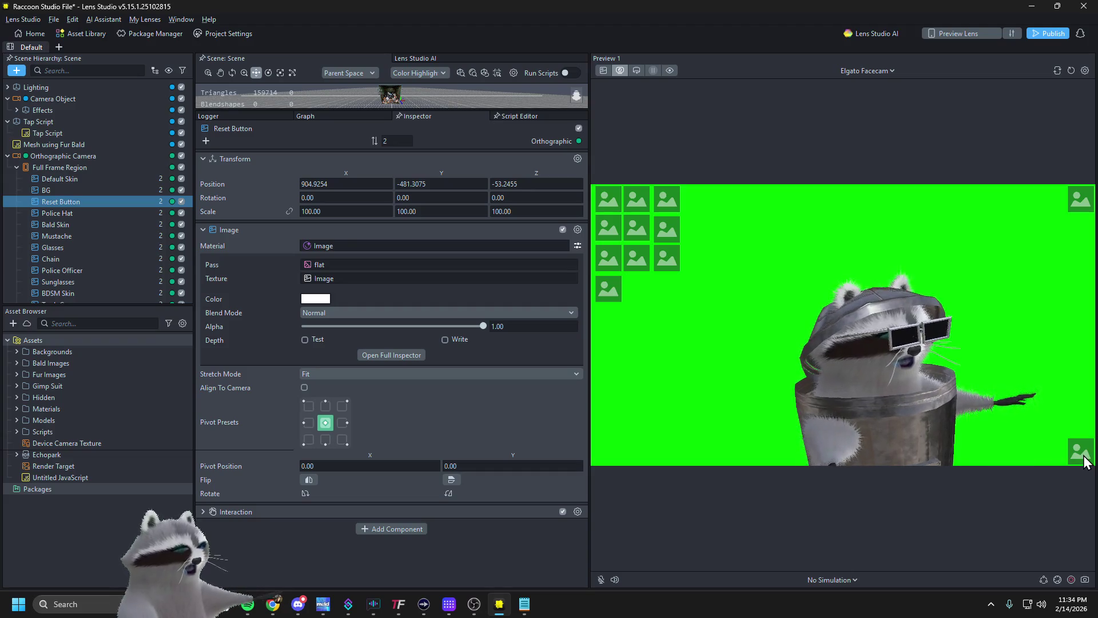
click(1071, 71)
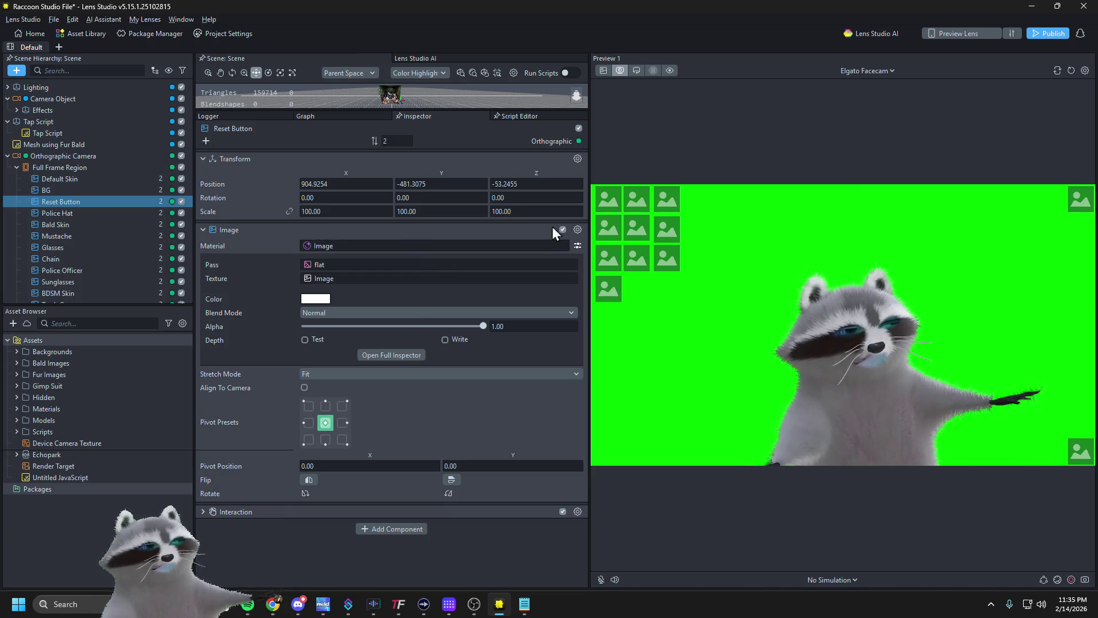
With the log showing, add the script to the scene as a new object
click(239, 118)
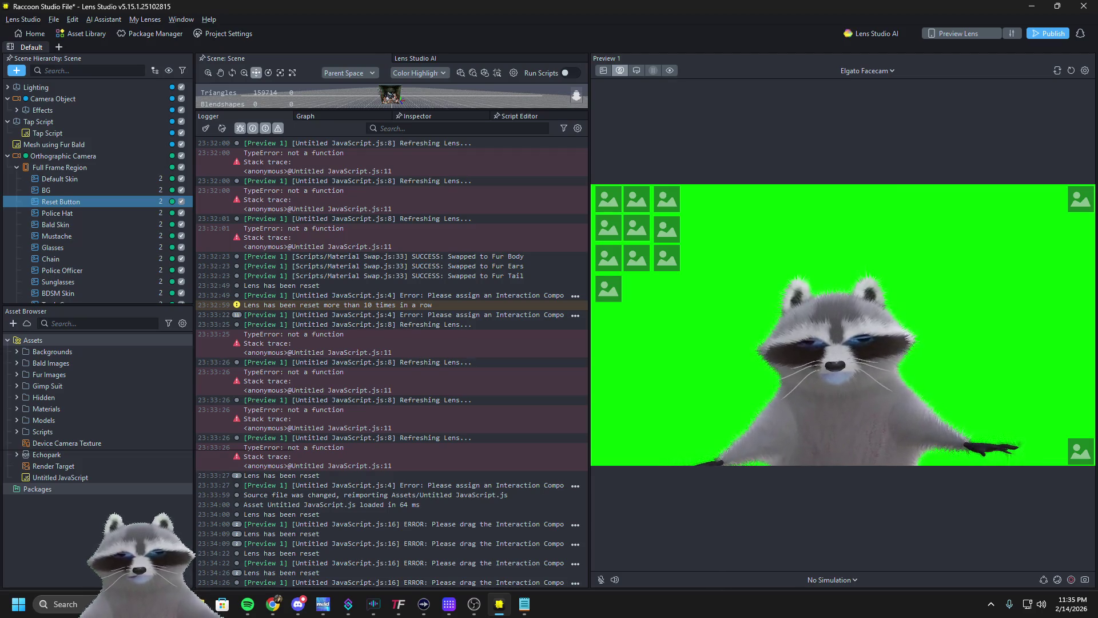
key(alt+Tab)
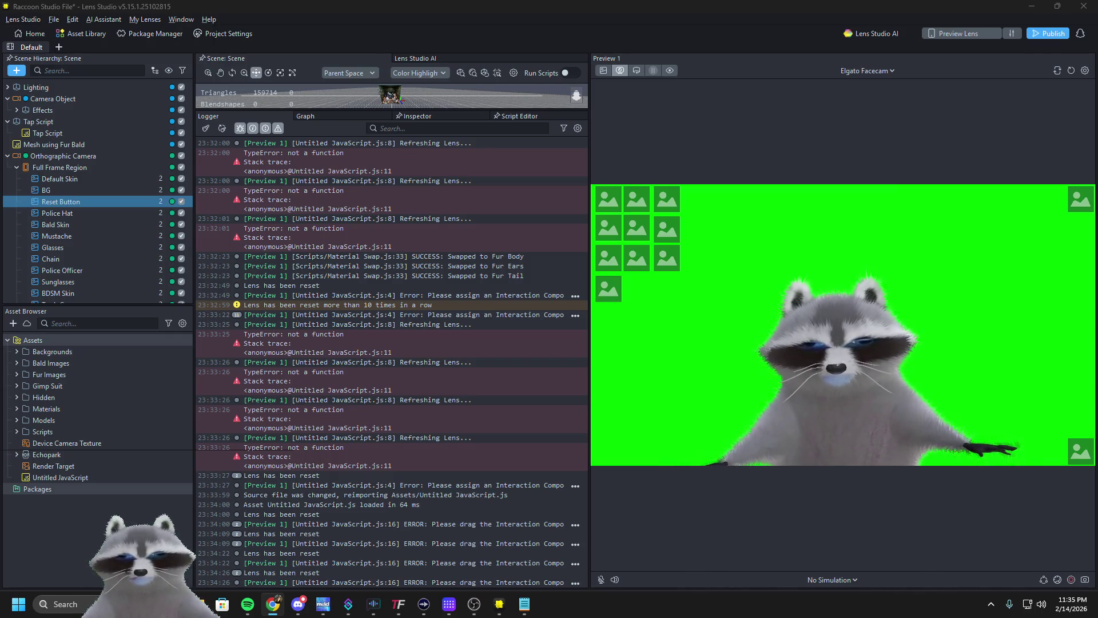
mouse_move(60, 476)
mouse_down()
mouse_move(57, 163)
mouse_move(86, 229)
mouse_up()
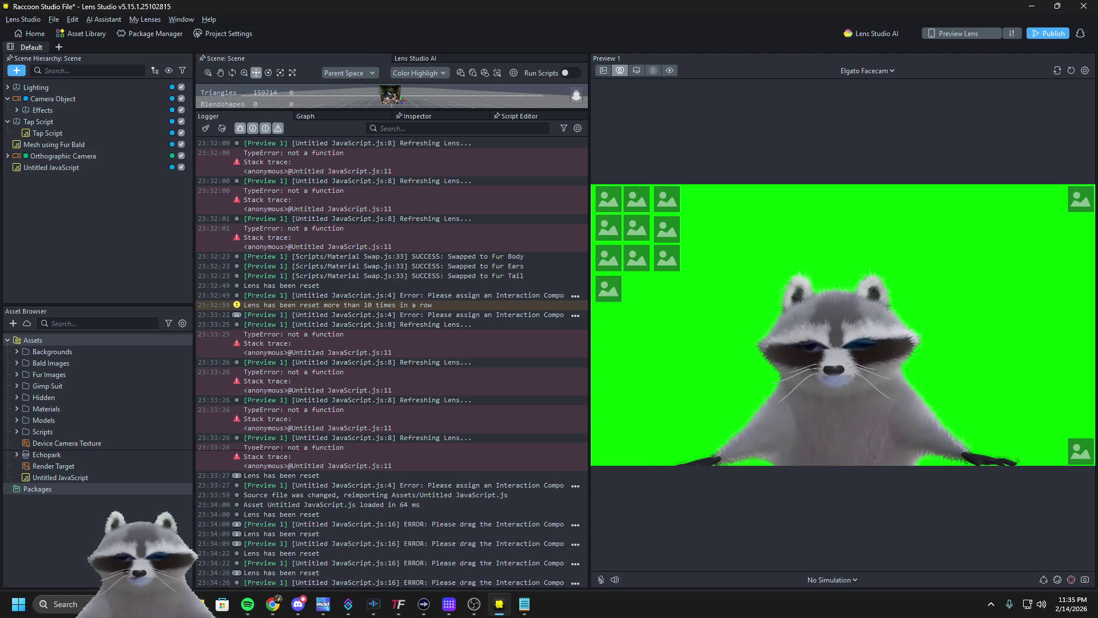
Save the Raccoon Studio File project and cycle the raccoon's outfit in the preview
key(ctrl+s)
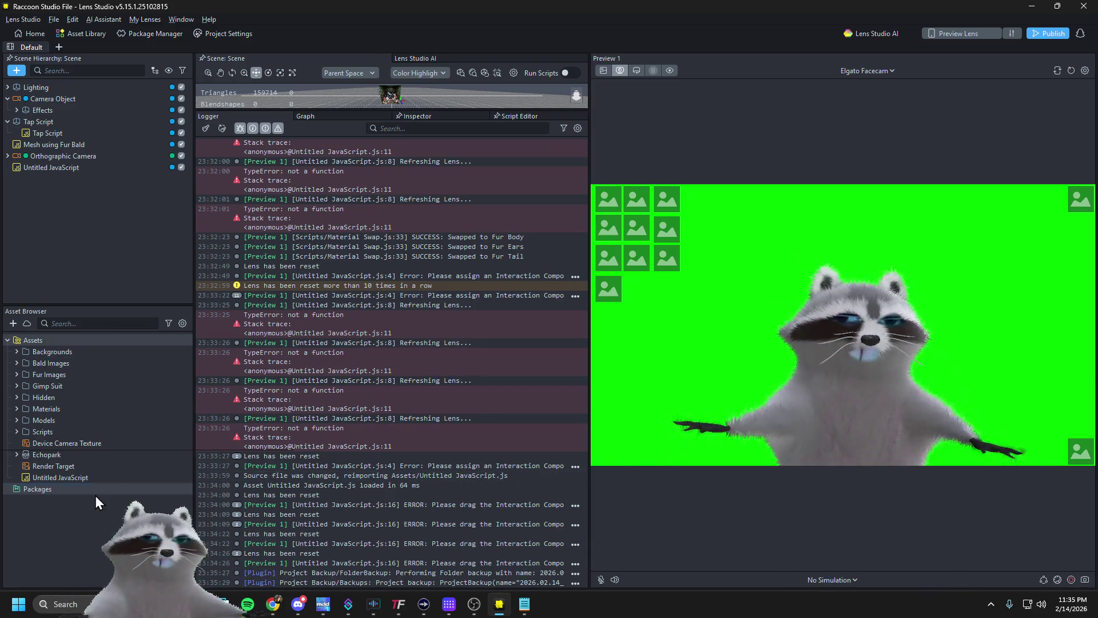
key(alt+Tab)
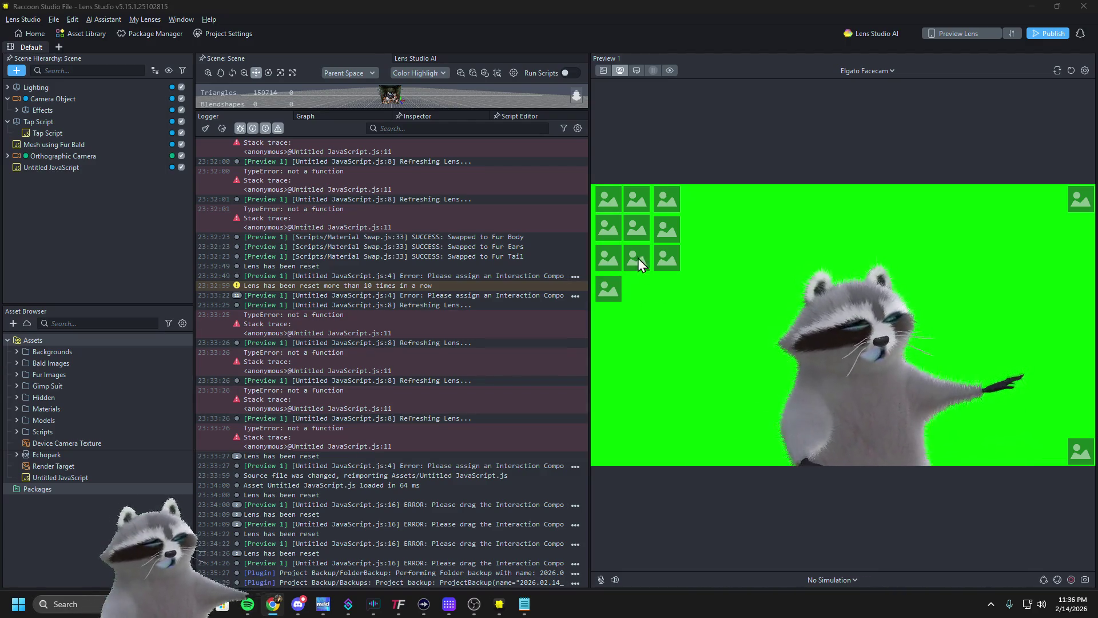
click(631, 197)
Try the bald skin, Gimp suit and trash-can outfits, resetting the lens to default fur
click(664, 200)
click(657, 224)
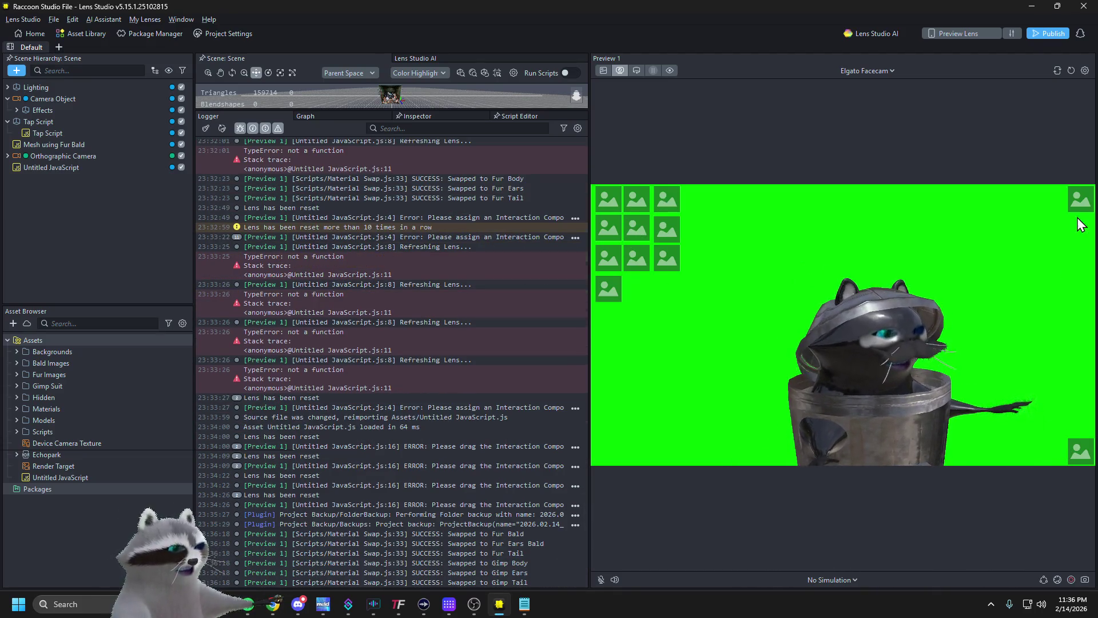
click(1071, 71)
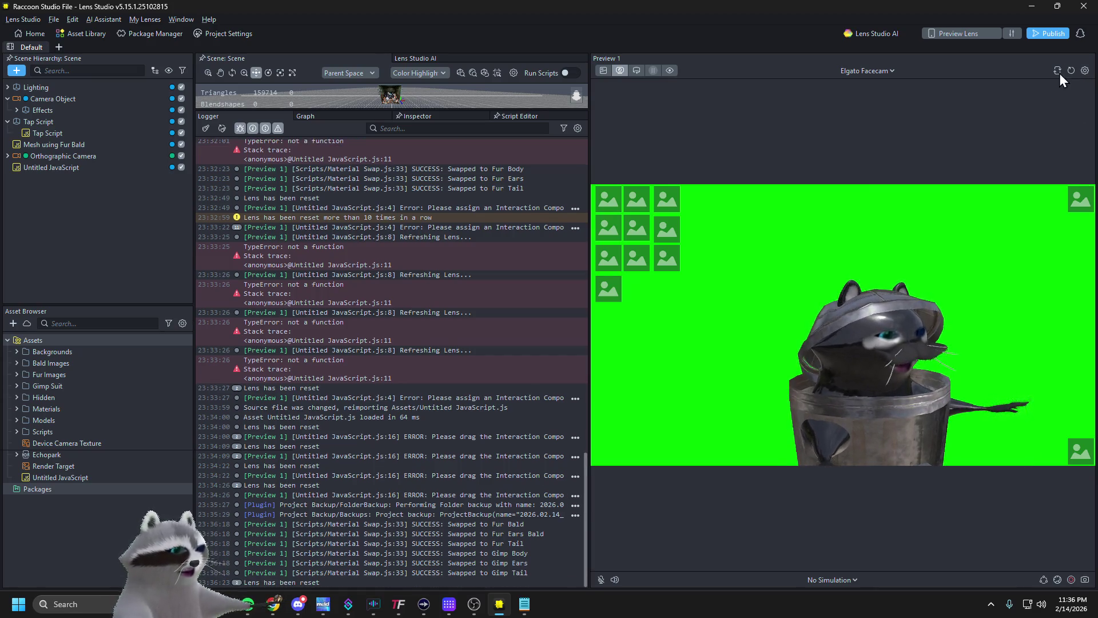
click(609, 197)
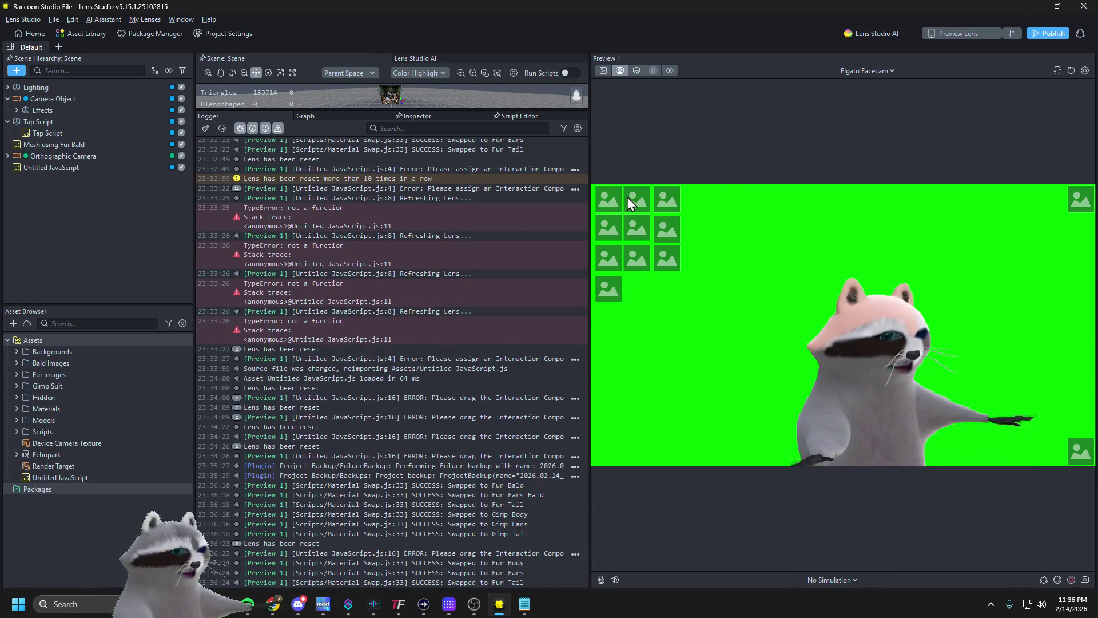
click(627, 196)
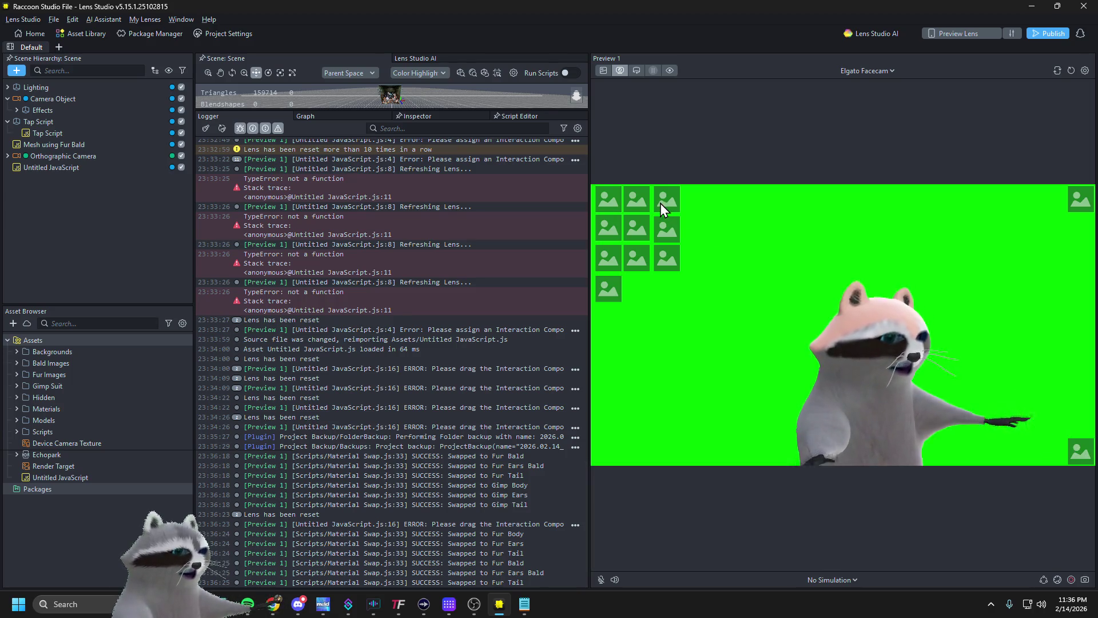
click(660, 205)
click(664, 235)
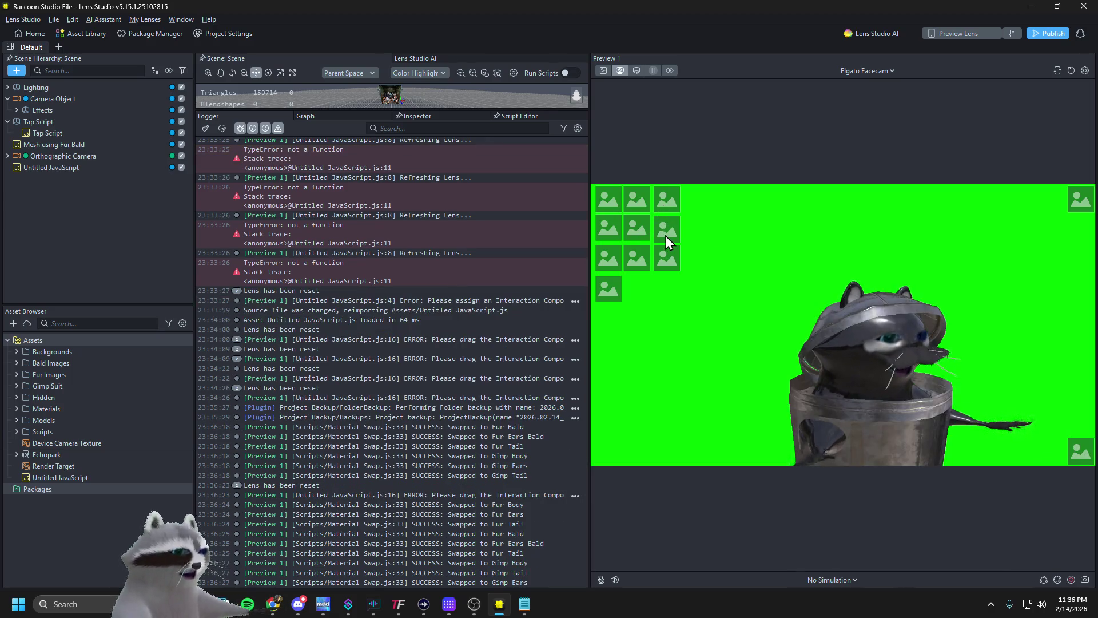
click(1072, 69)
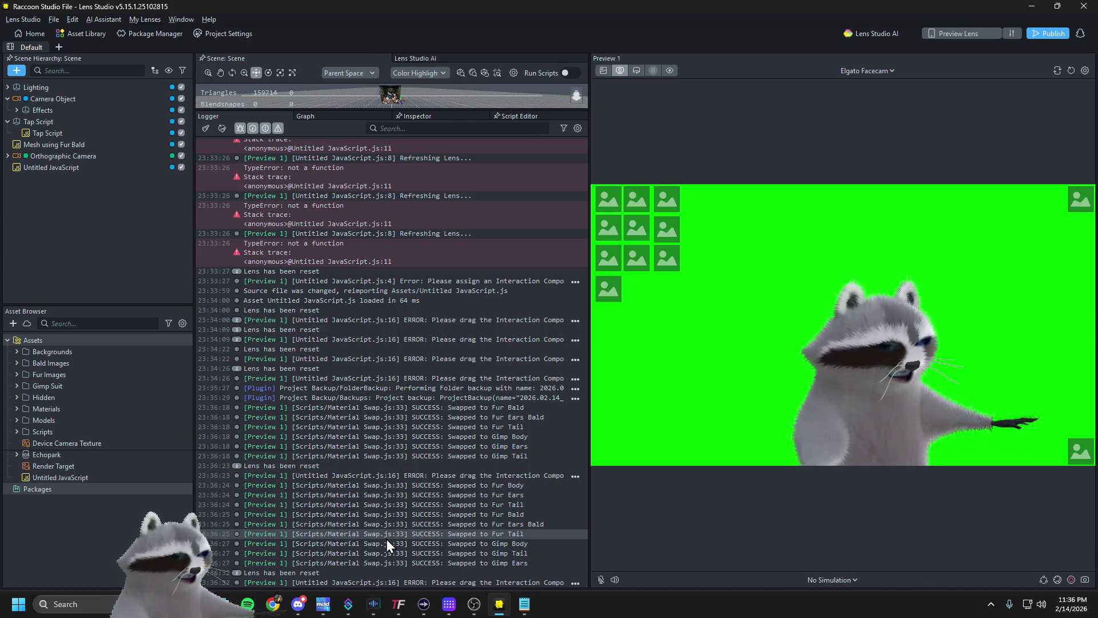
Copy the newest Interaction Component error from the Logger
click(385, 583)
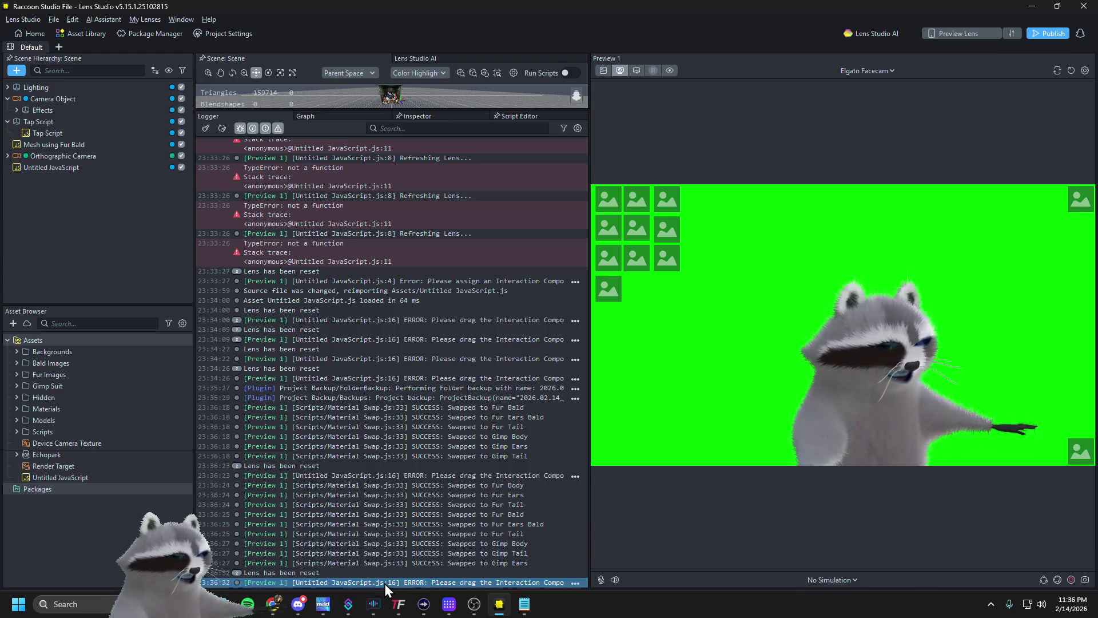
right_click(477, 582)
click(492, 585)
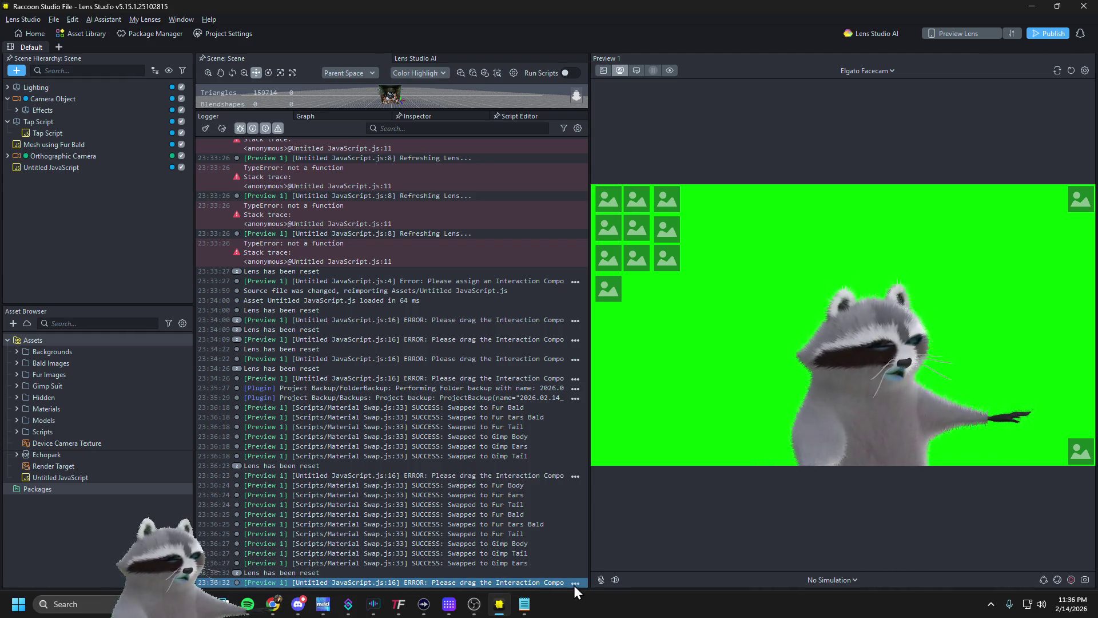
Widen the log panel and select Reset Button under Orthographic Camera, expanding its Interaction
mouse_move(589, 572)
mouse_down()
mouse_move(775, 565)
mouse_move(760, 563)
mouse_up()
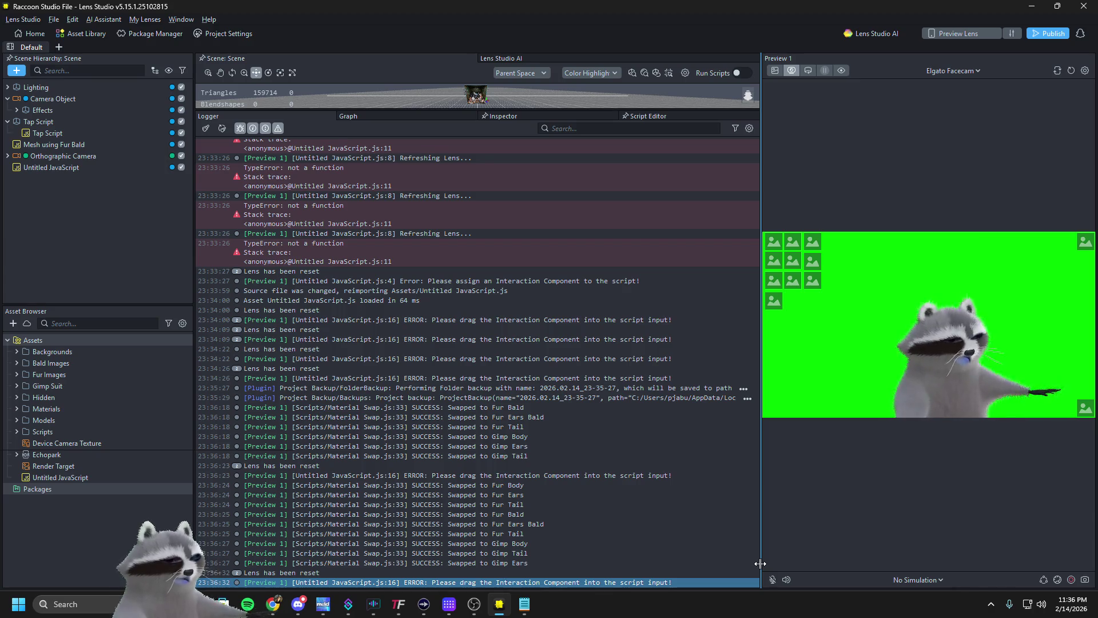
drag(760, 563, 677, 565)
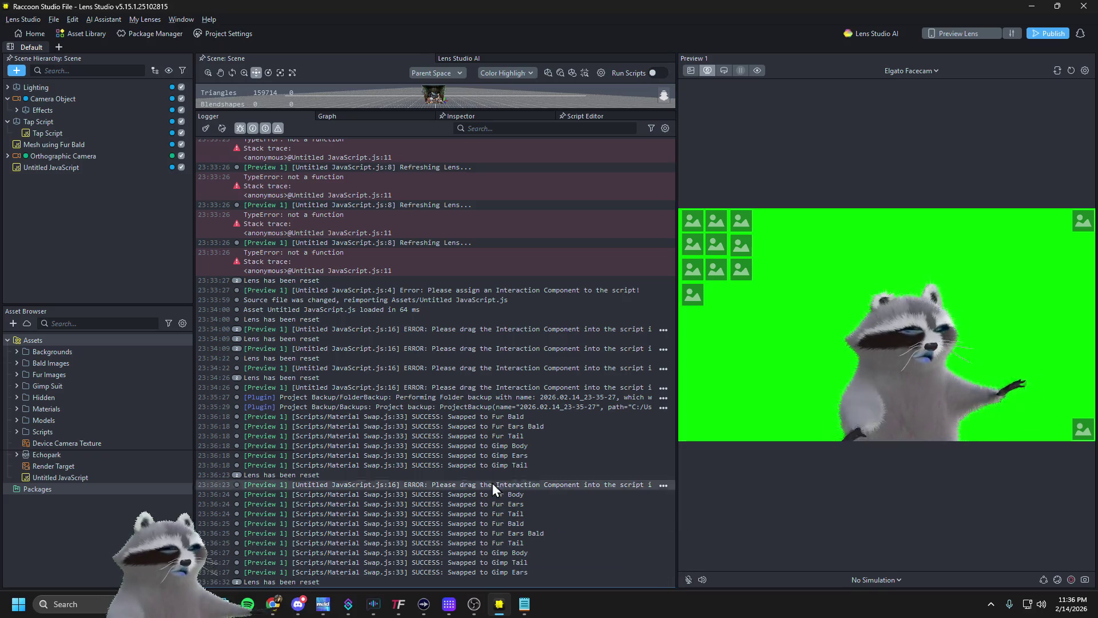
click(57, 157)
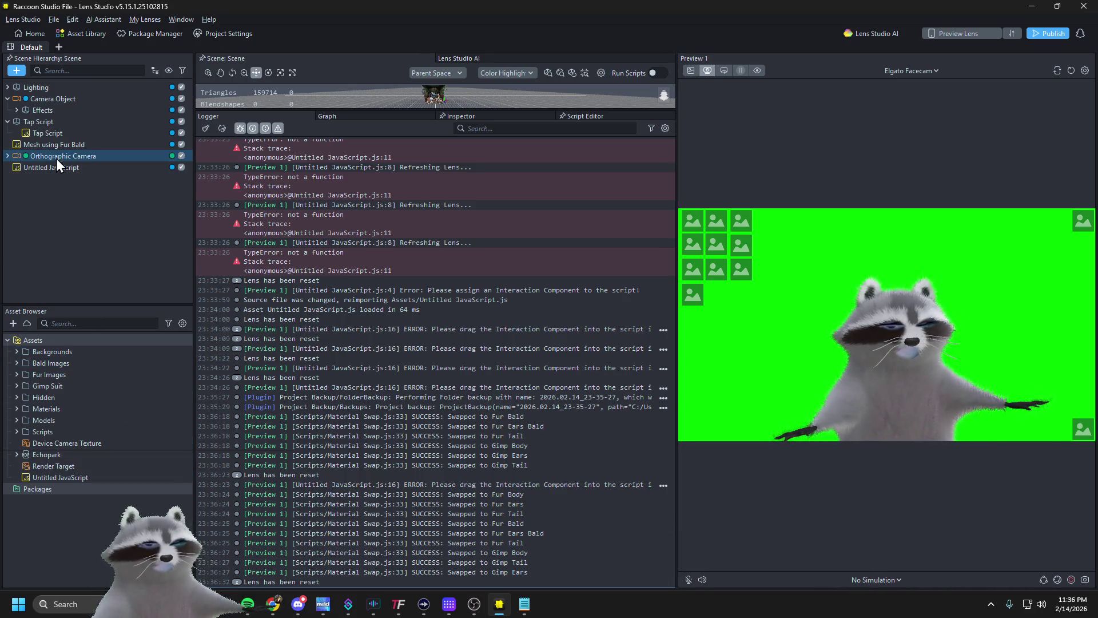
click(8, 156)
click(33, 203)
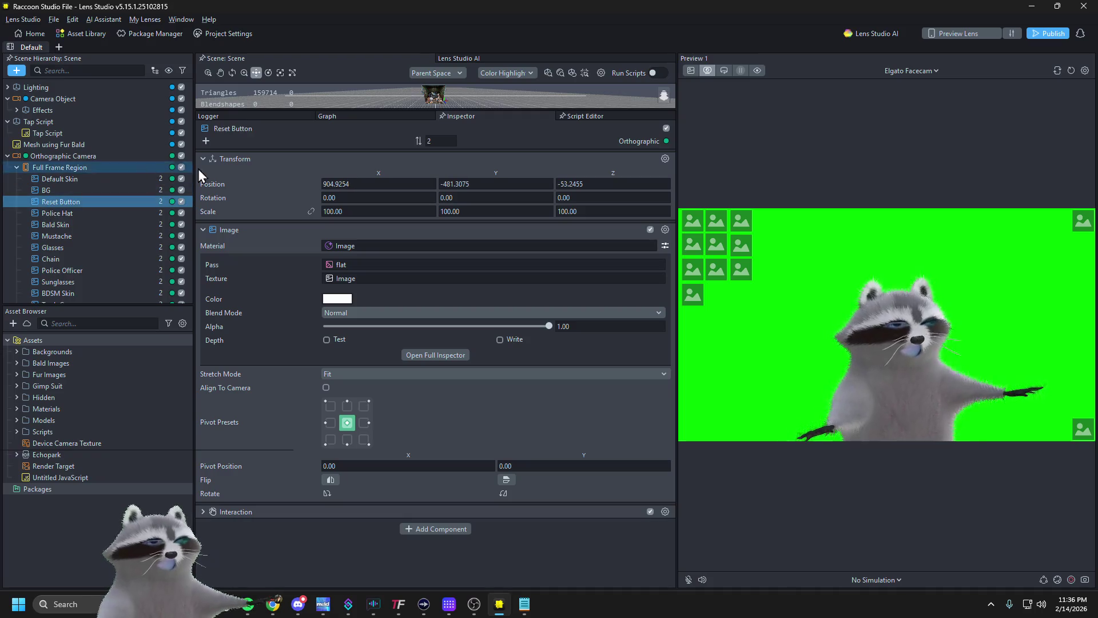
click(235, 510)
scroll(259, 462, down, 1)
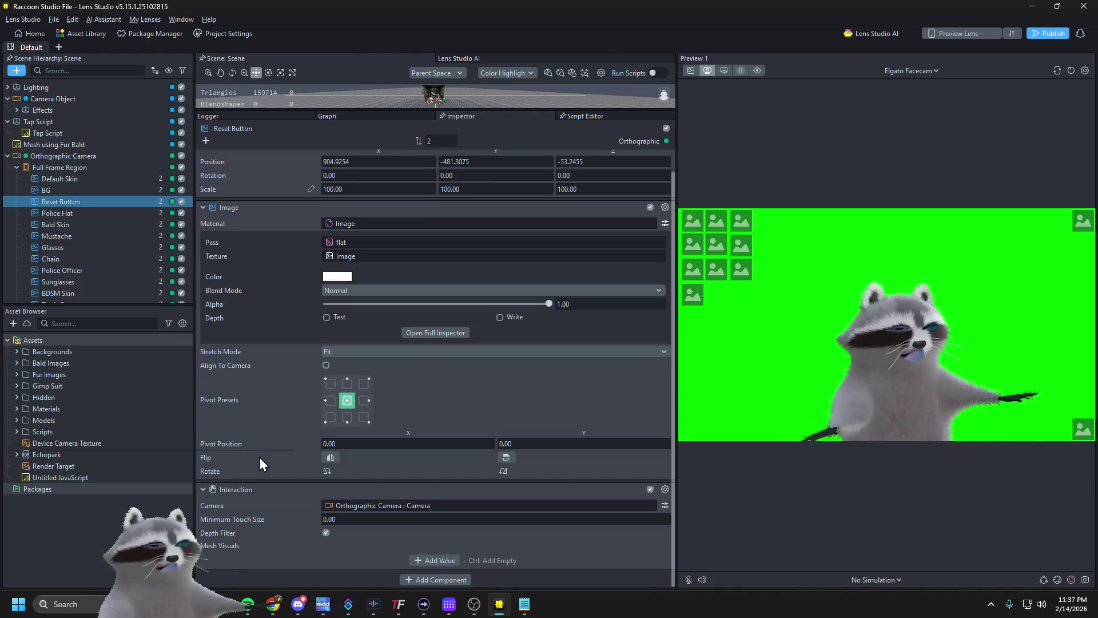
Add a new script component, Untitled JavaScript 2, to Reset Button
click(427, 581)
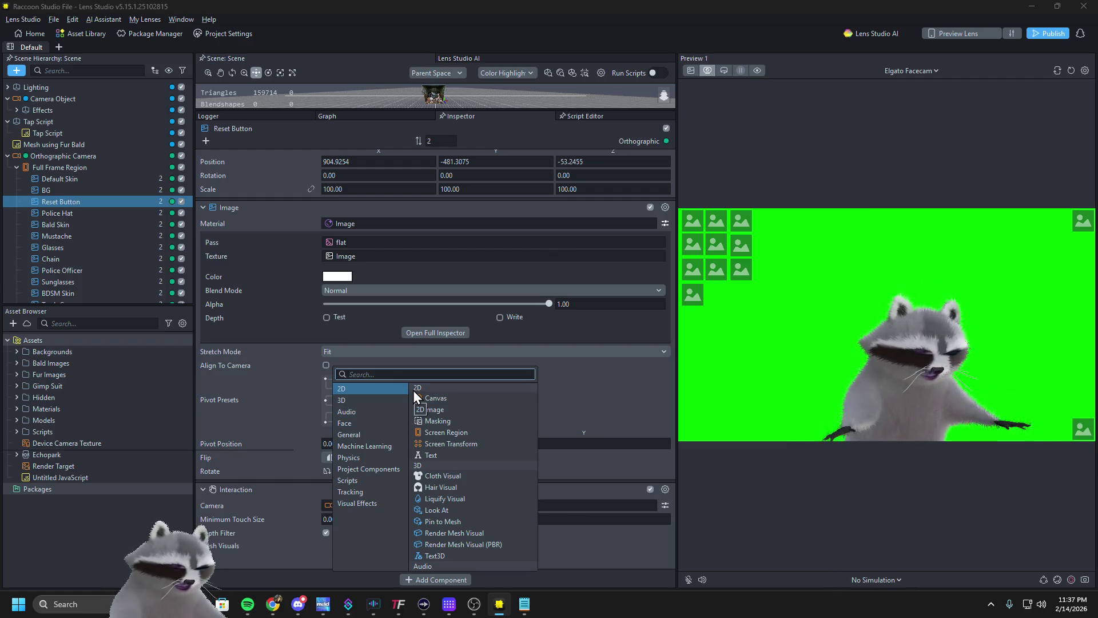
text(scrip)
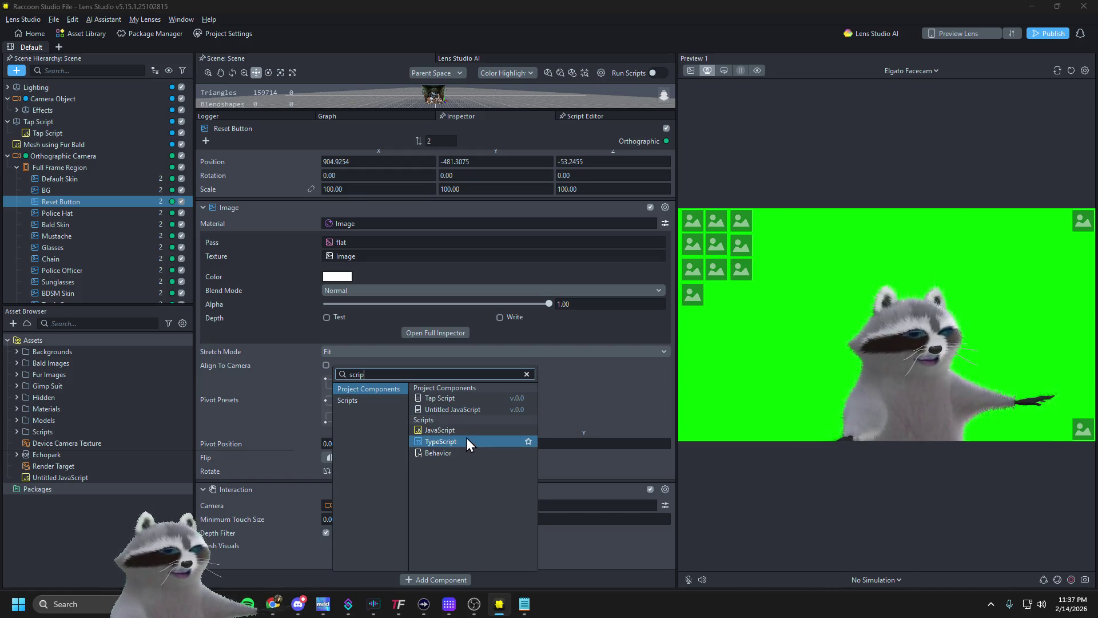
click(376, 400)
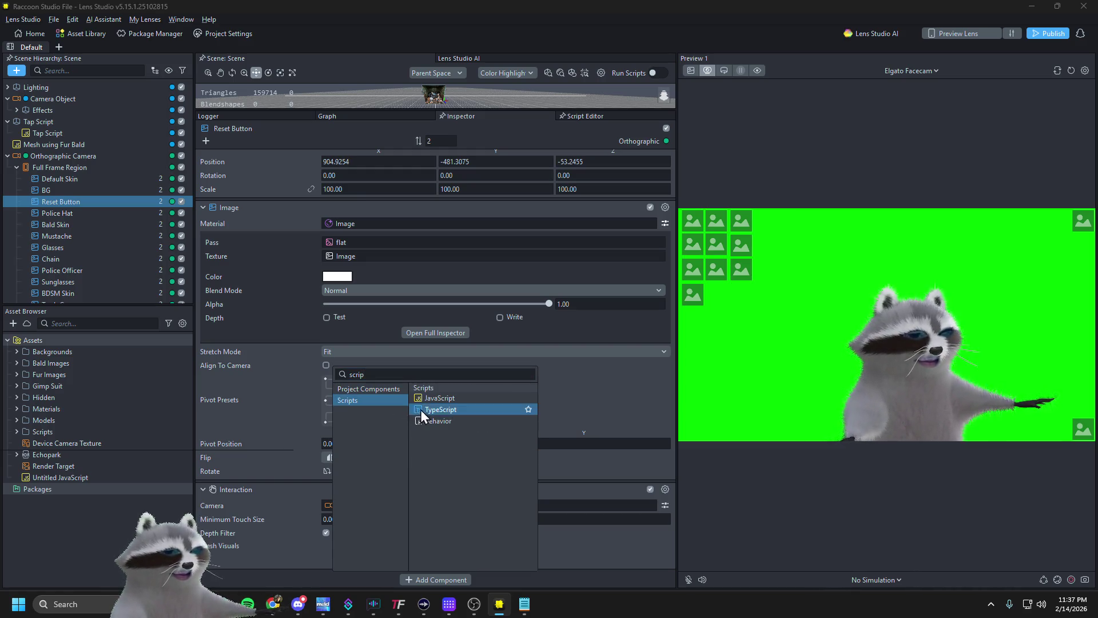
click(445, 400)
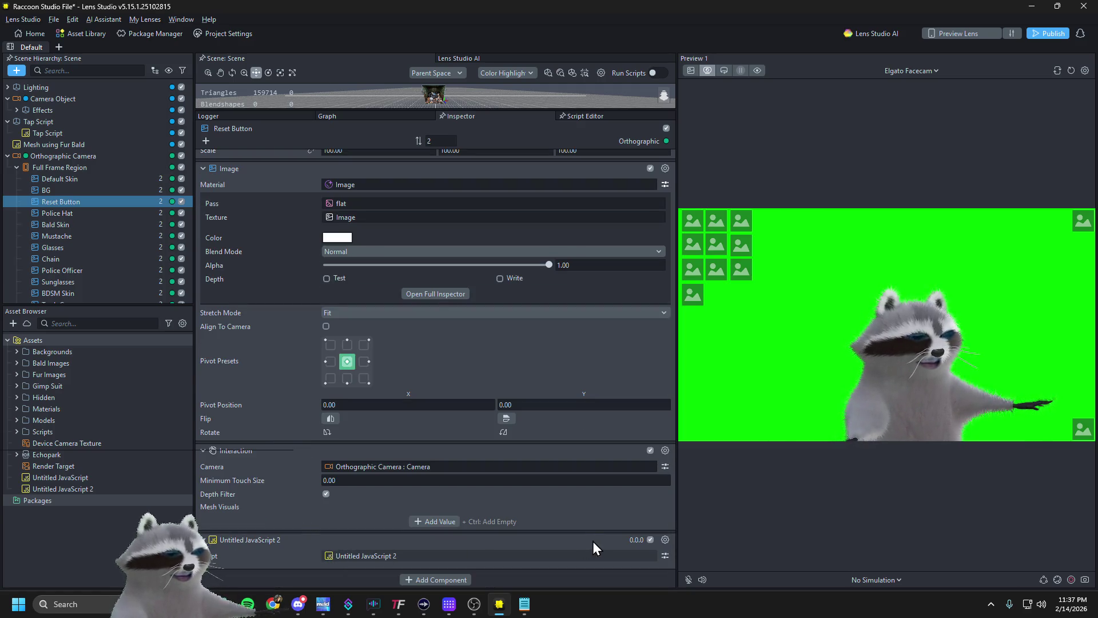
click(446, 576)
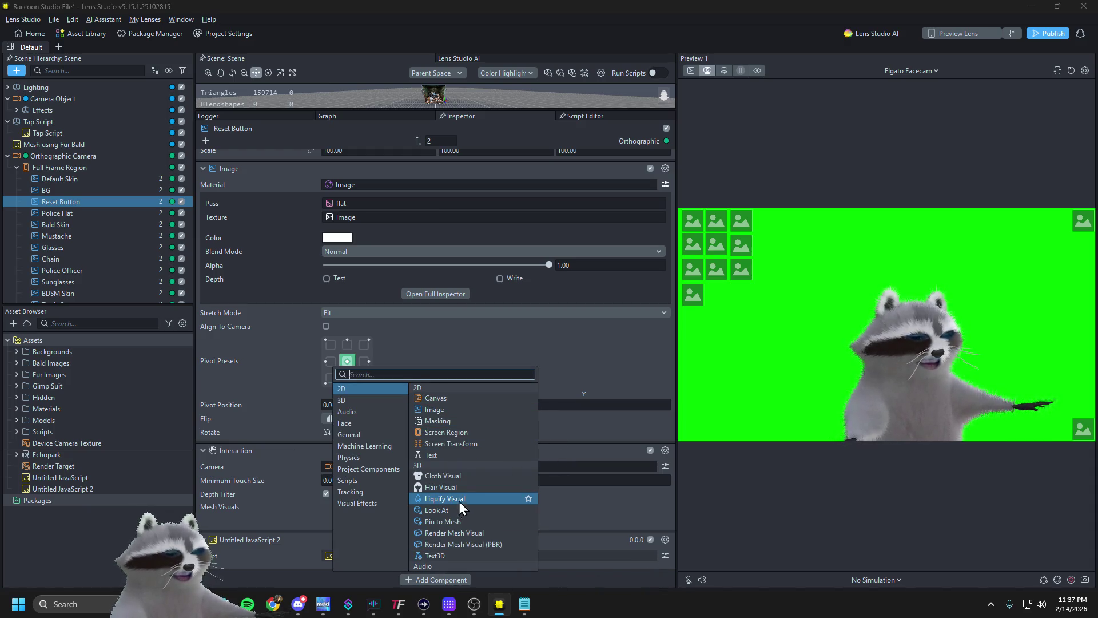
click(639, 519)
Remove Untitled JavaScript 2 from Reset Button and start deleting its asset
click(665, 540)
click(680, 516)
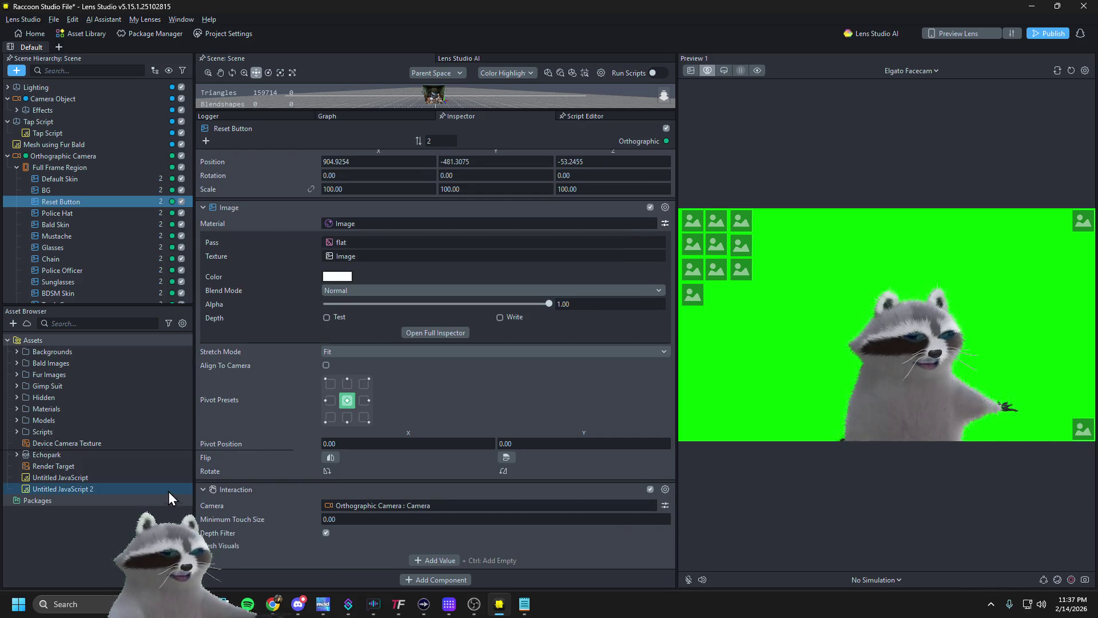
click(156, 487)
key(Delete)
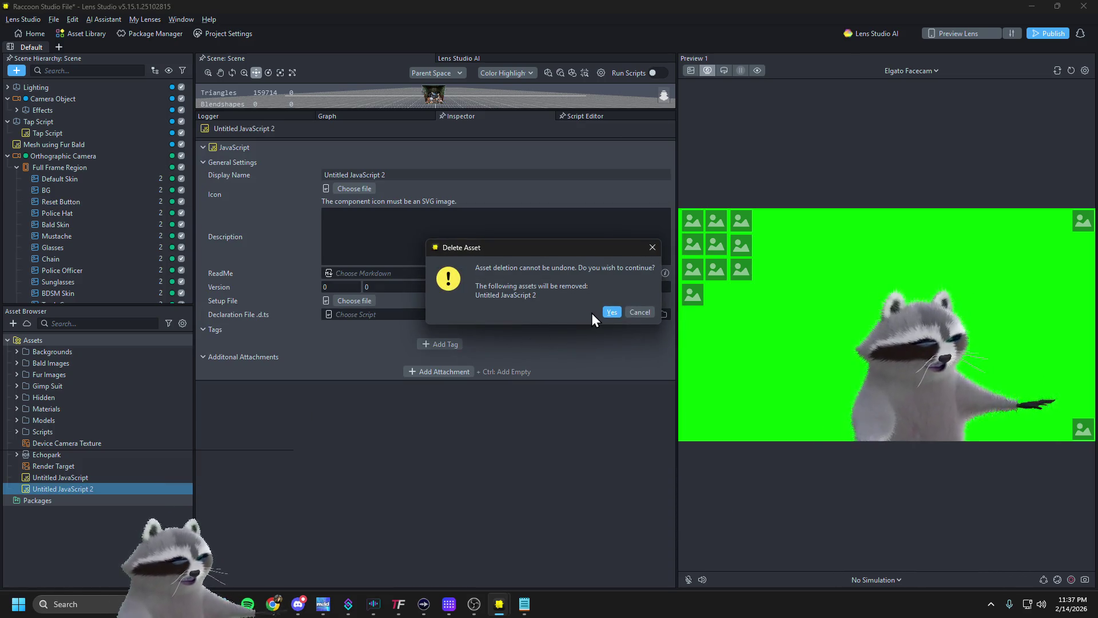
Confirm deleting Untitled JavaScript 2 and add the Untitled JavaScript component to Reset Button
click(611, 313)
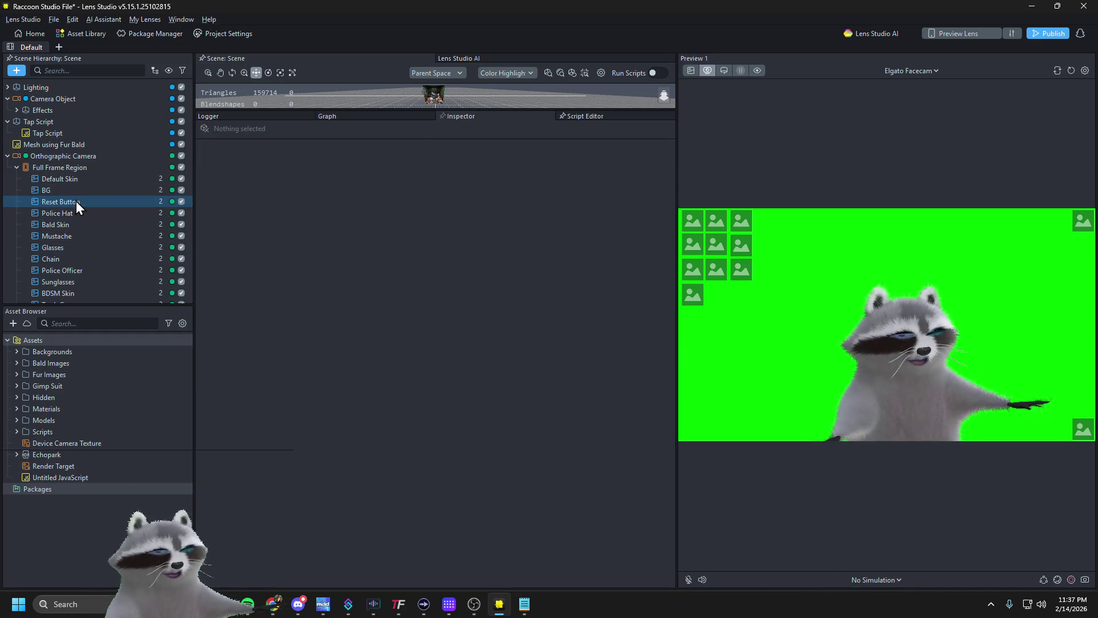
click(76, 200)
scroll(310, 539, down, 1)
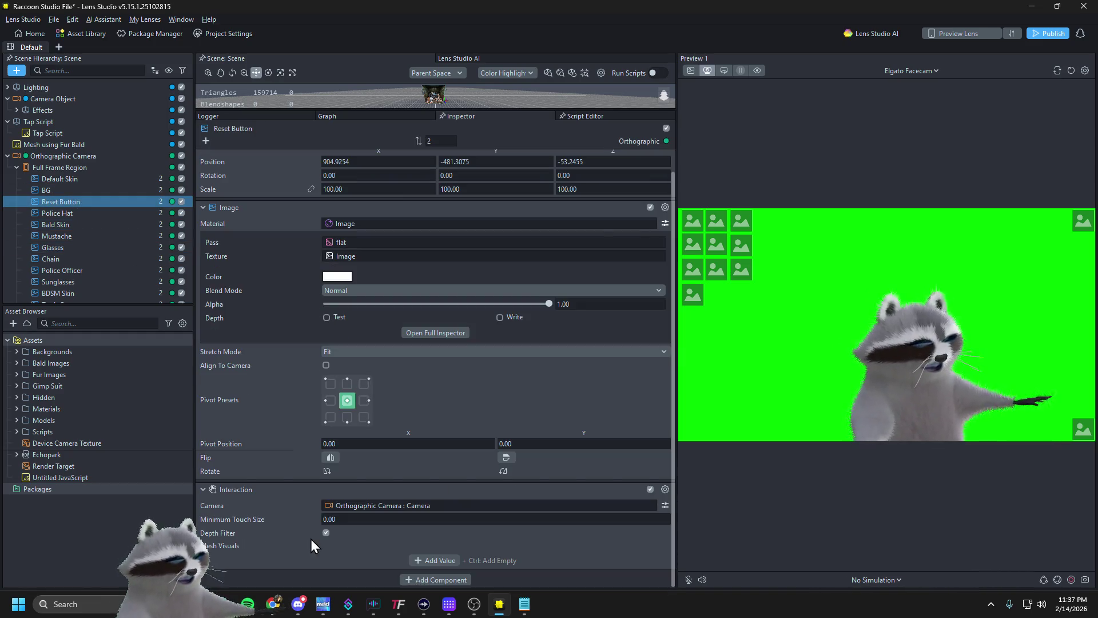
click(415, 581)
text(untit)
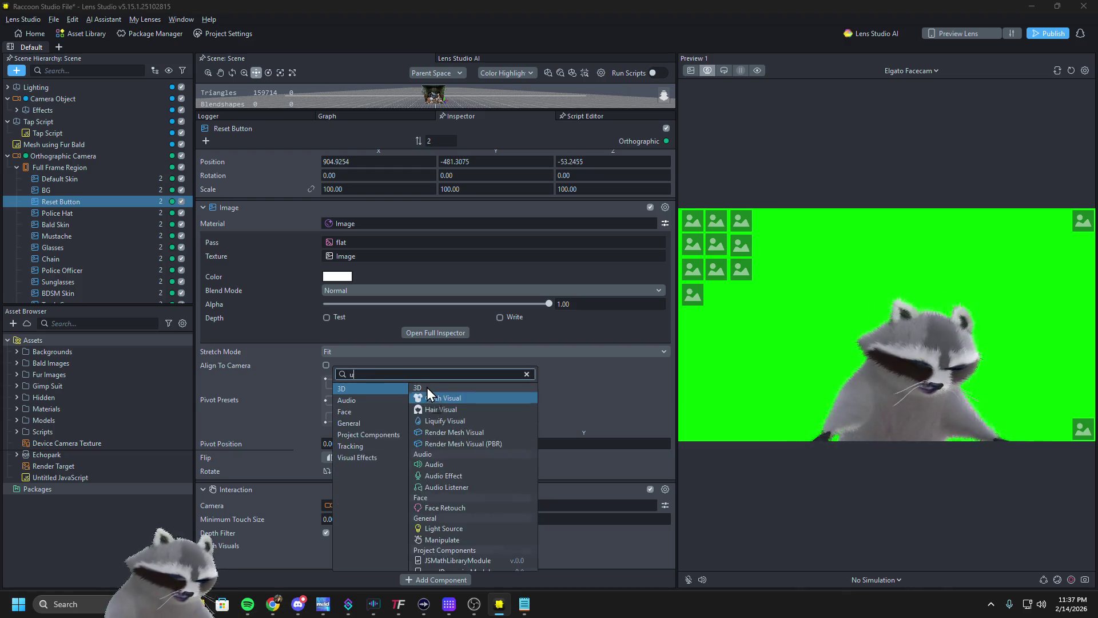
click(431, 401)
Set the script's Interaction to Reset Button : Interaction, then test the trash-can swap and check the log
scroll(430, 414, down, 1)
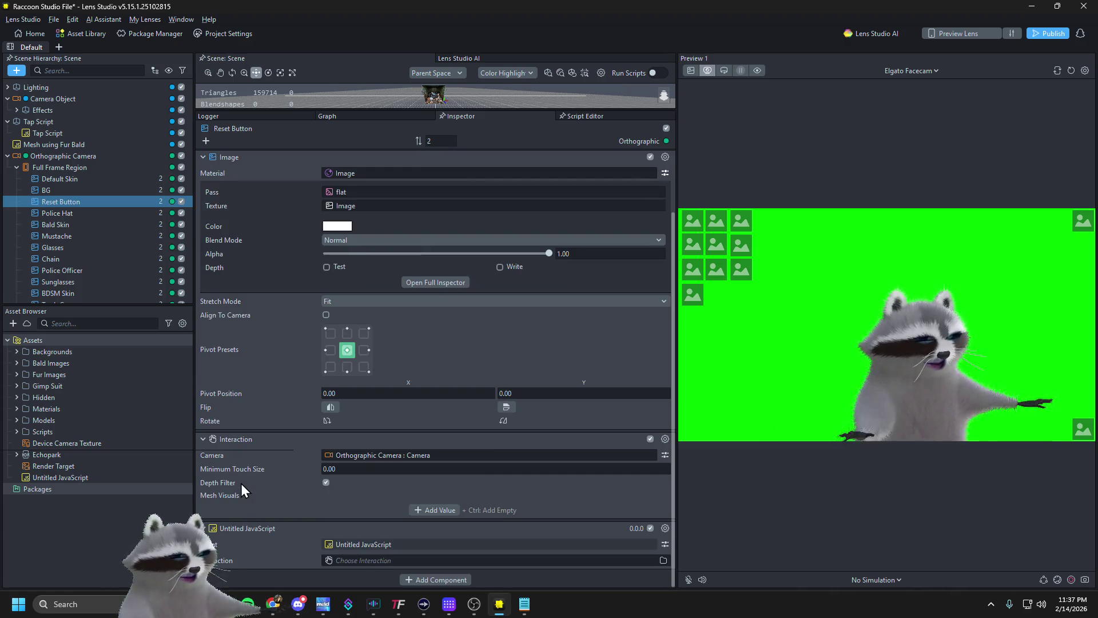
click(332, 561)
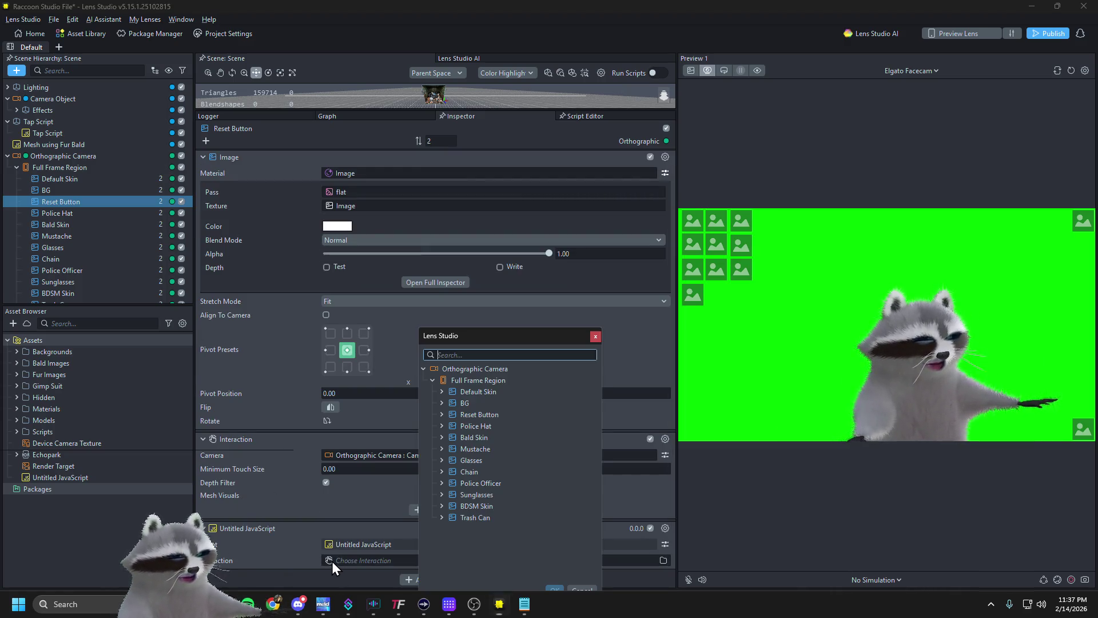
click(443, 416)
double_click(482, 425)
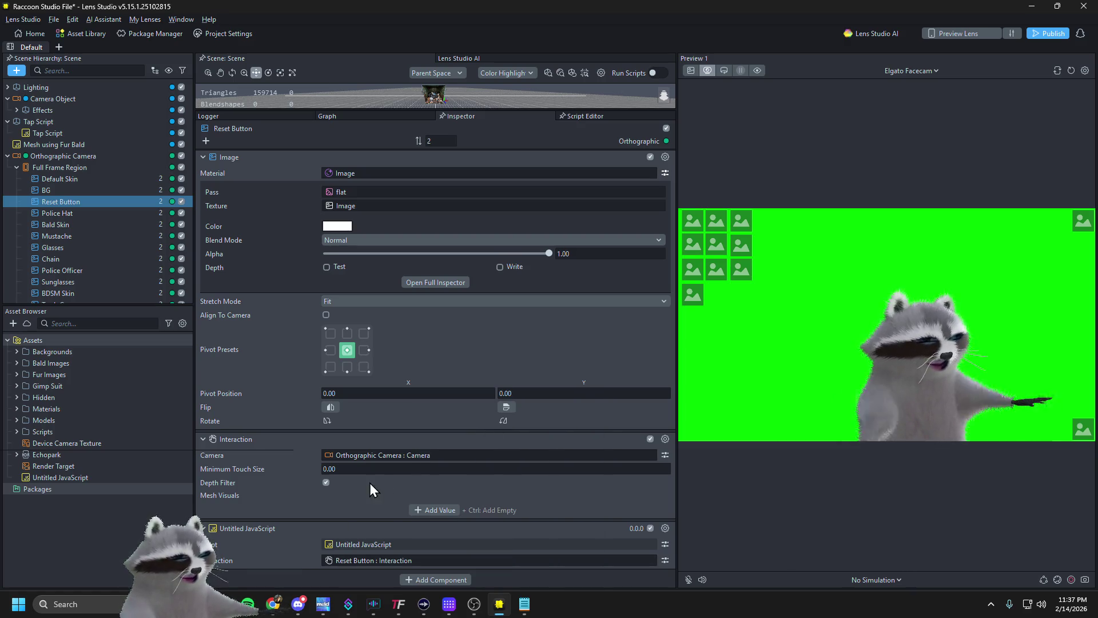
click(745, 245)
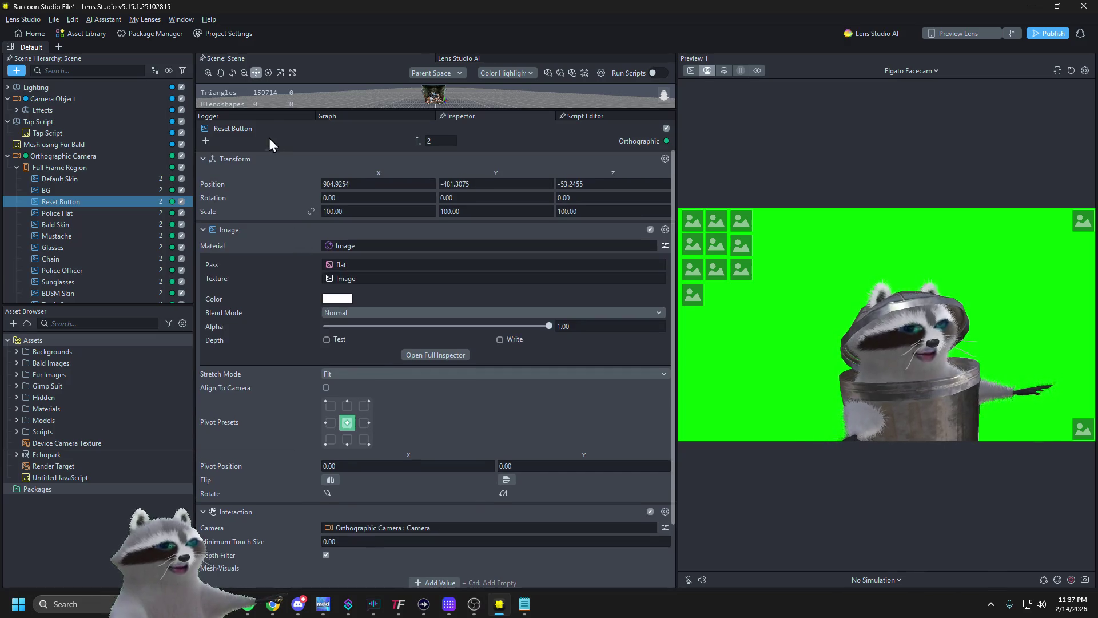
click(266, 117)
scroll(371, 475, down, 5)
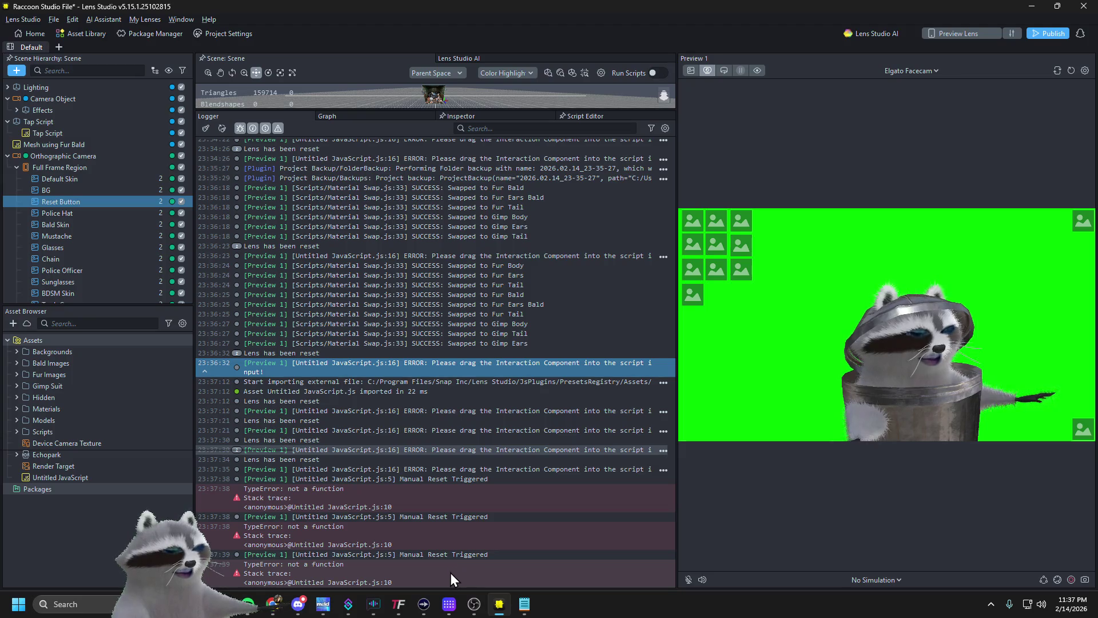
Copy the latest TypeError log entry and open Untitled JavaScript in the Script Editor
right_click(413, 574)
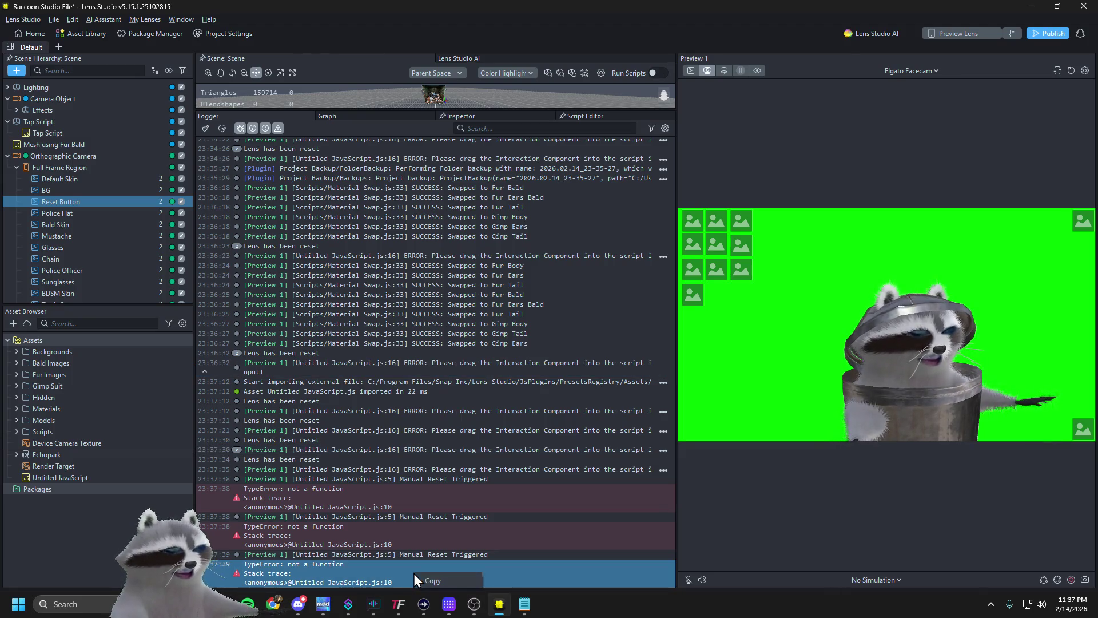
click(429, 580)
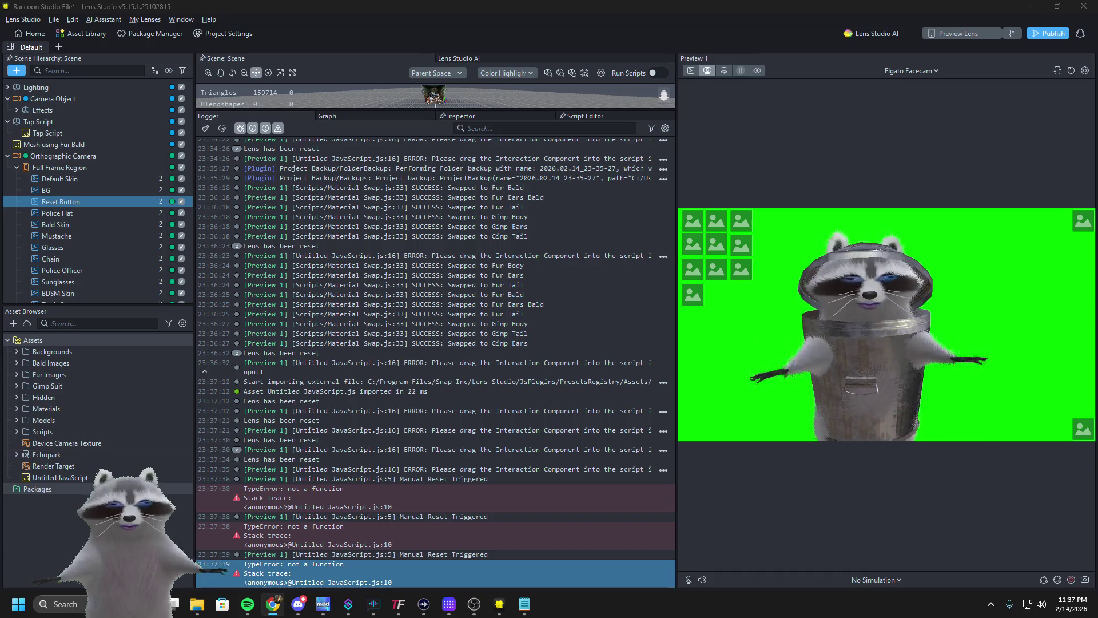
click(67, 477)
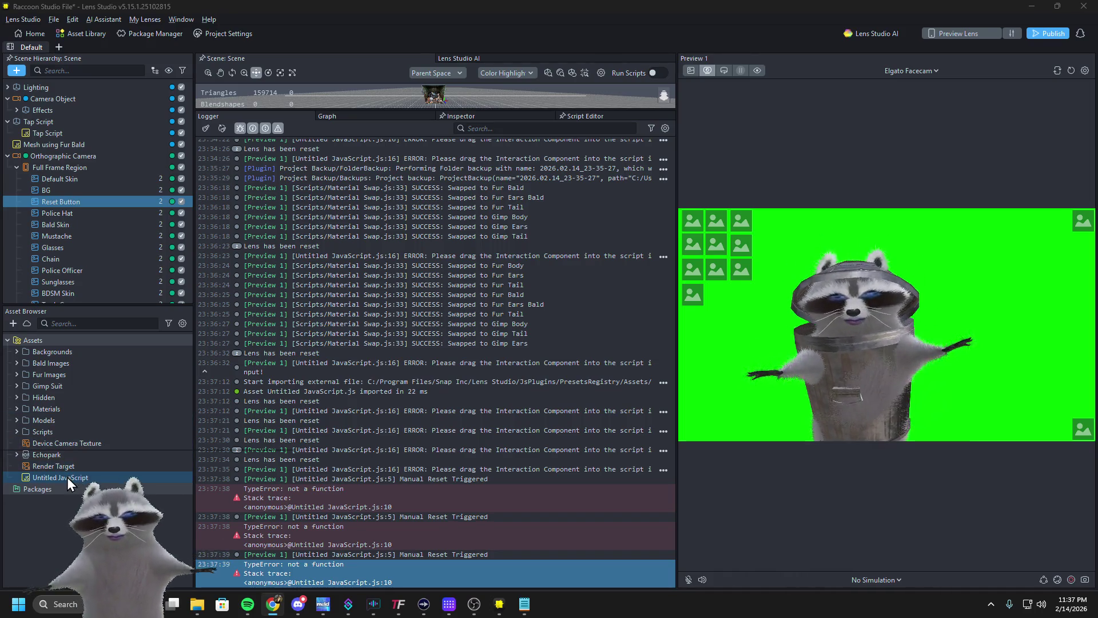
click(83, 453)
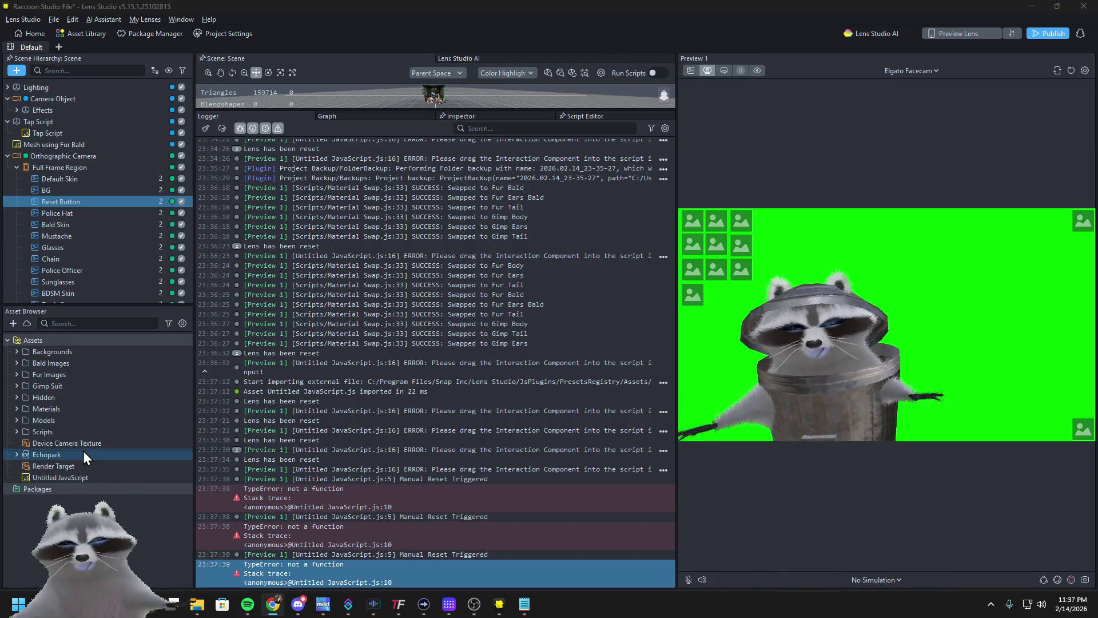
double_click(52, 475)
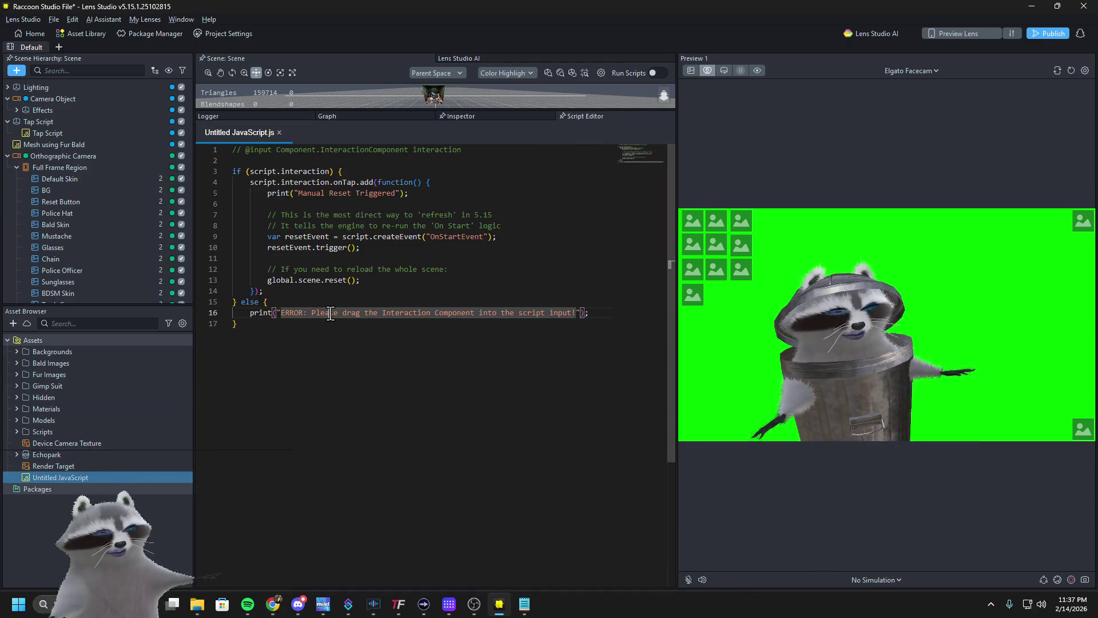
Replace the script with the pasted TapEvent code calling global.scene.reset(), then show the desktop
key(ctrl+a)
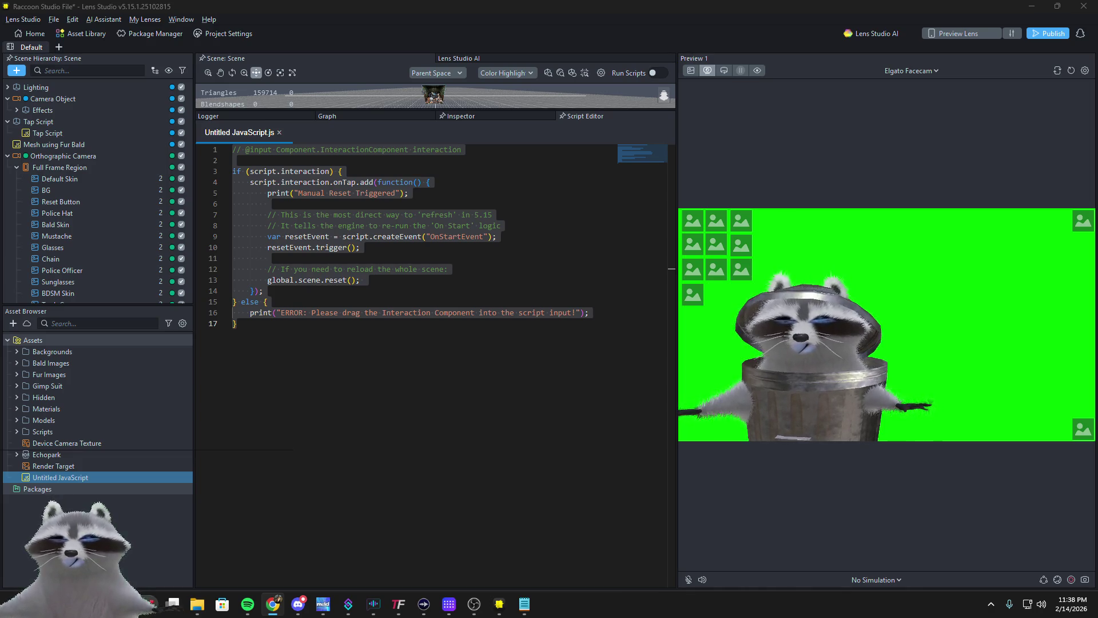
click(318, 312)
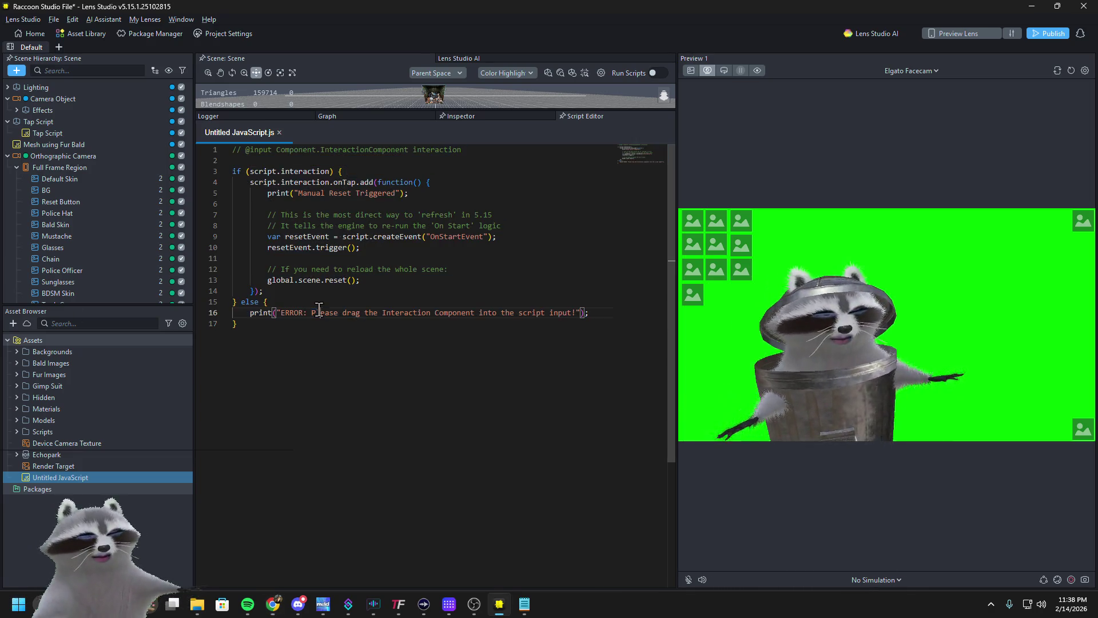
key(ctrl+a)
key(ctrl+v)
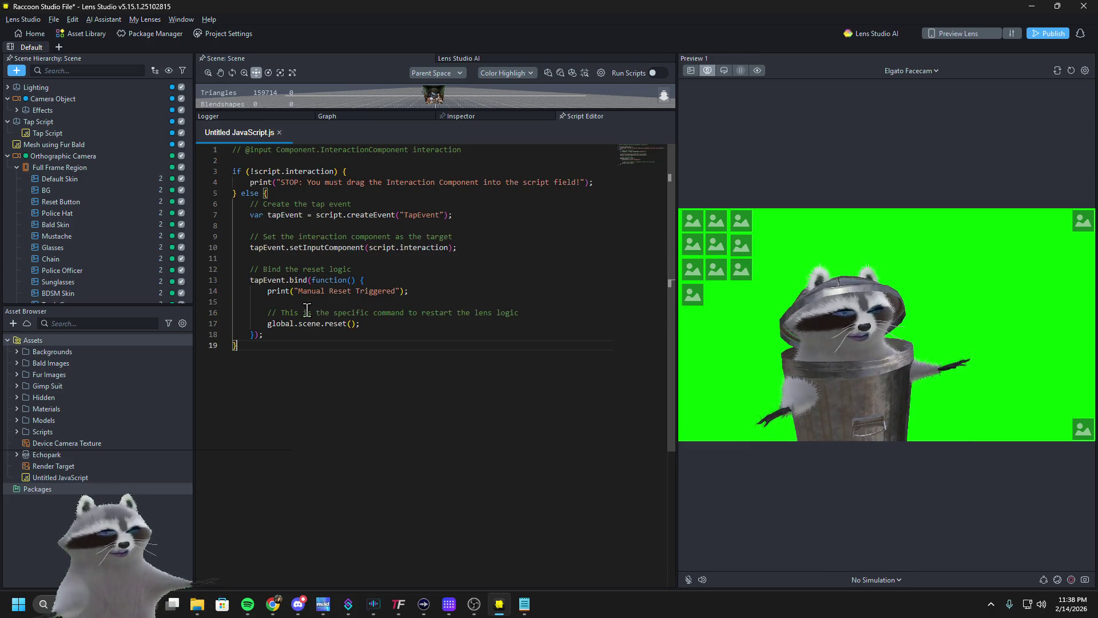
key(super+d)
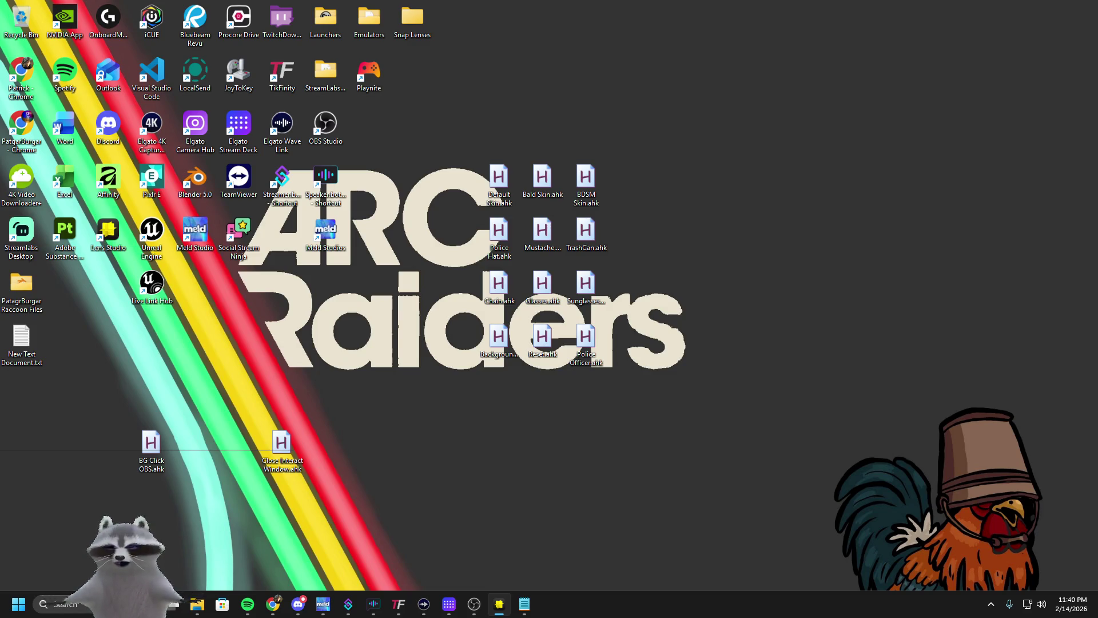
Start a screen capture, then drag Lens Studio back to fill the screen
key(super+shift+s)
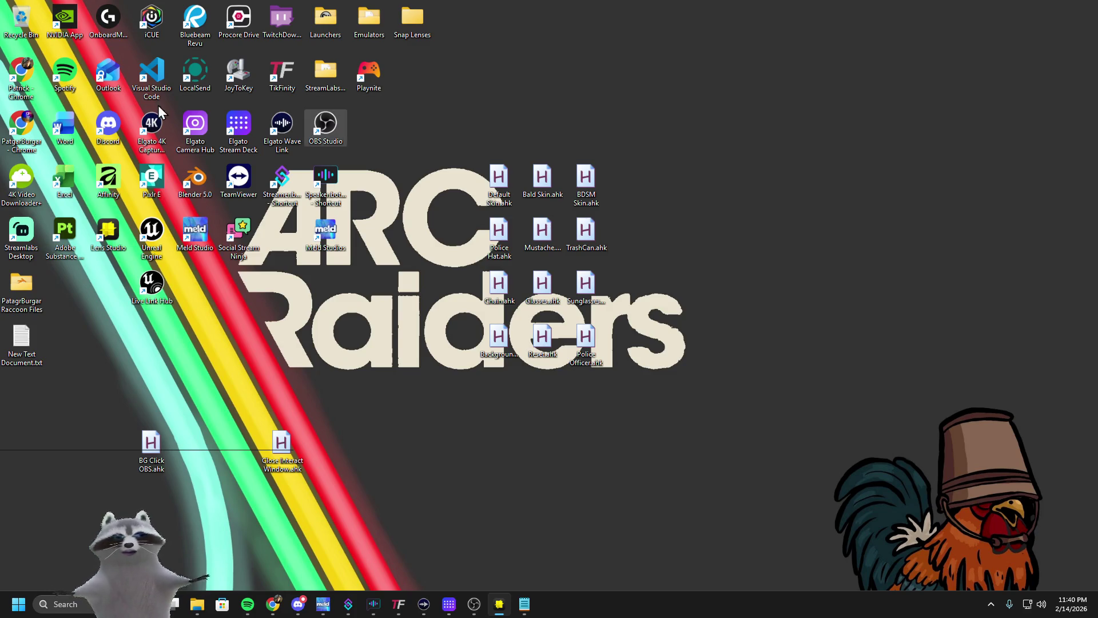
drag(0, 1, 698, 1)
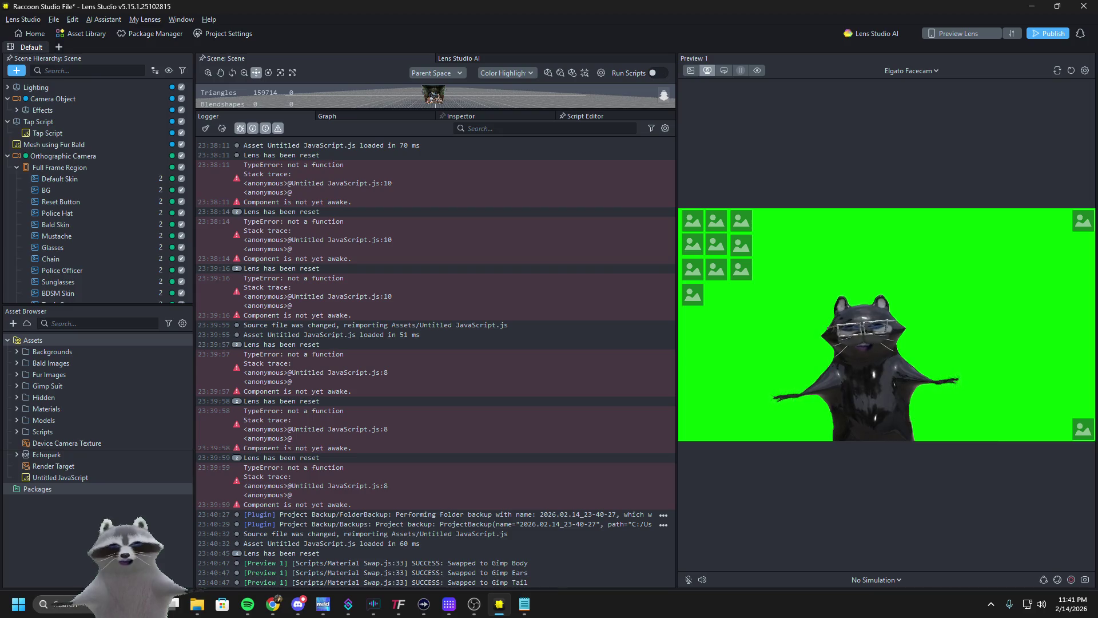
Switch to the browser and back, then view Untitled JavaScript's asset settings in the Inspector
key(alt+Tab)
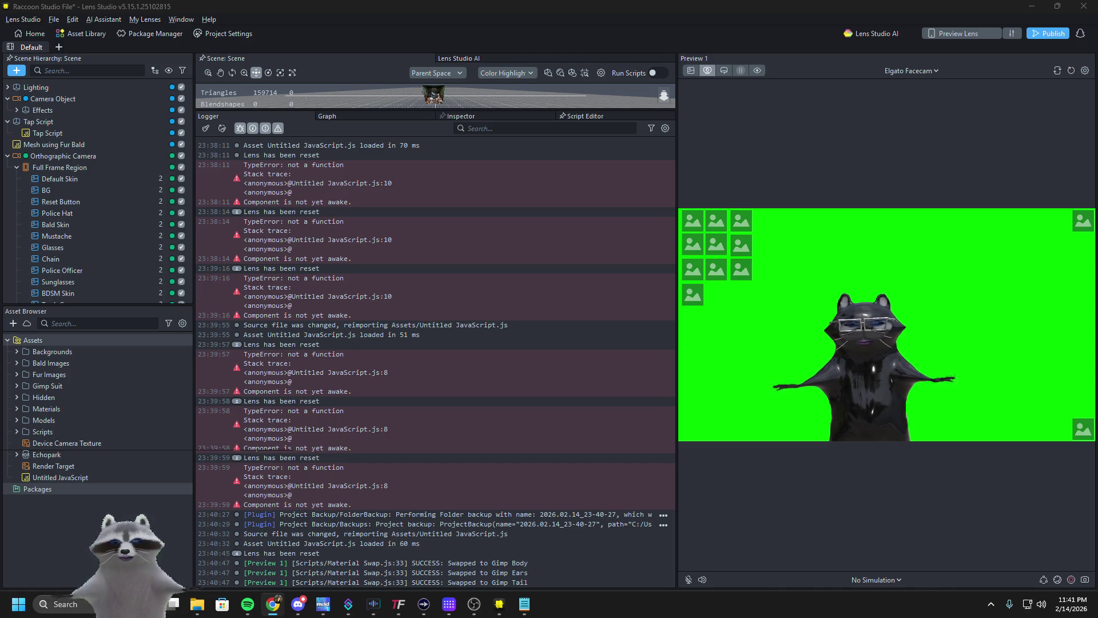
click(86, 477)
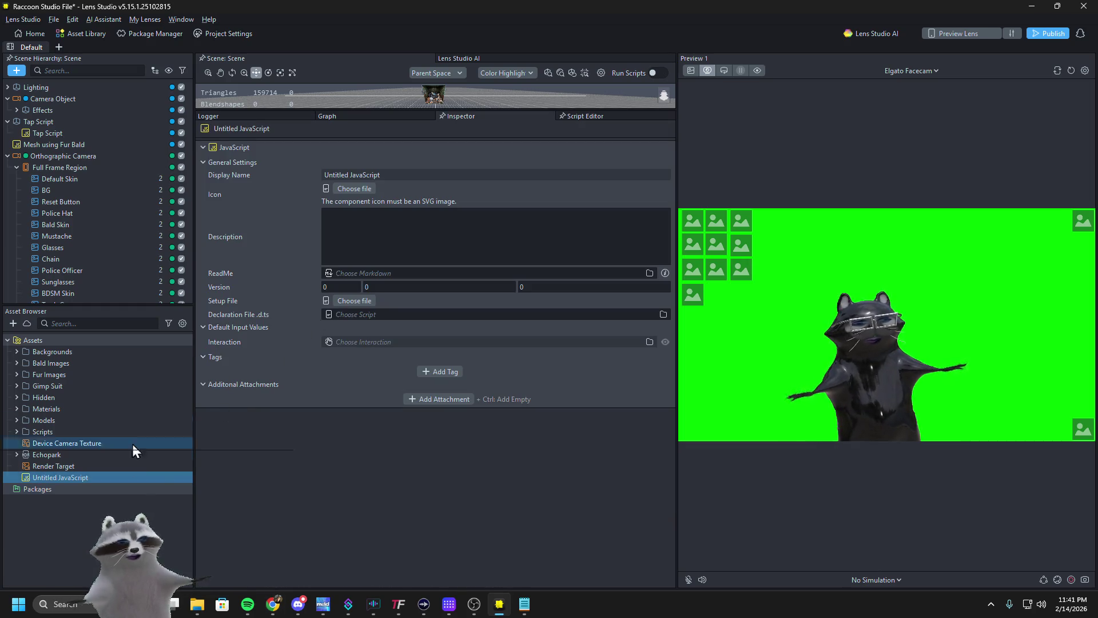
Add Untitled JavaScript as a root scene object with its Interaction set to Reset Button, then test it
mouse_move(102, 479)
mouse_down()
mouse_move(12, 275)
mouse_move(8, 158)
mouse_up()
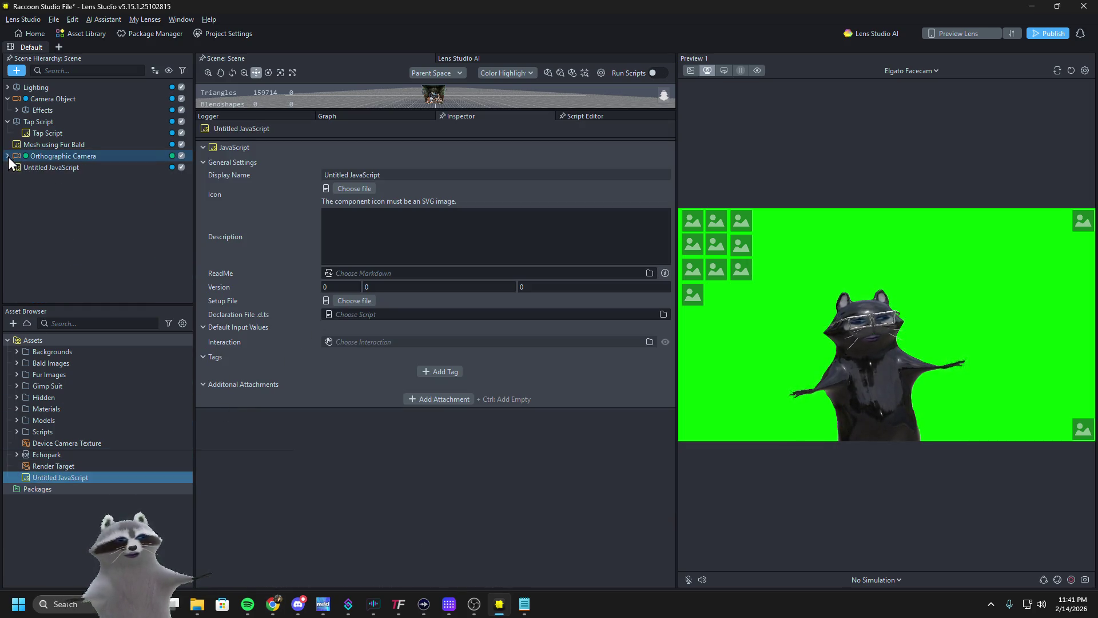
click(22, 166)
click(329, 261)
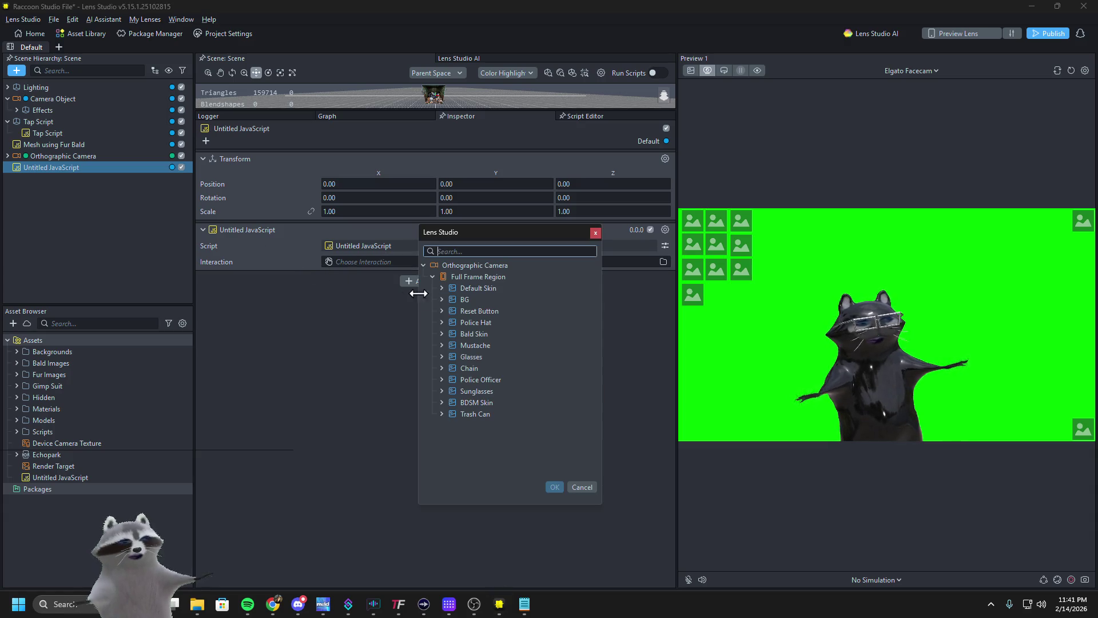
click(451, 312)
click(549, 487)
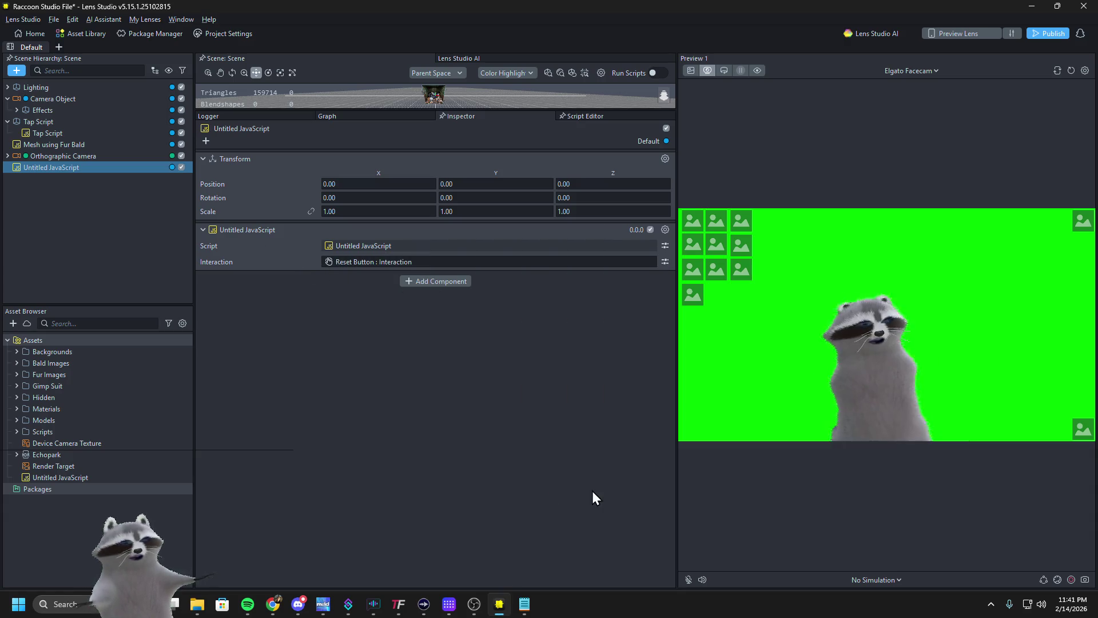
click(738, 241)
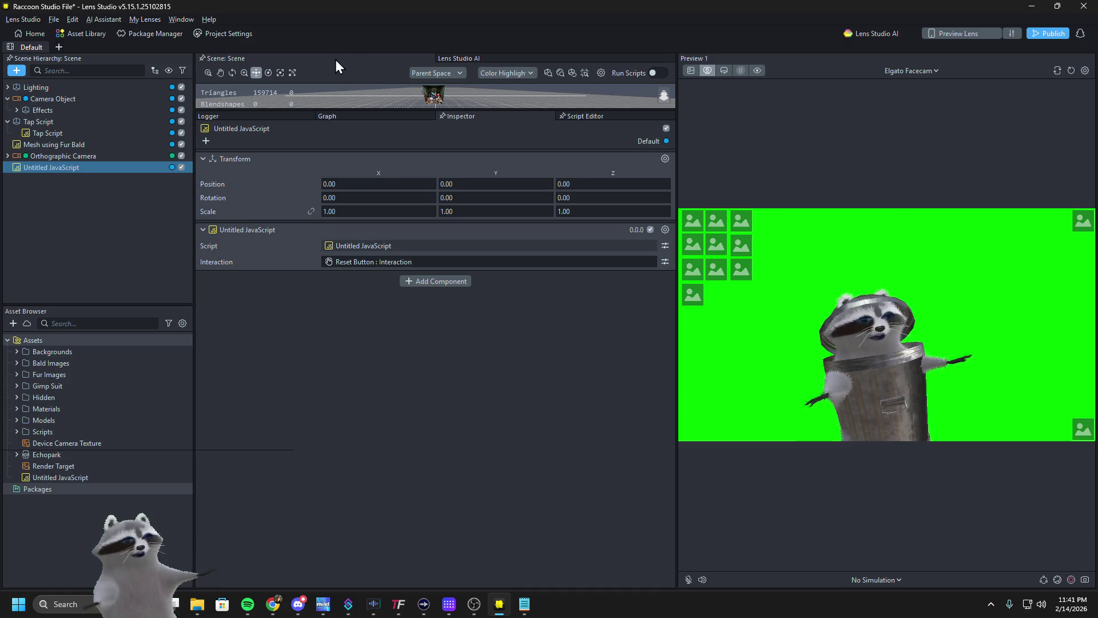
click(231, 115)
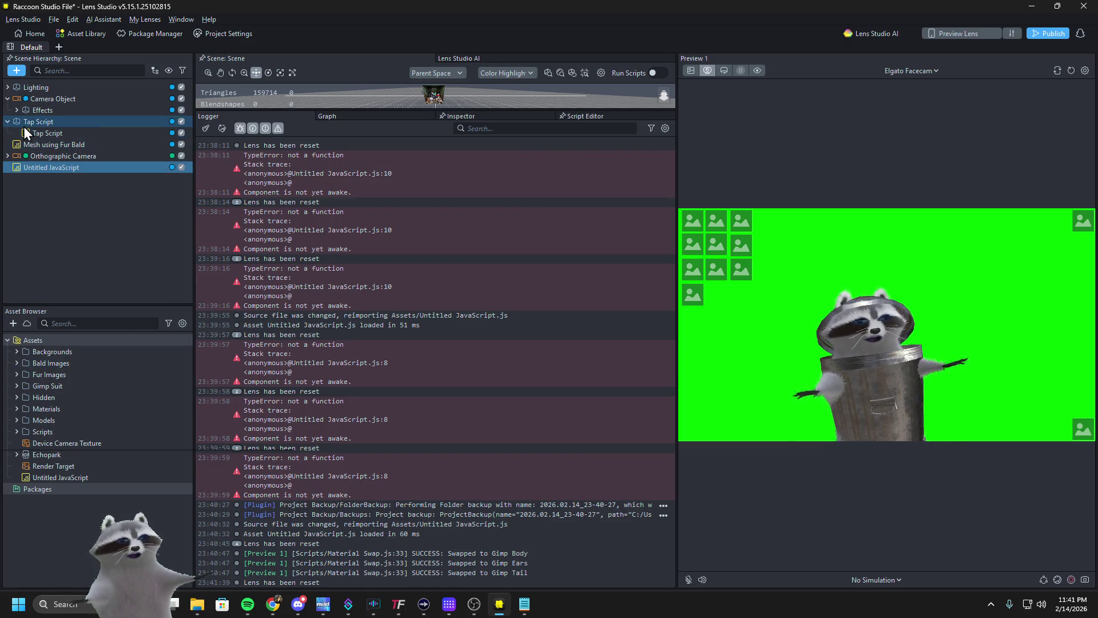
Delete the script component from Reset Button, then test the sunglasses swap and check the log
click(8, 153)
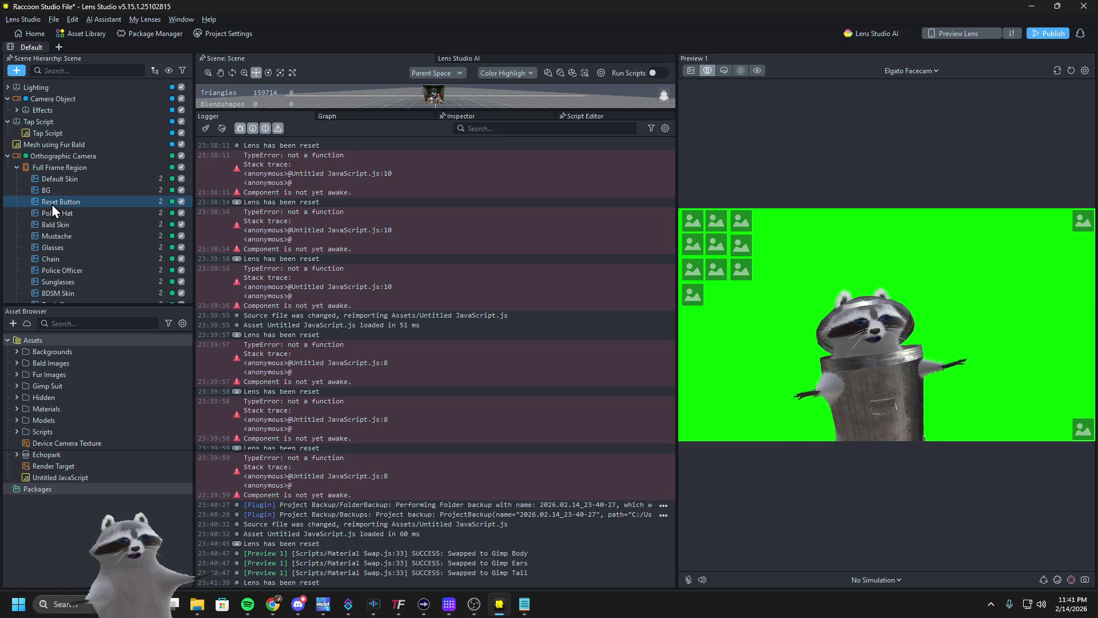
click(51, 203)
scroll(437, 553, down, 2)
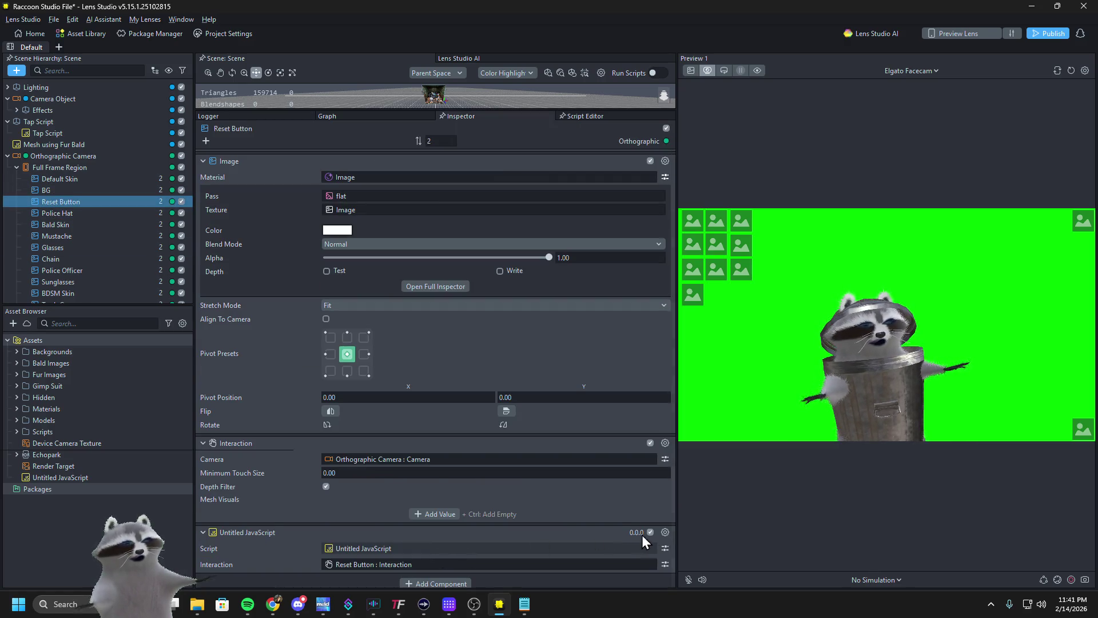
click(665, 533)
click(680, 509)
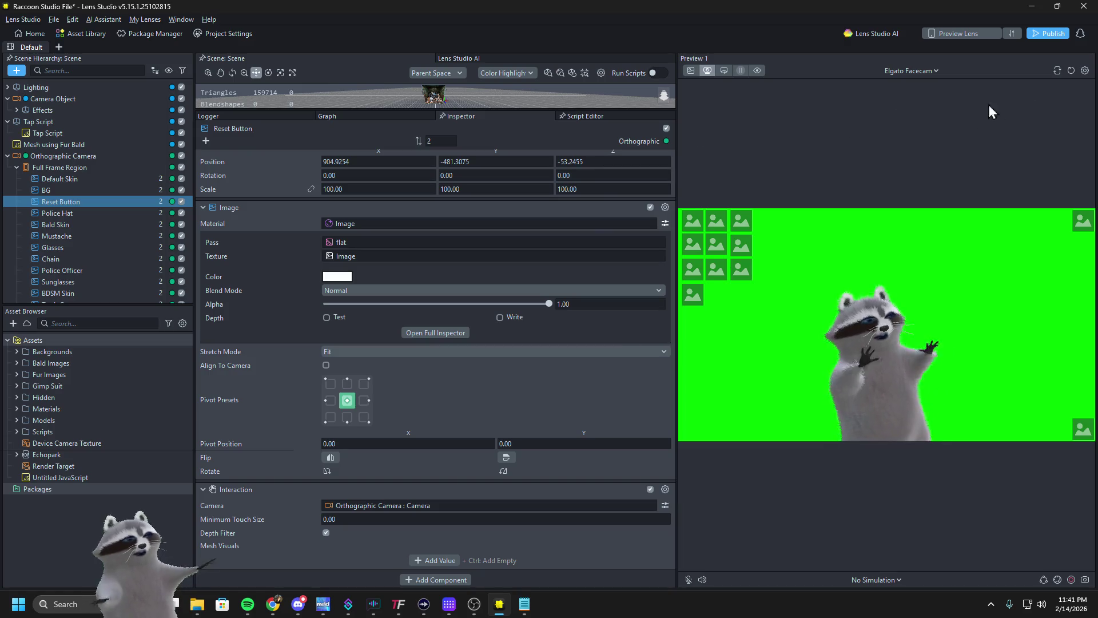
click(728, 269)
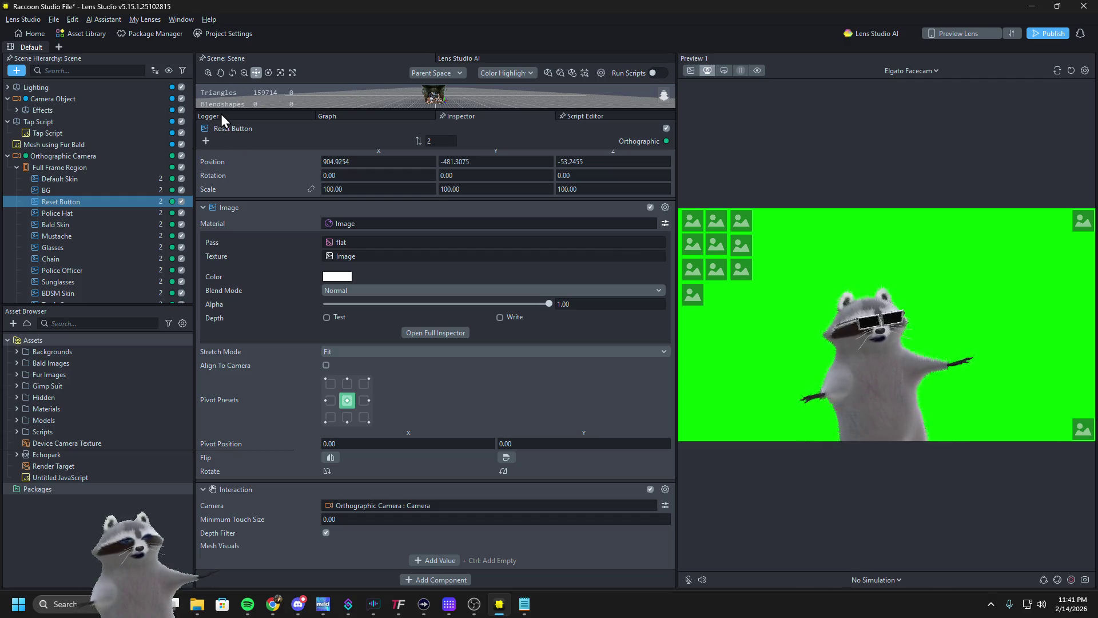
scroll(222, 197, up, 1)
click(236, 117)
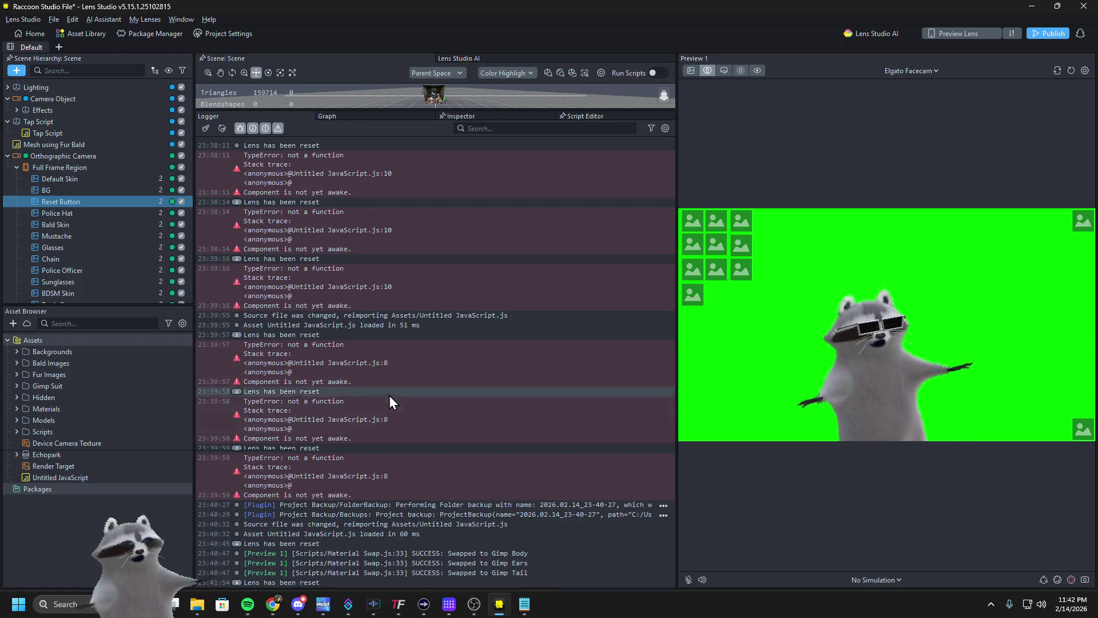
Replace the Untitled JavaScript code with the DelayedCallbackEvent version that delays tap-reset binding 0.1 s
click(71, 477)
double_click(71, 478)
key(ctrl+a)
key(ctrl+v)
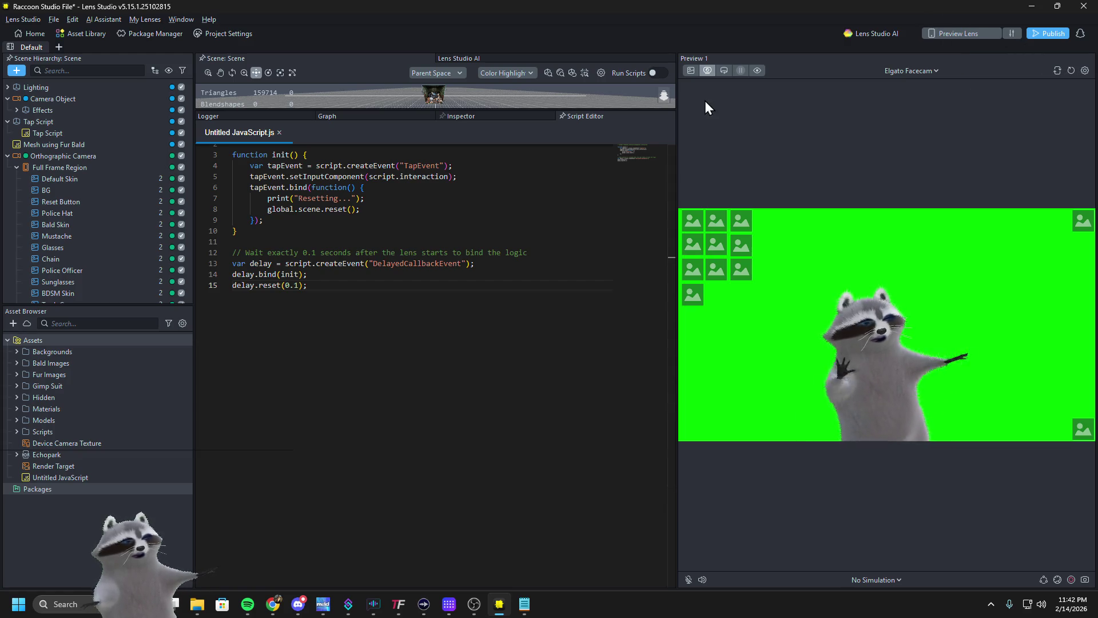
Test the raccoon in Preview and copy the latest Logger error entry
click(994, 401)
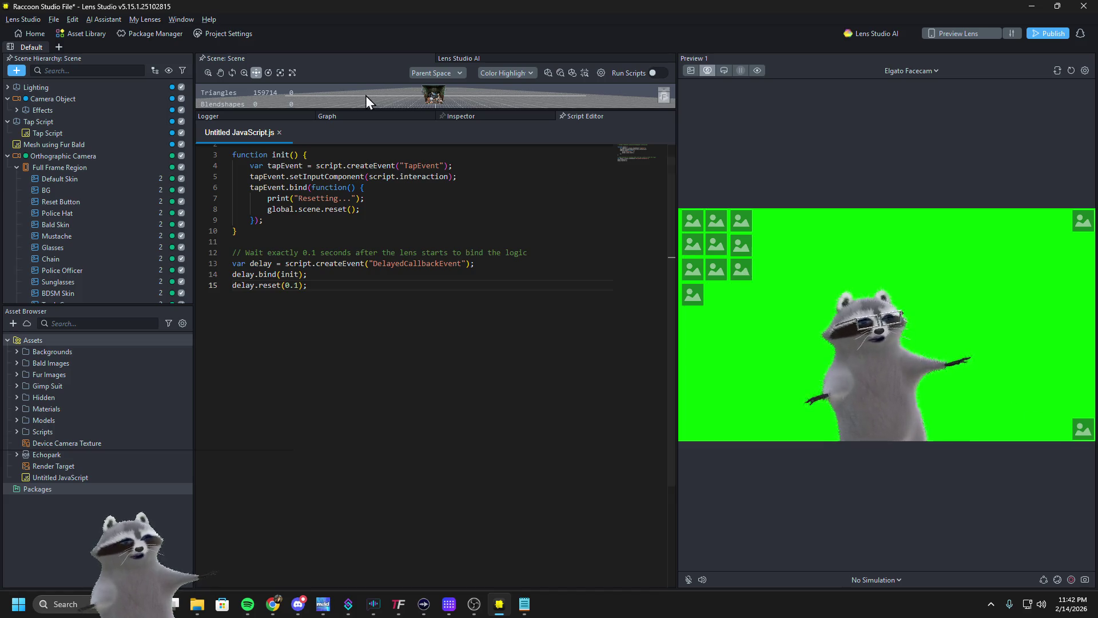
click(242, 117)
right_click(367, 574)
click(383, 582)
click(273, 604)
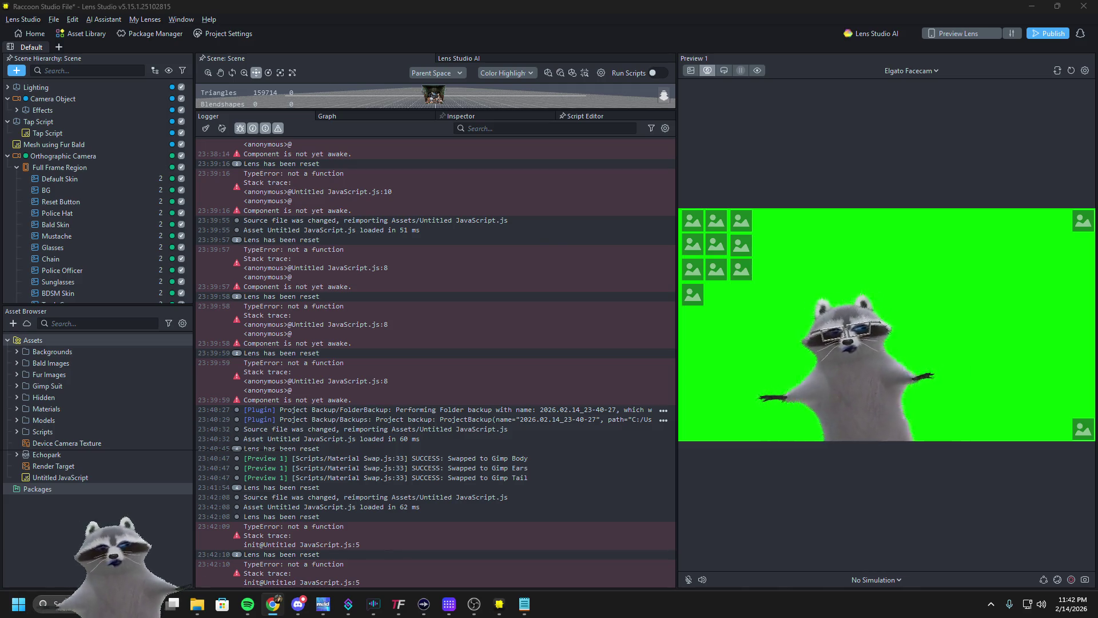
Select the TypeError log entry, then show Reset Button's Image and Interaction components in the Inspector
click(346, 578)
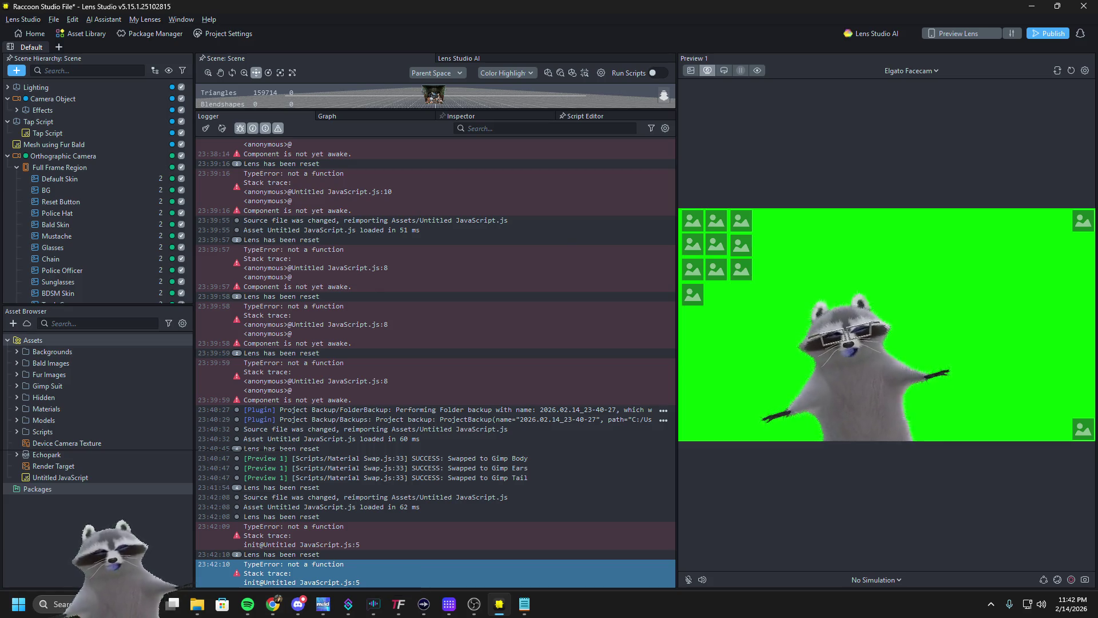
key(alt+Tab)
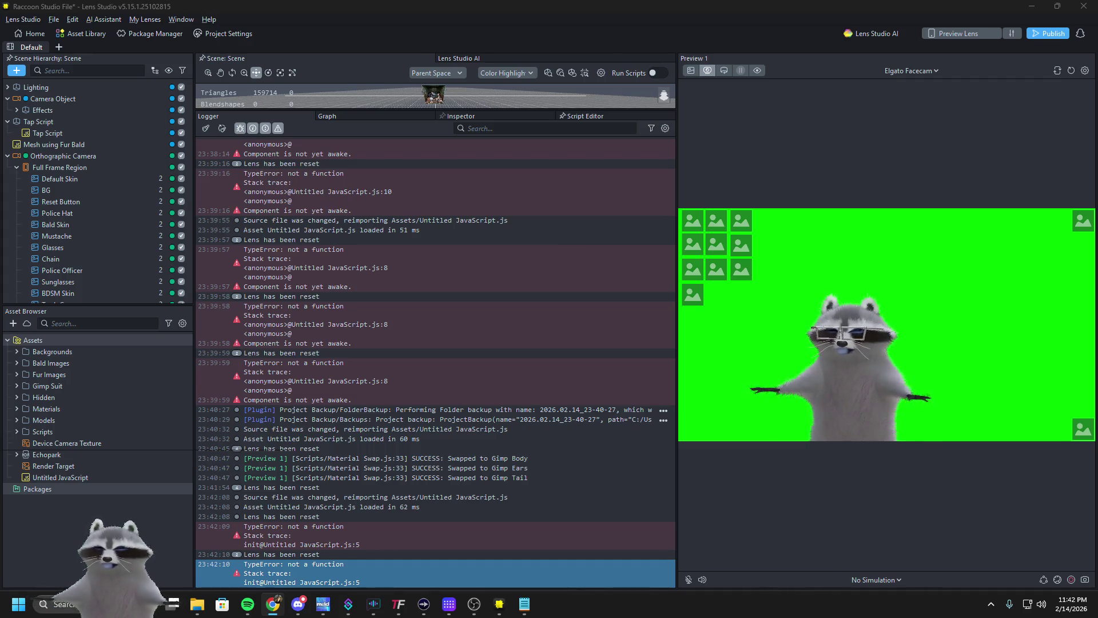
click(68, 205)
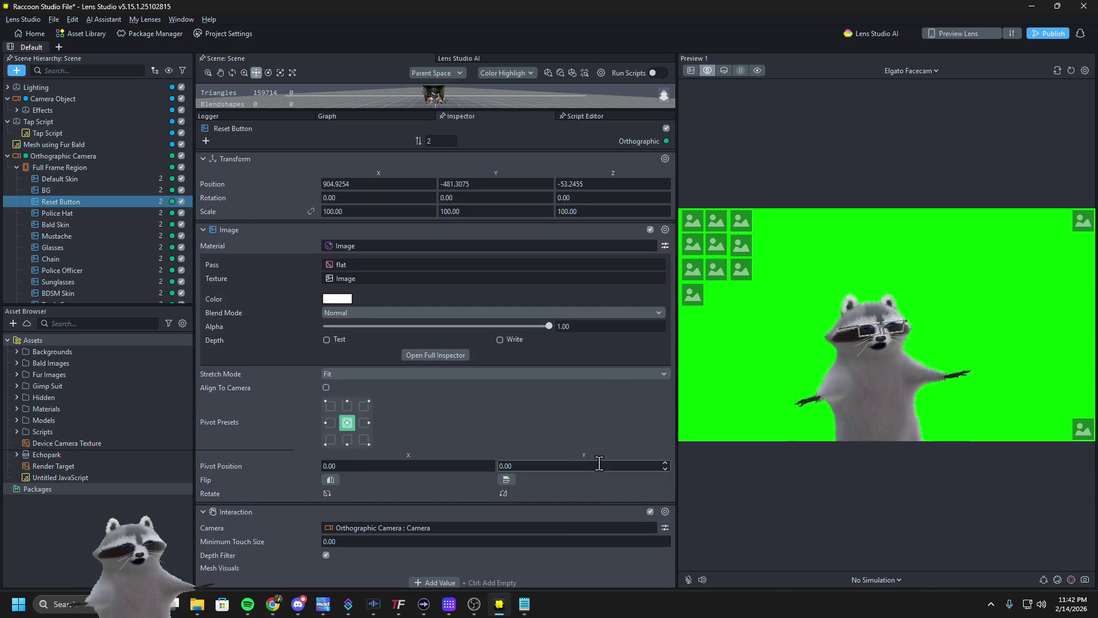
scroll(600, 466, down, 1)
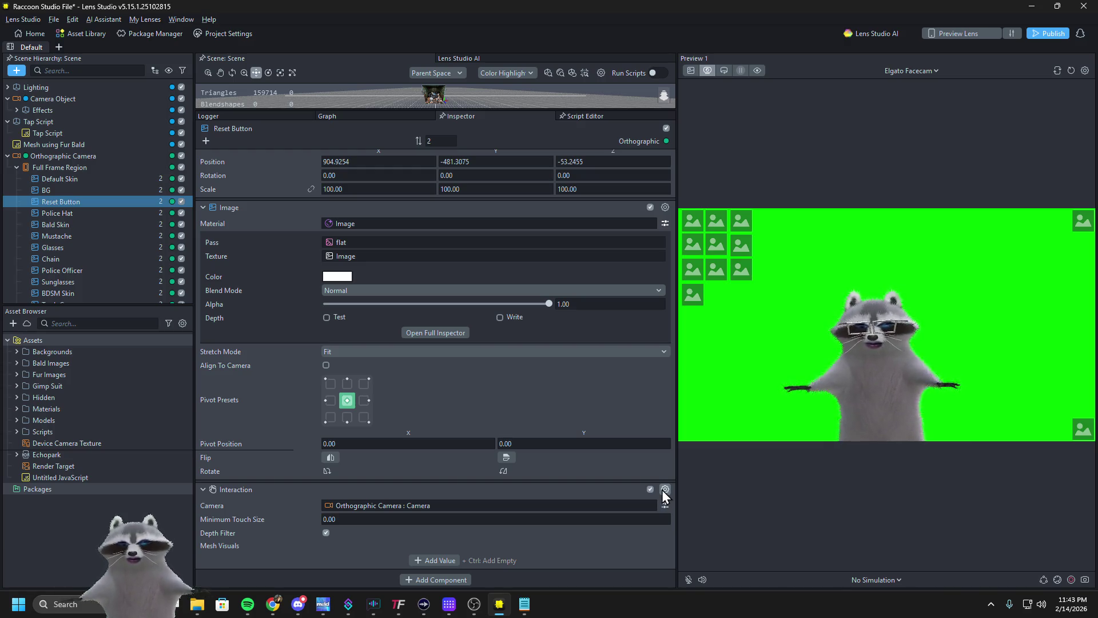
Remove Reset Button's Interaction component and add a Behavior component instead
click(662, 490)
click(692, 547)
click(441, 512)
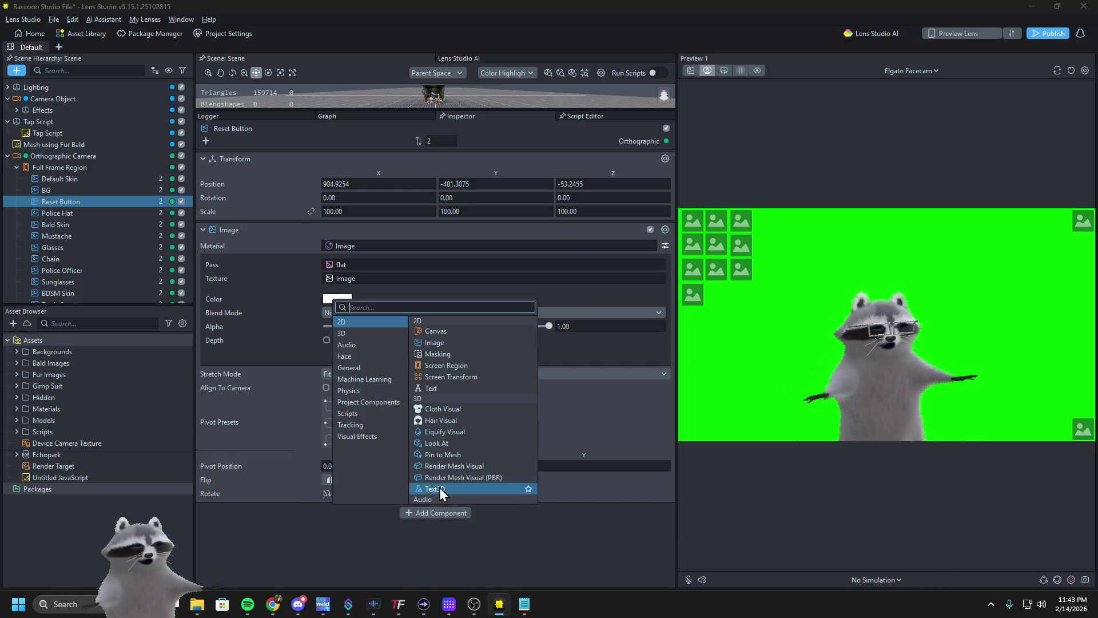
text(beha)
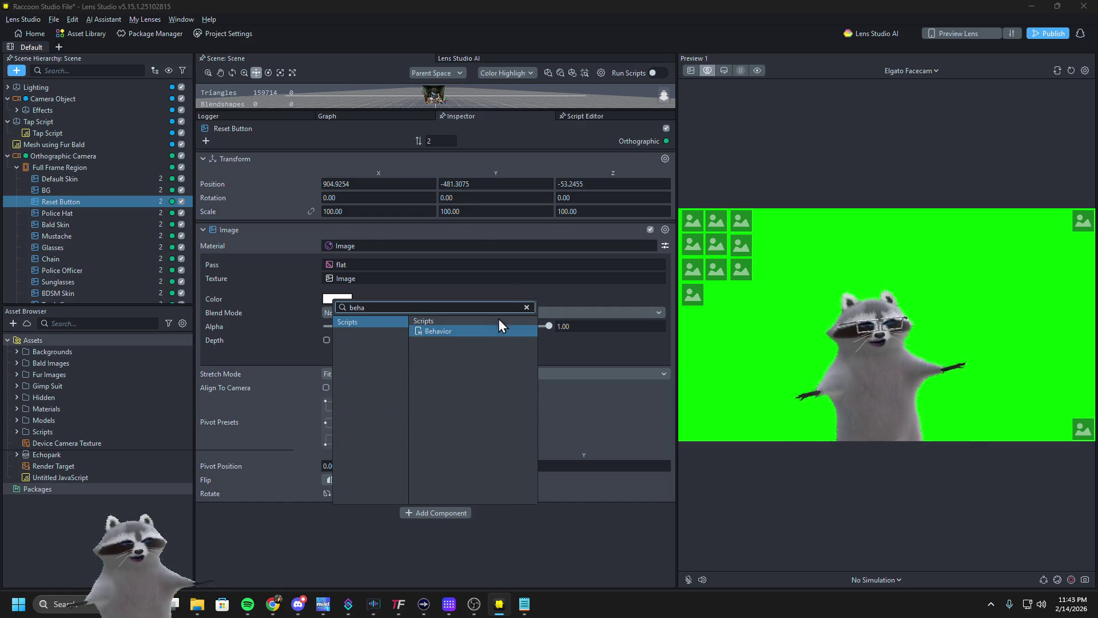
click(477, 331)
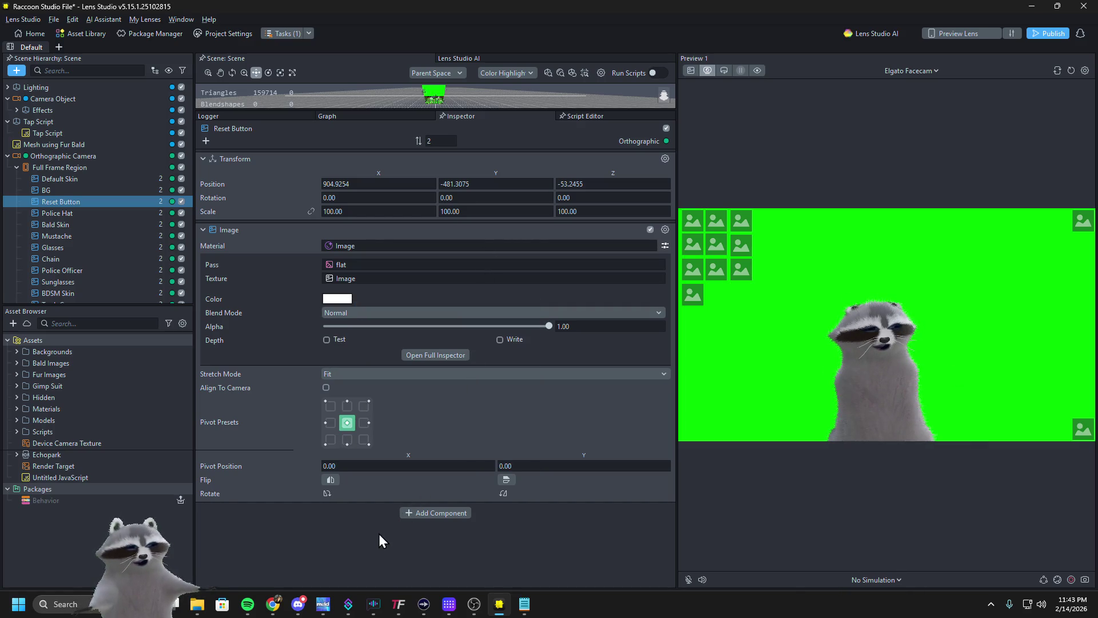
Set the Behavior's Touch Target to Reset Button : Image, leaving Response Type as None
scroll(283, 508, down, 2)
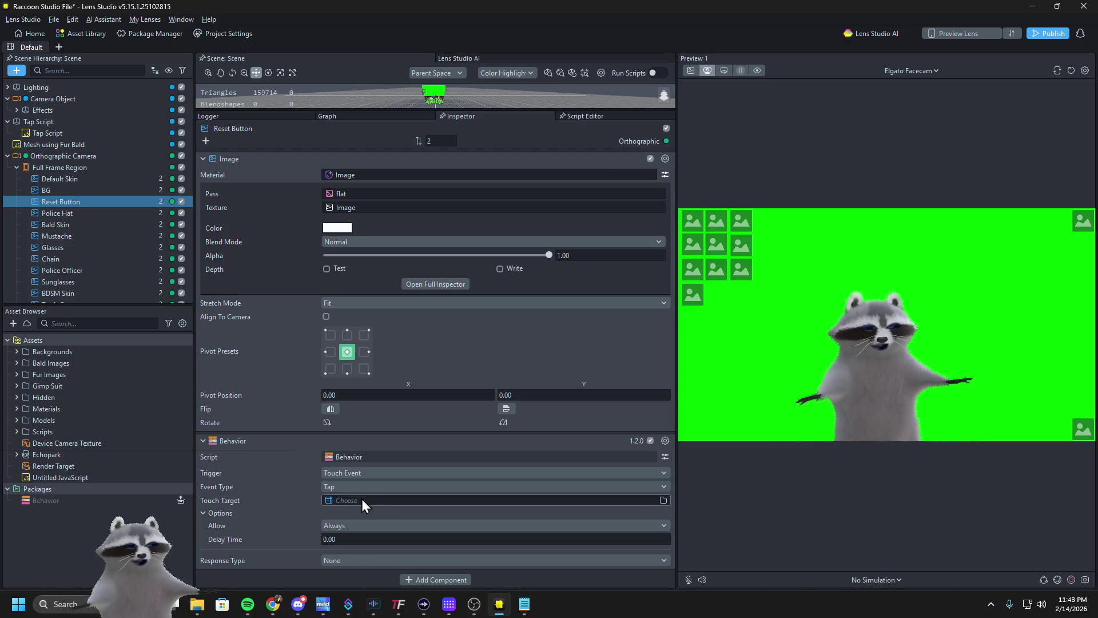
click(330, 503)
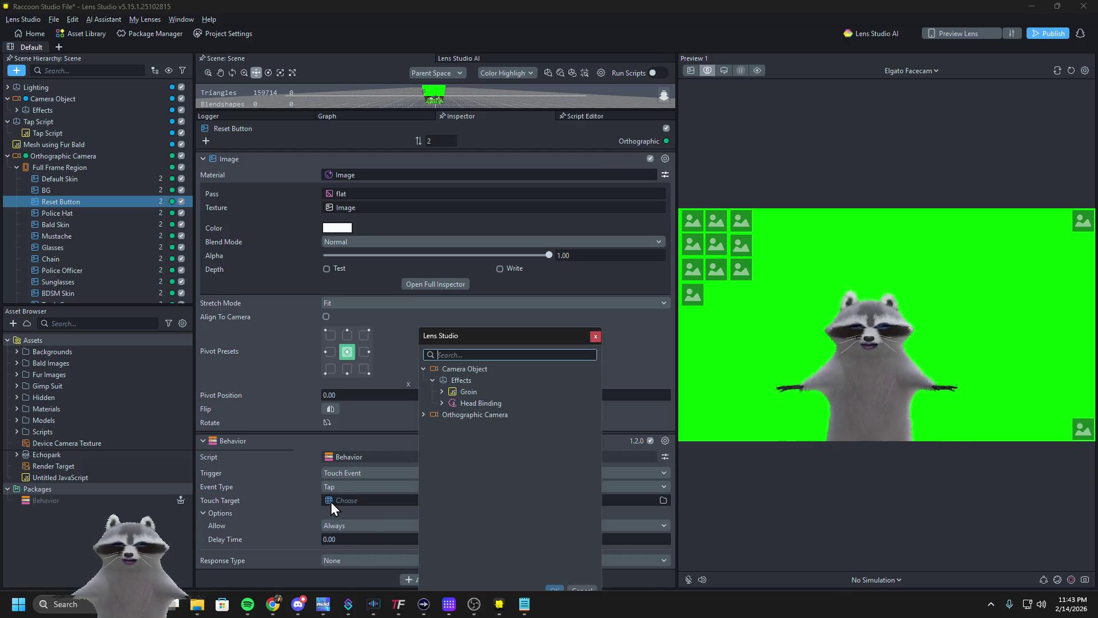
click(423, 415)
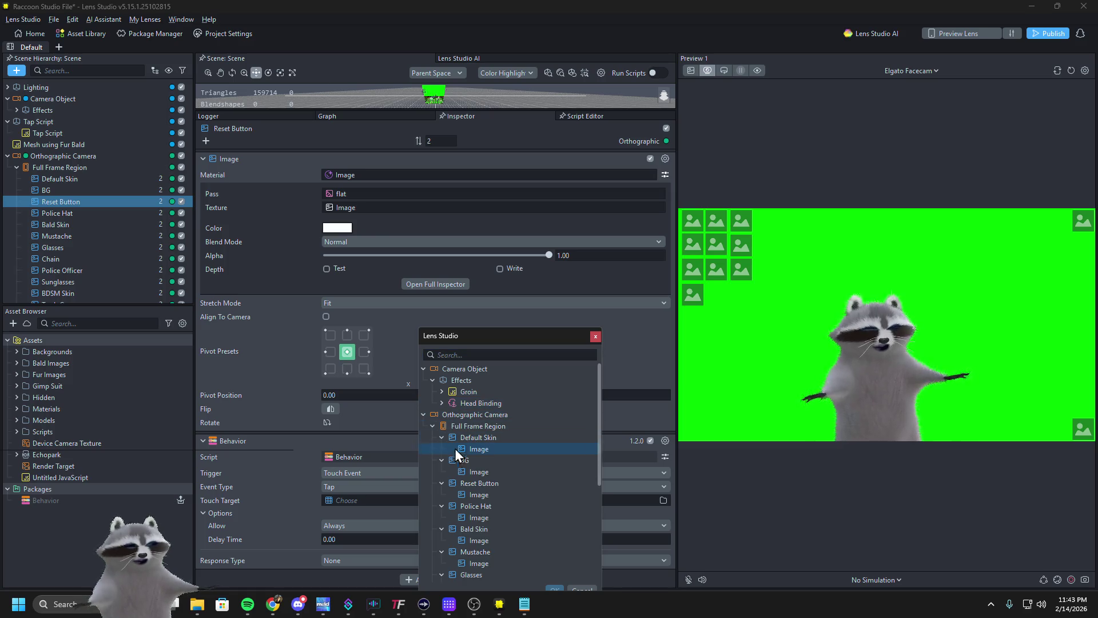
click(499, 482)
click(556, 587)
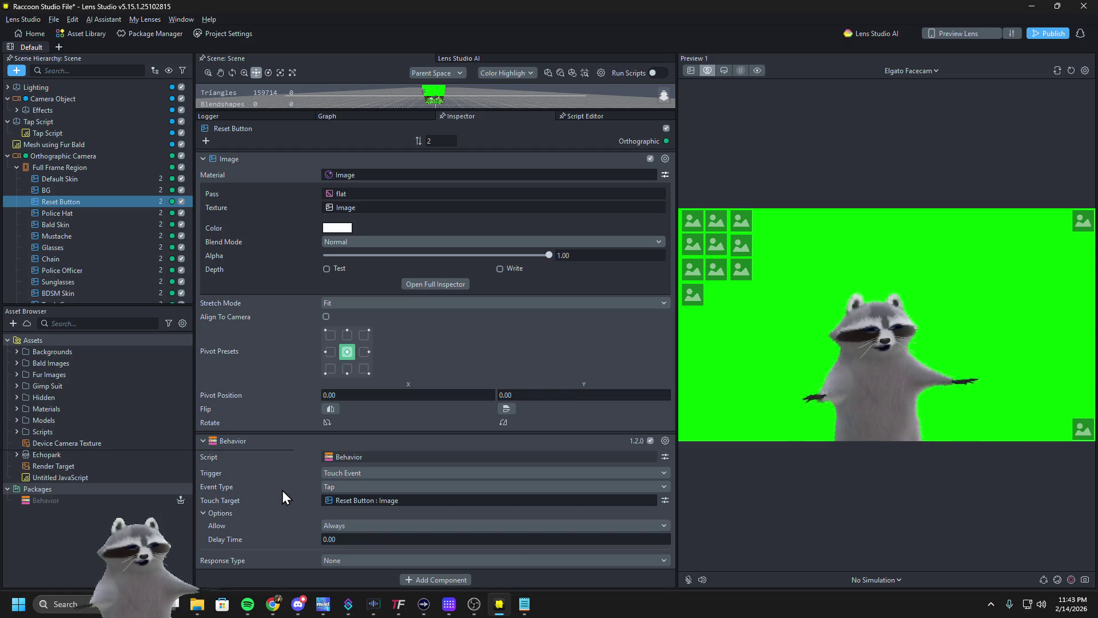
click(323, 558)
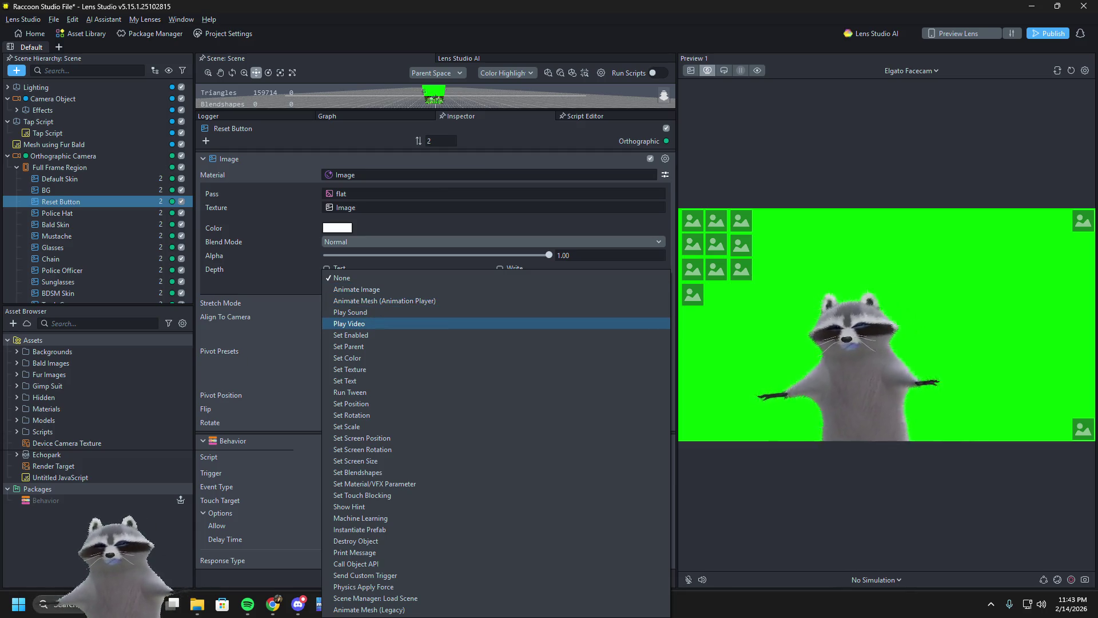
key(Escape)
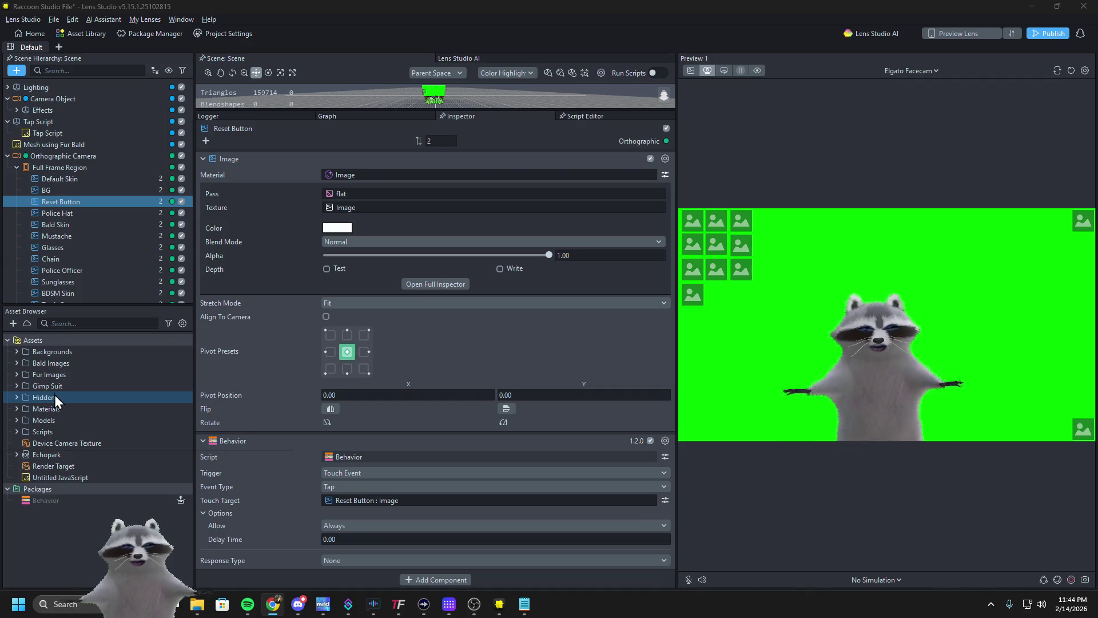
Create an Empty Script Graph asset and open it to show its OnAwake and UpdateEvent nodes
click(12, 324)
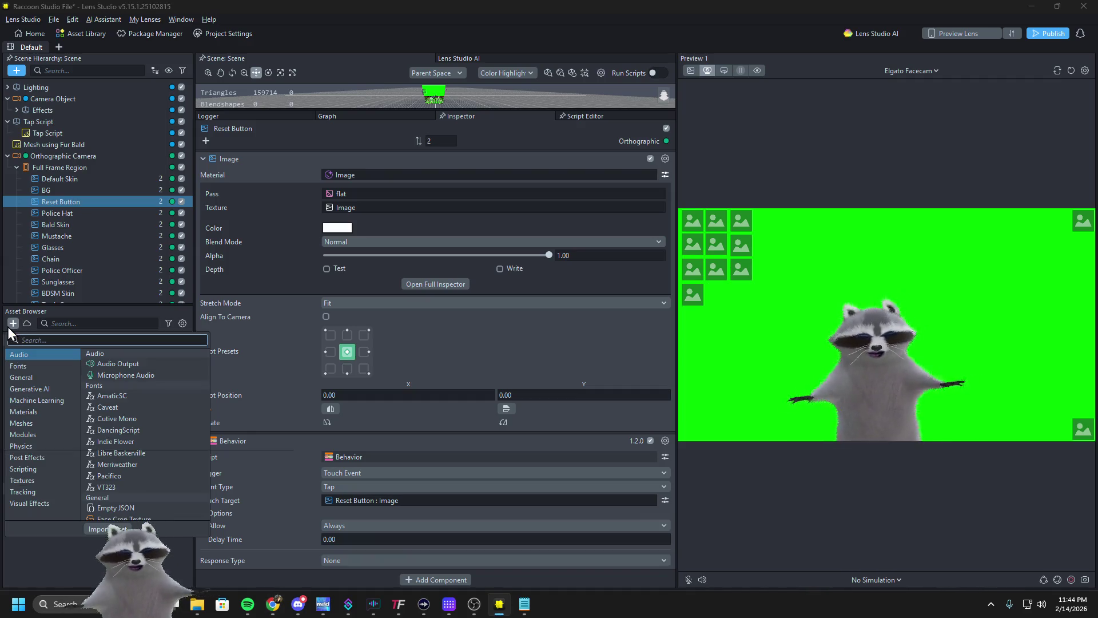
text(script)
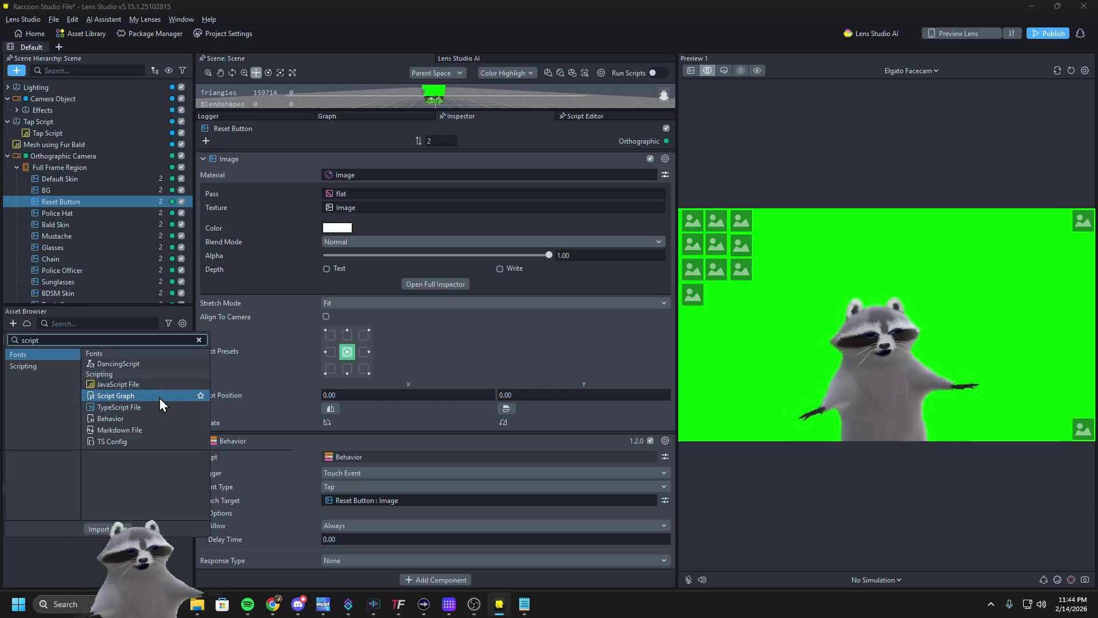
click(159, 397)
click(89, 510)
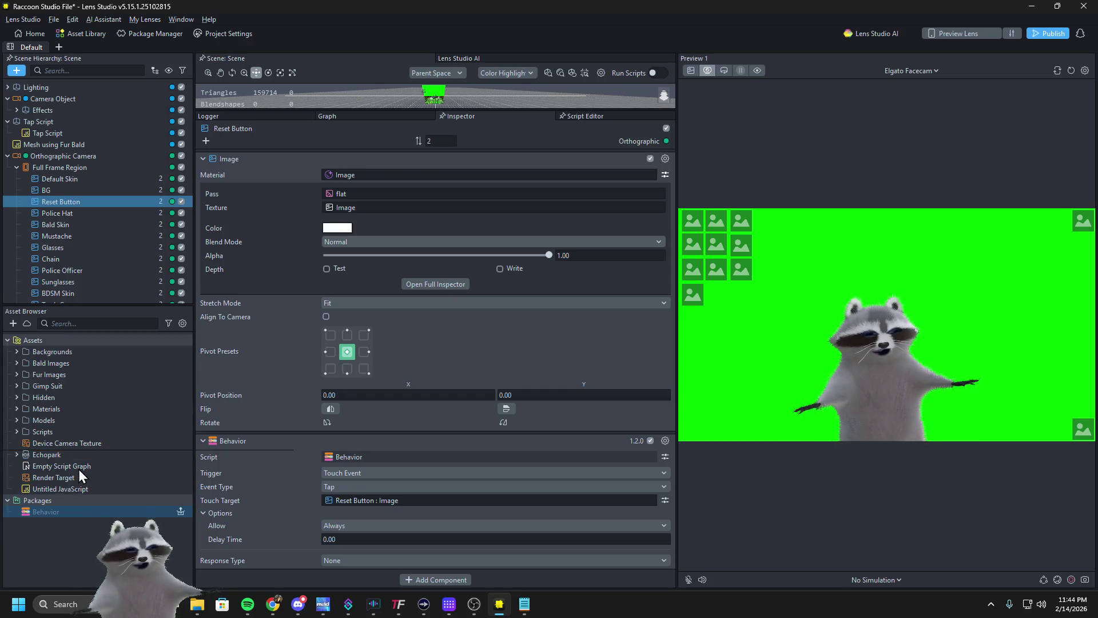
click(57, 468)
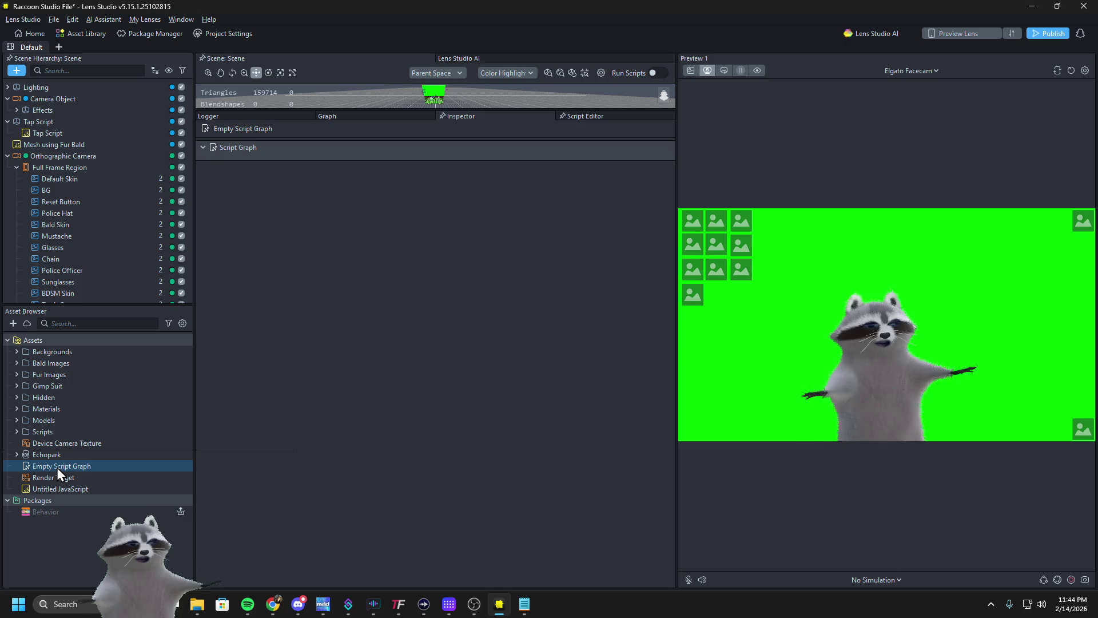
double_click(57, 468)
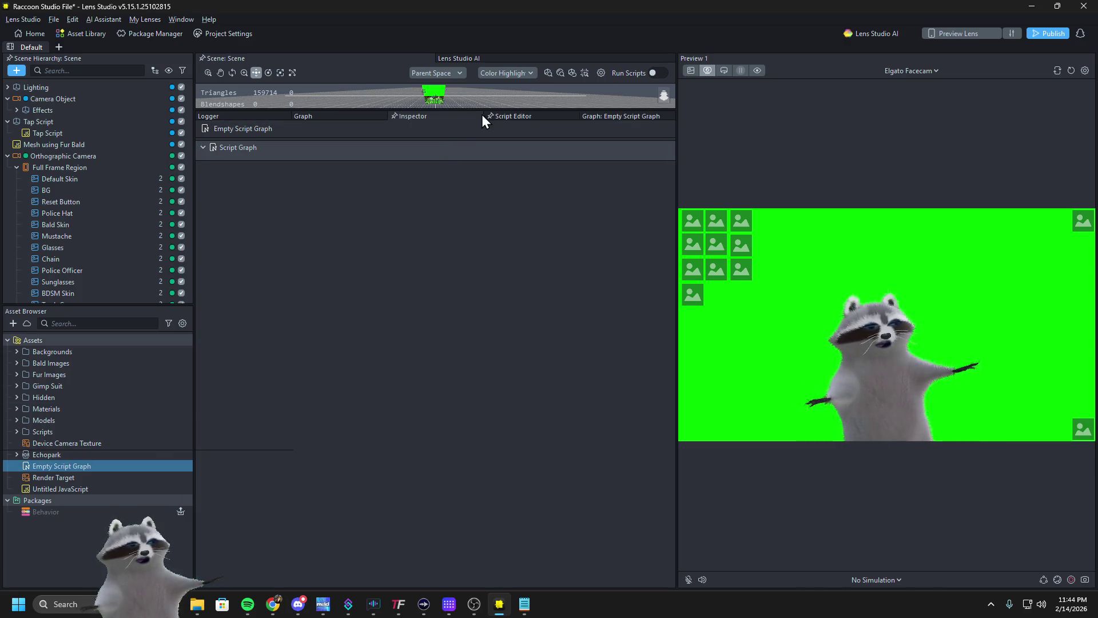
click(509, 115)
click(598, 117)
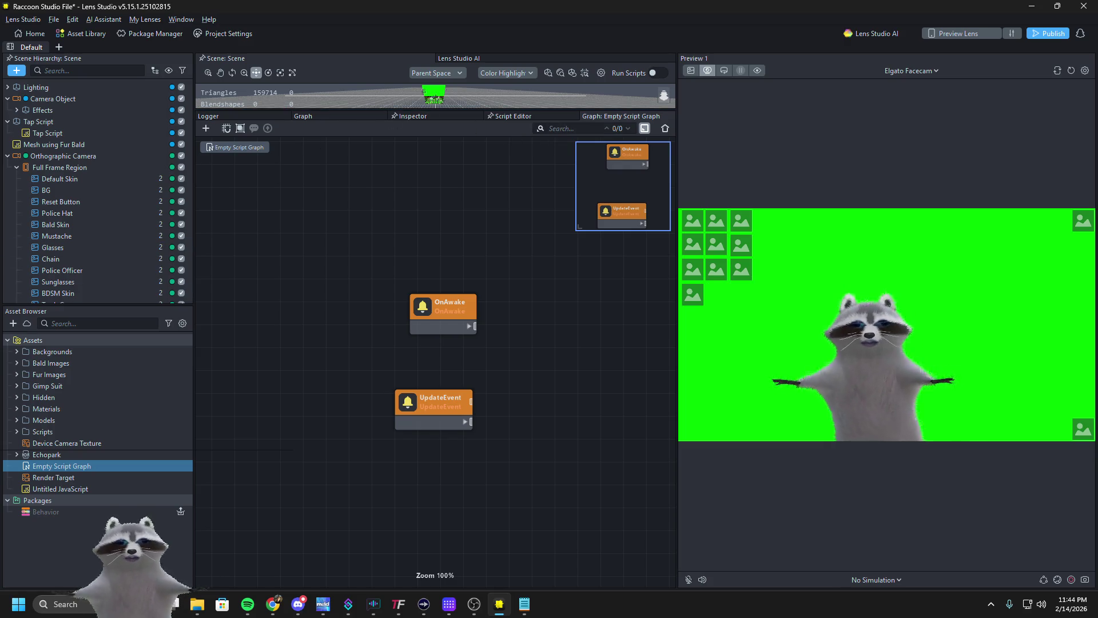
Search the graph's node library for 'interactable' and 'event' nodes, then save the project
mouse_move(560, 353)
mouse_down()
mouse_move(502, 361)
mouse_move(533, 361)
mouse_up()
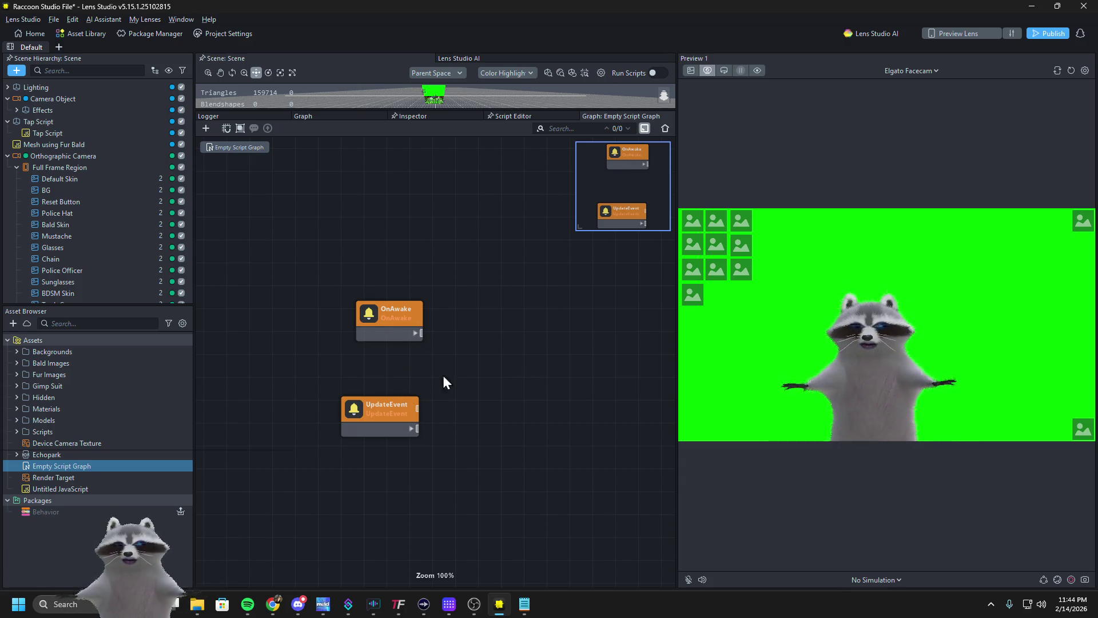
right_click(553, 342)
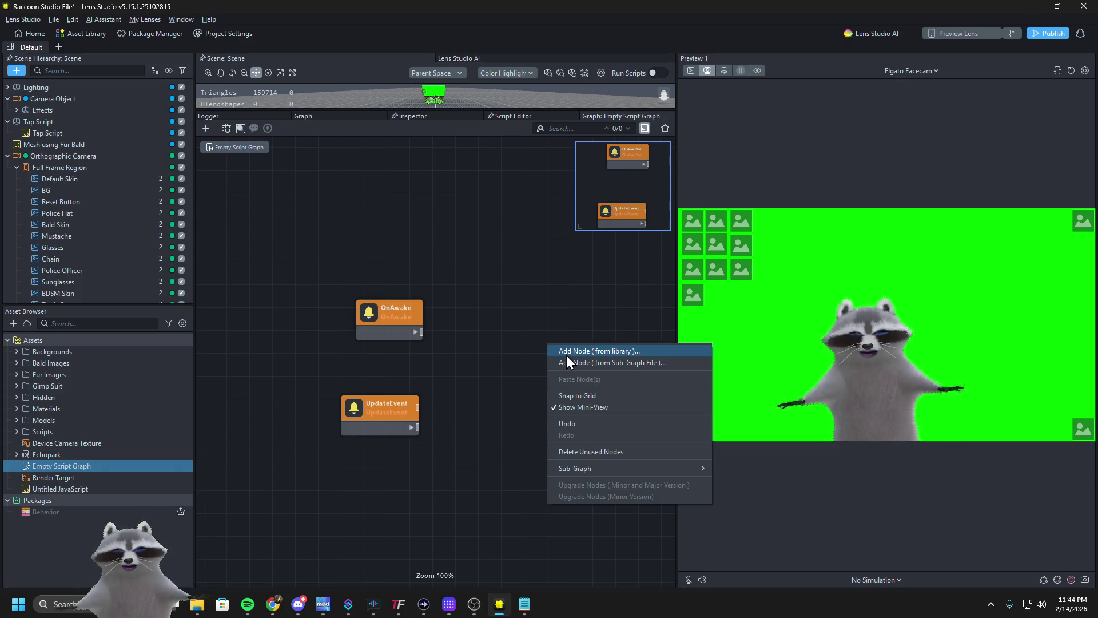
mouse_move(614, 465)
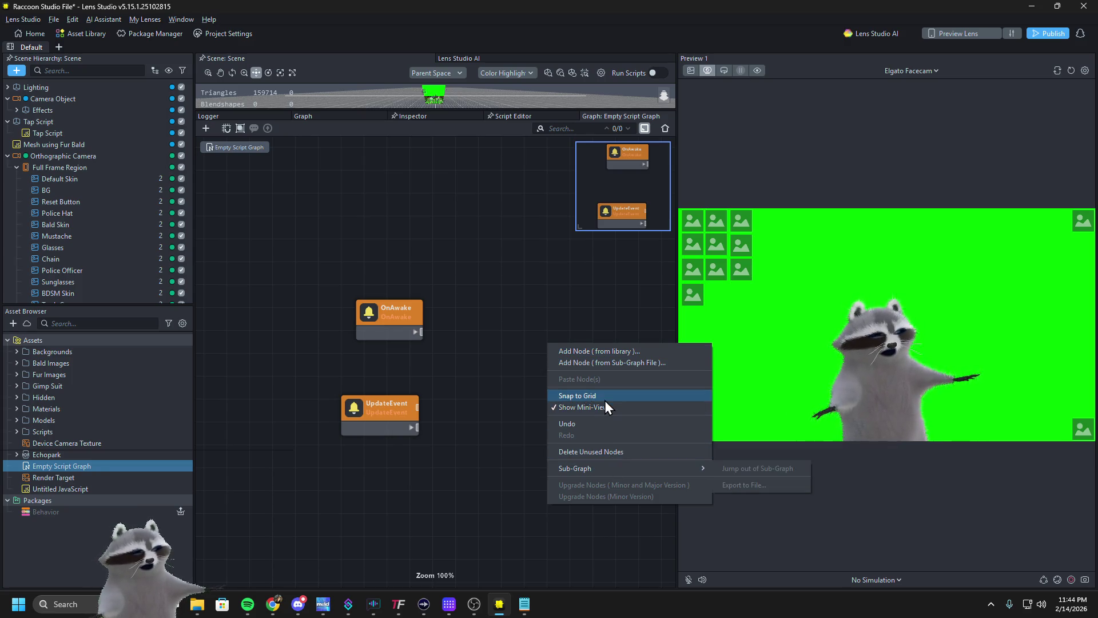
click(602, 355)
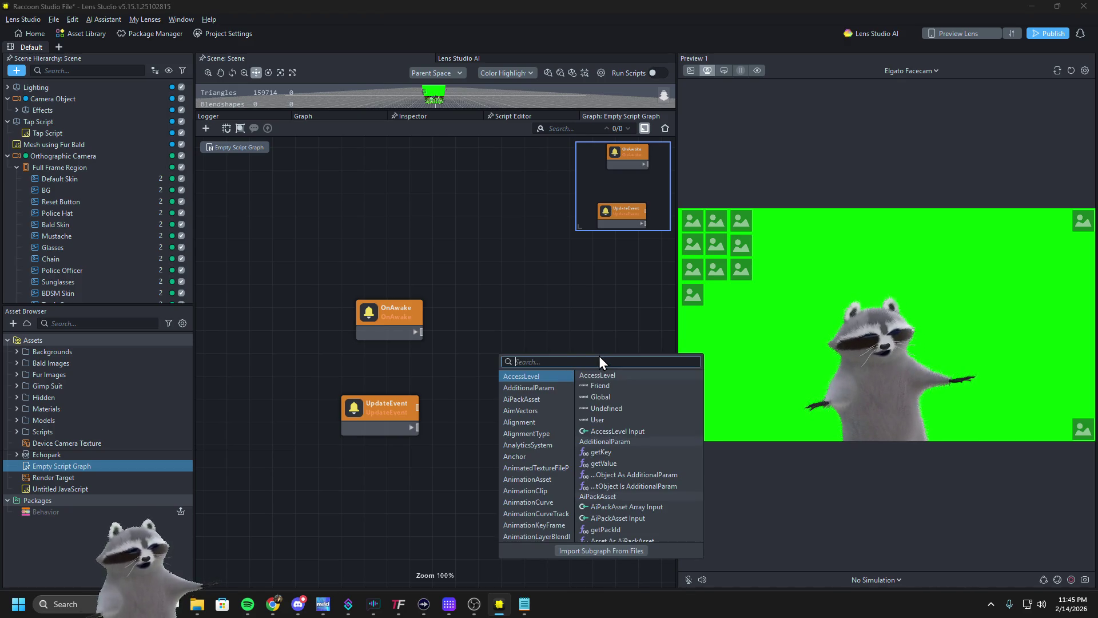
text(inter)
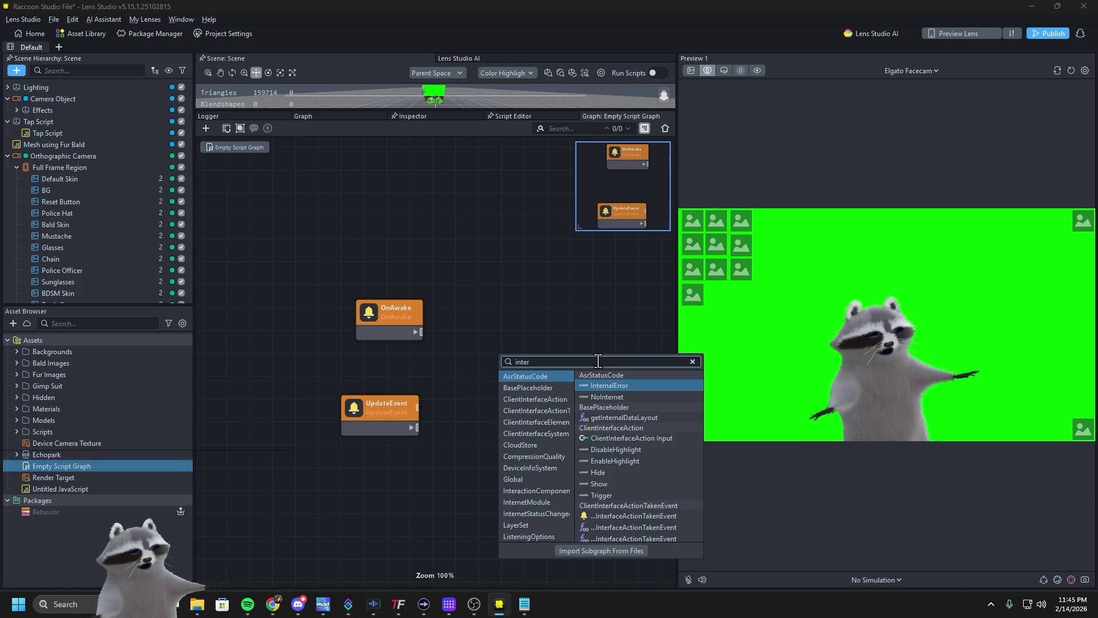
text(act)
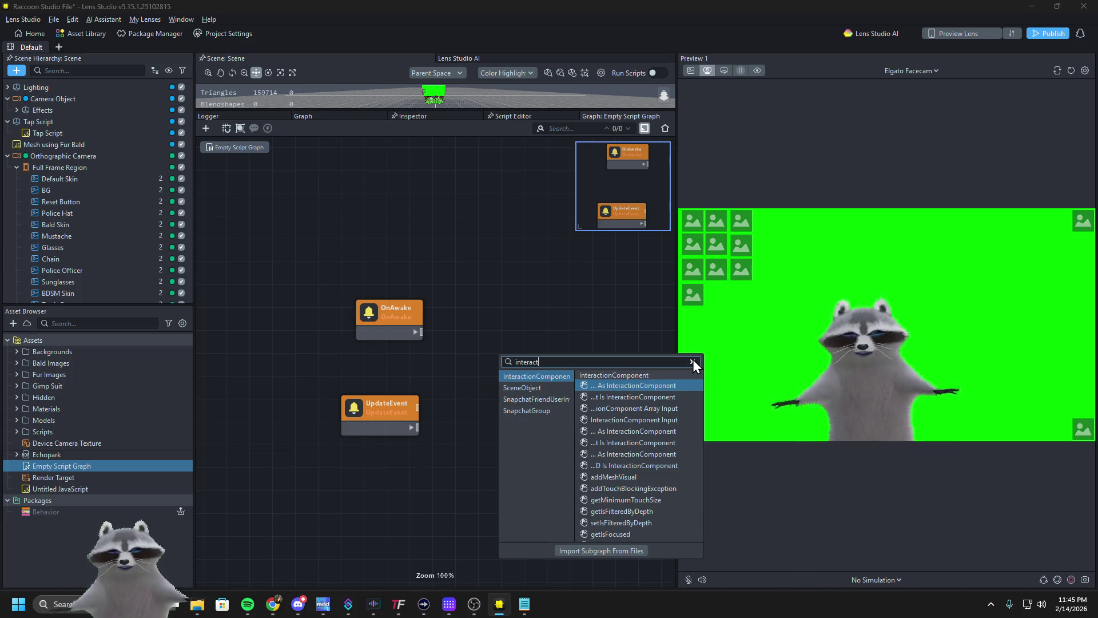
text(able)
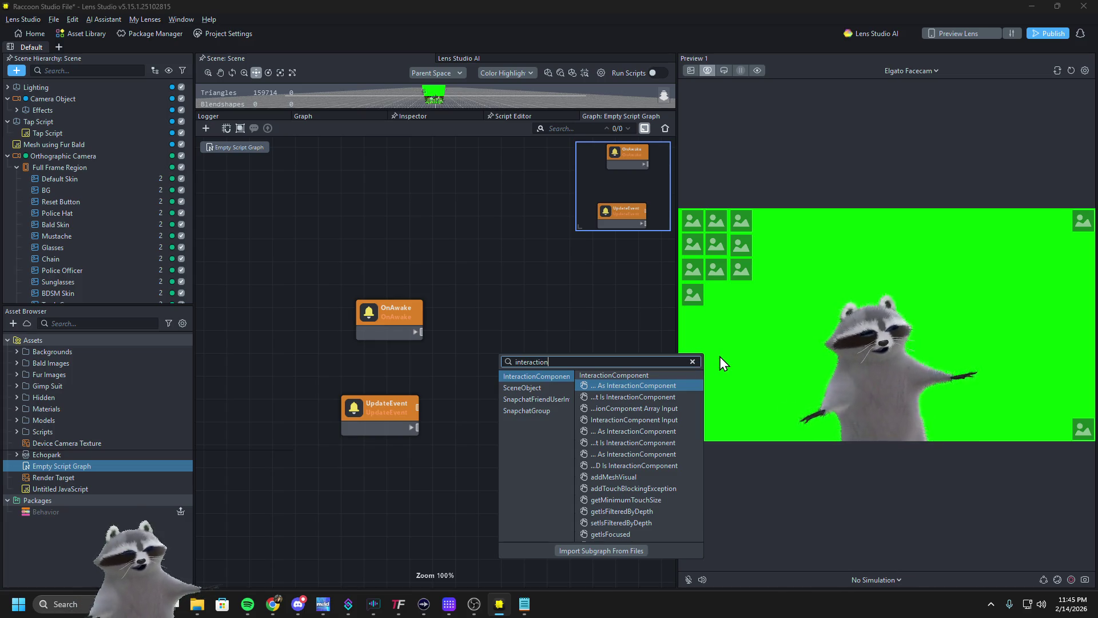
key(ctrl+a)
key(BackSpace)
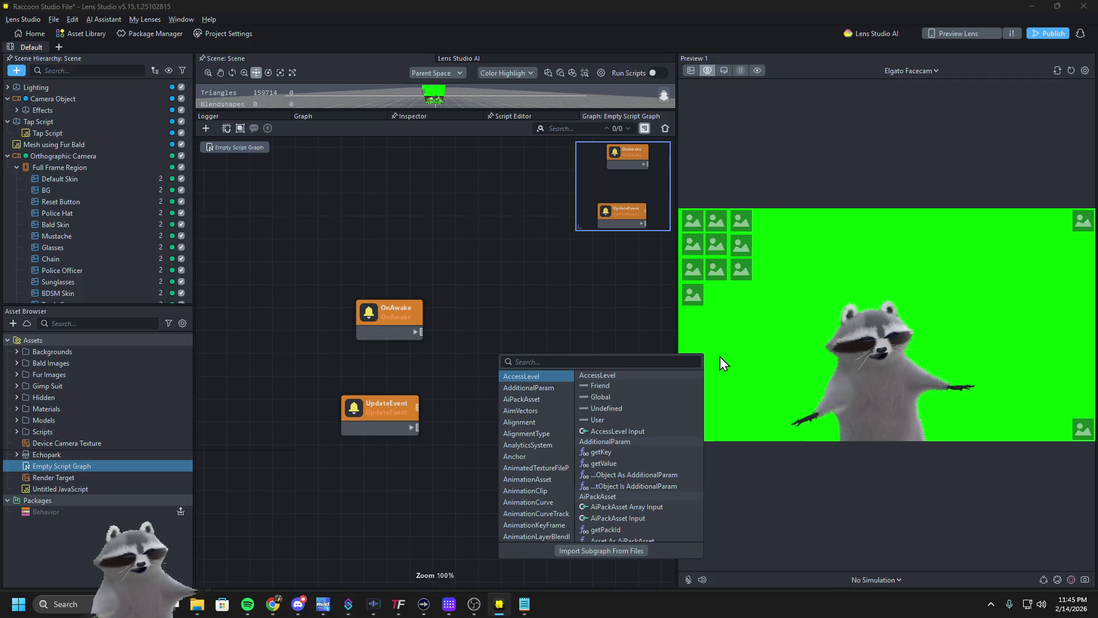
text(e)
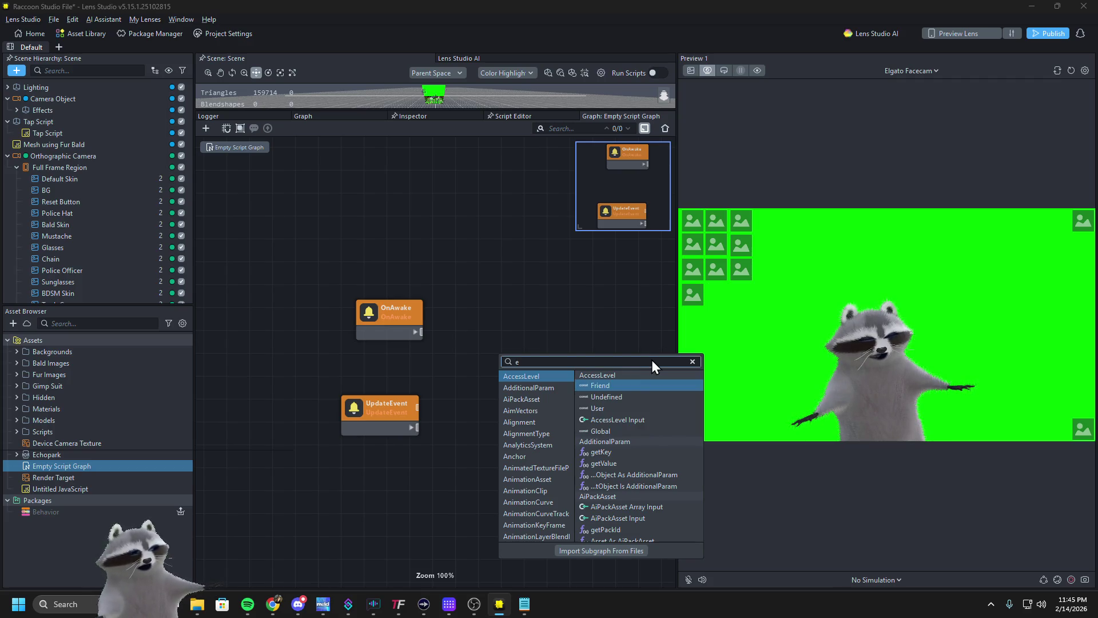
text(vent)
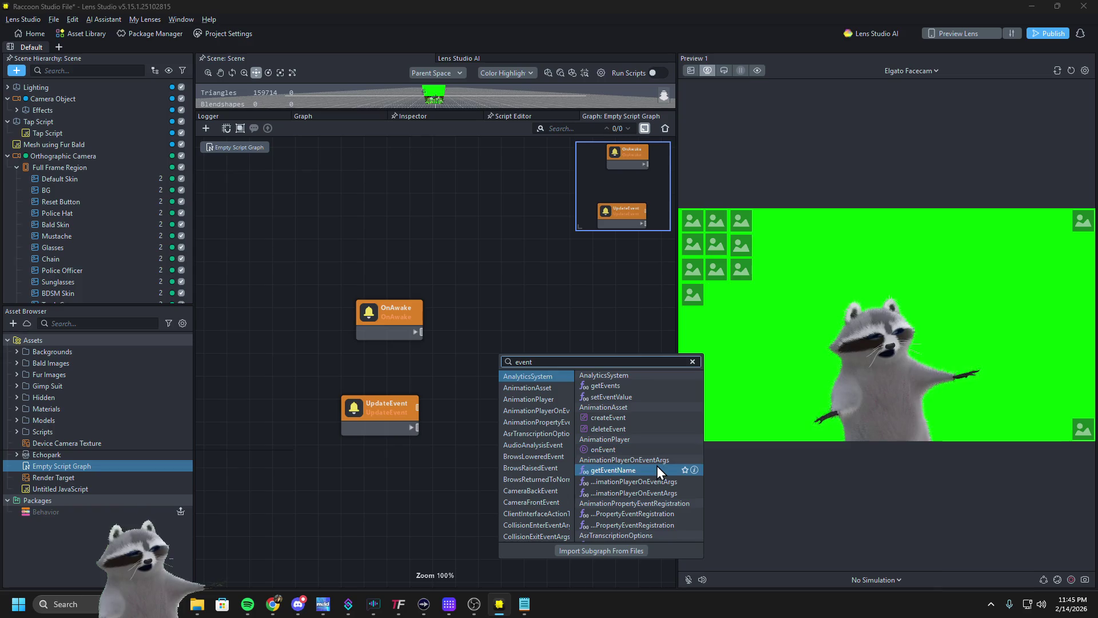
scroll(657, 470, down, 5)
scroll(655, 467, down, 5)
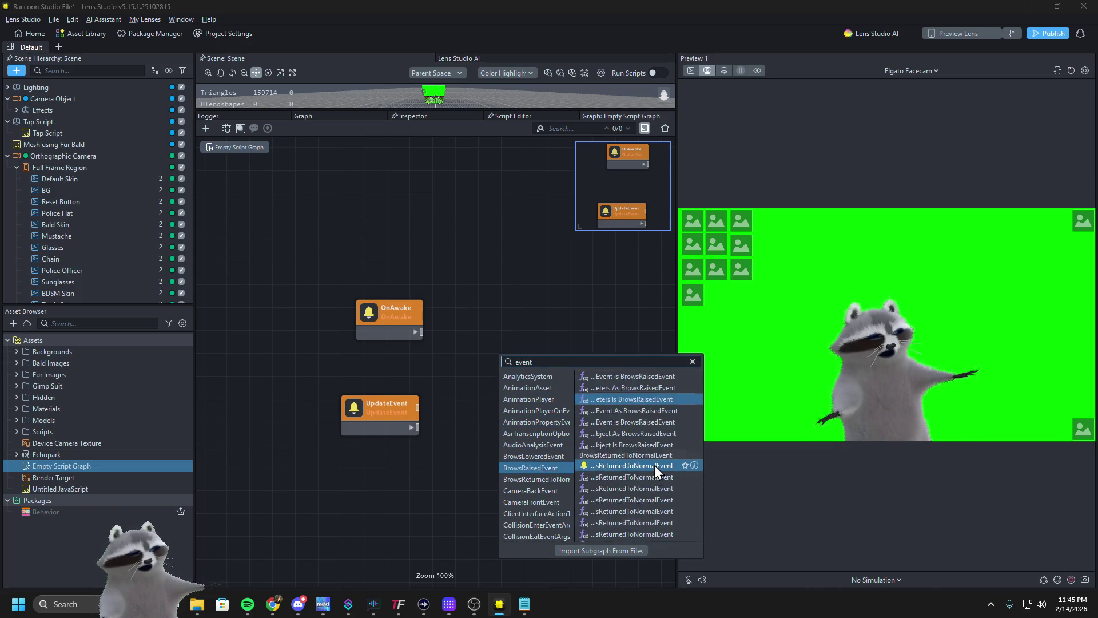
click(692, 361)
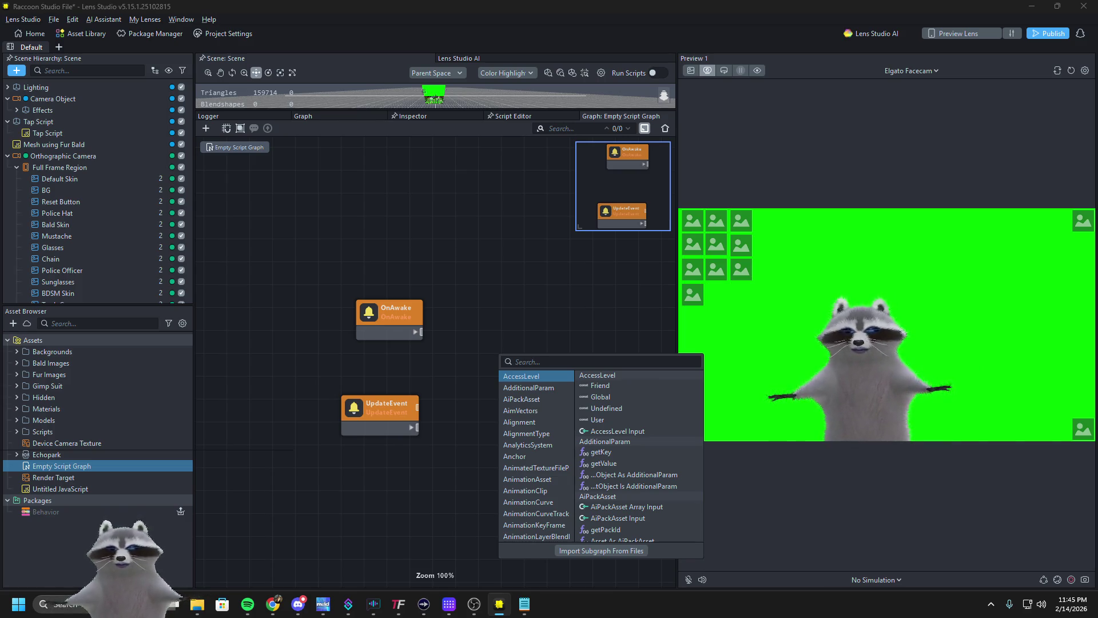
key(ctrl+s)
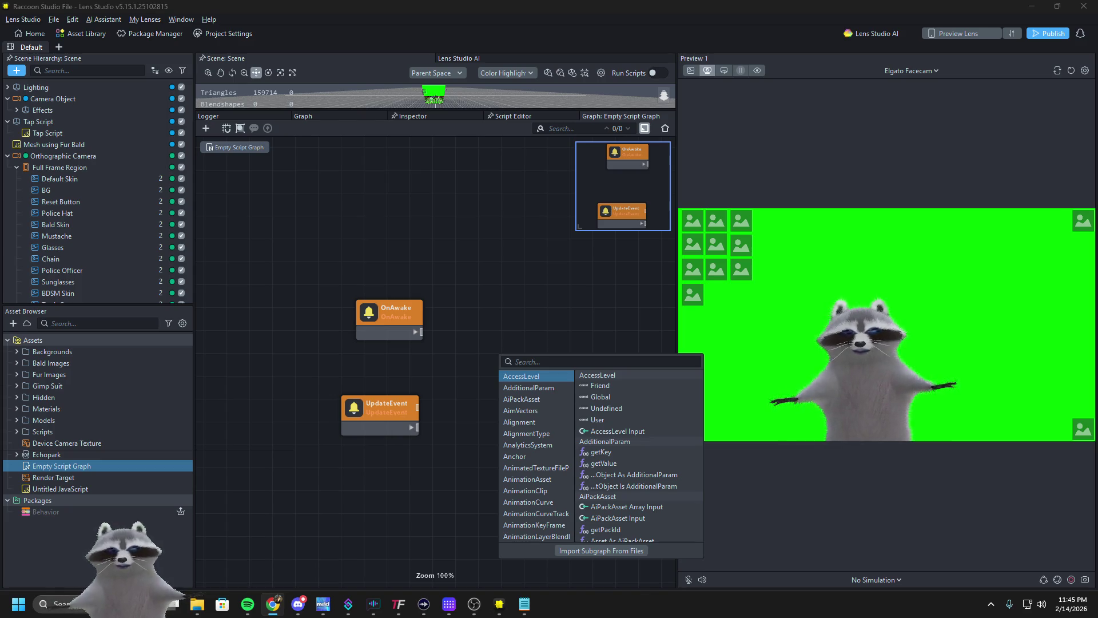
click(70, 464)
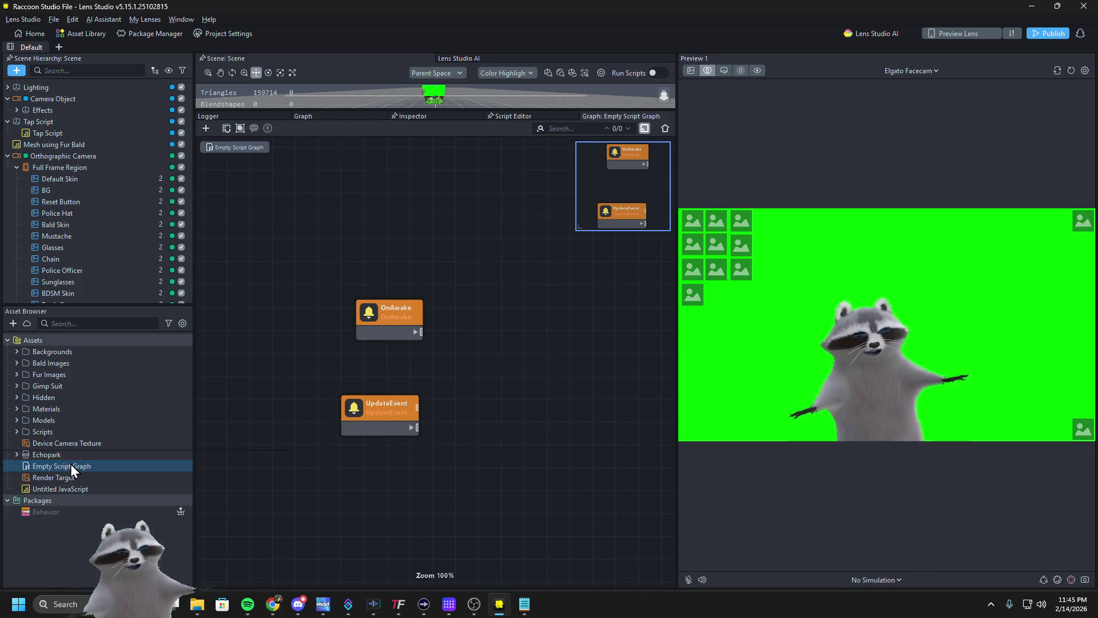
Delete the Empty Script Graph asset from the project
click(70, 473)
click(71, 464)
key(Delete)
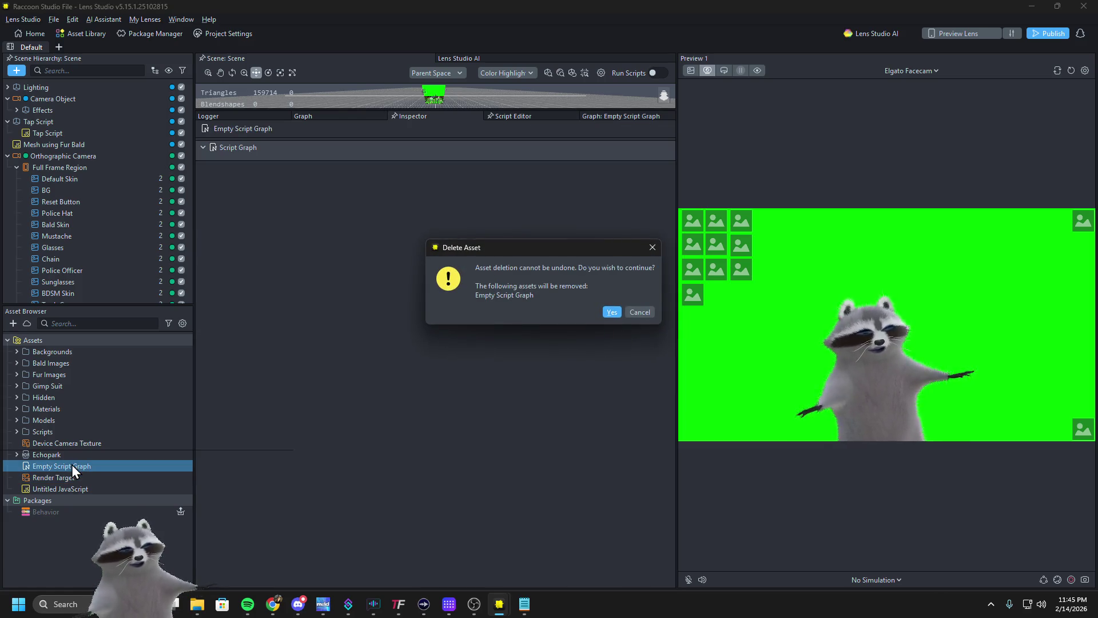
click(612, 312)
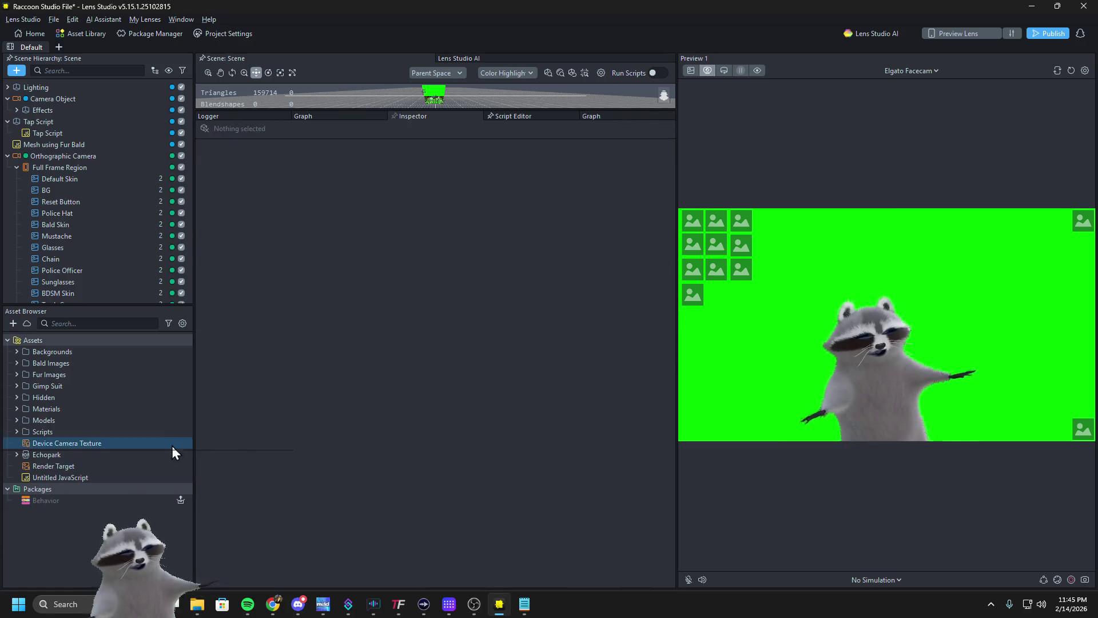
Paste the scene-reset code into Untitled JavaScript and expand its object's script settings
click(64, 477)
double_click(91, 474)
click(370, 331)
key(ctrl+a)
key(ctrl+v)
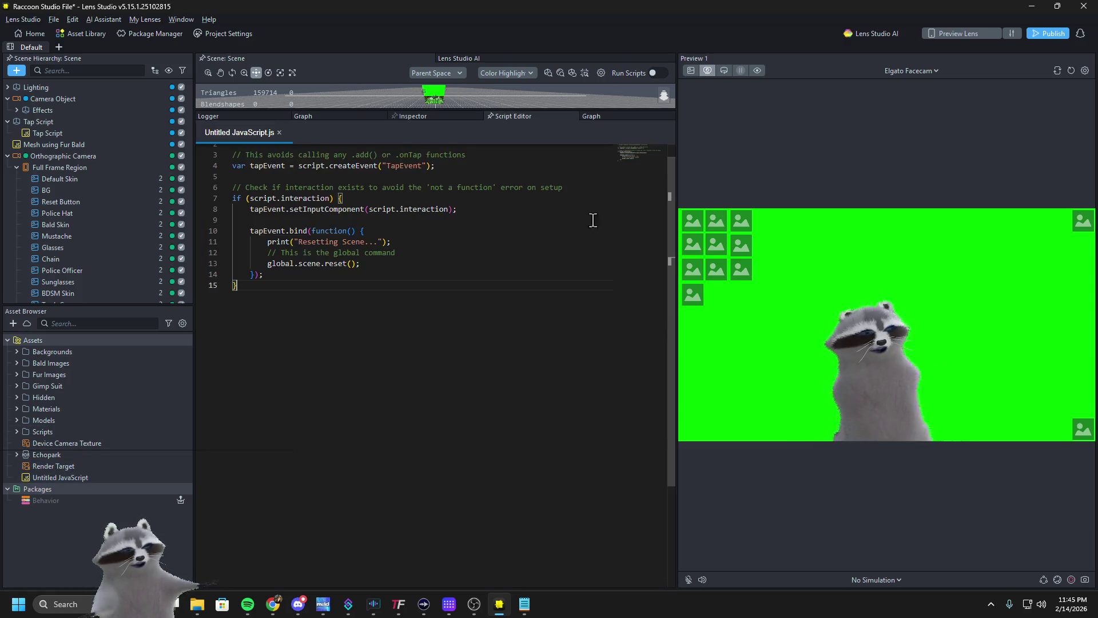
scroll(68, 206, down, 2)
click(60, 296)
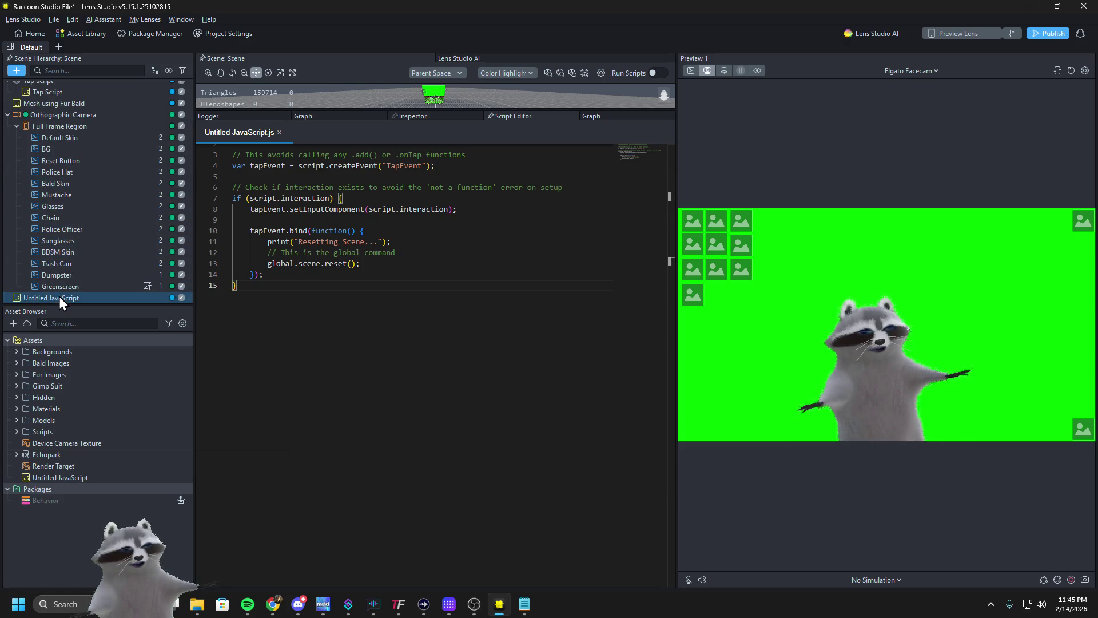
click(664, 246)
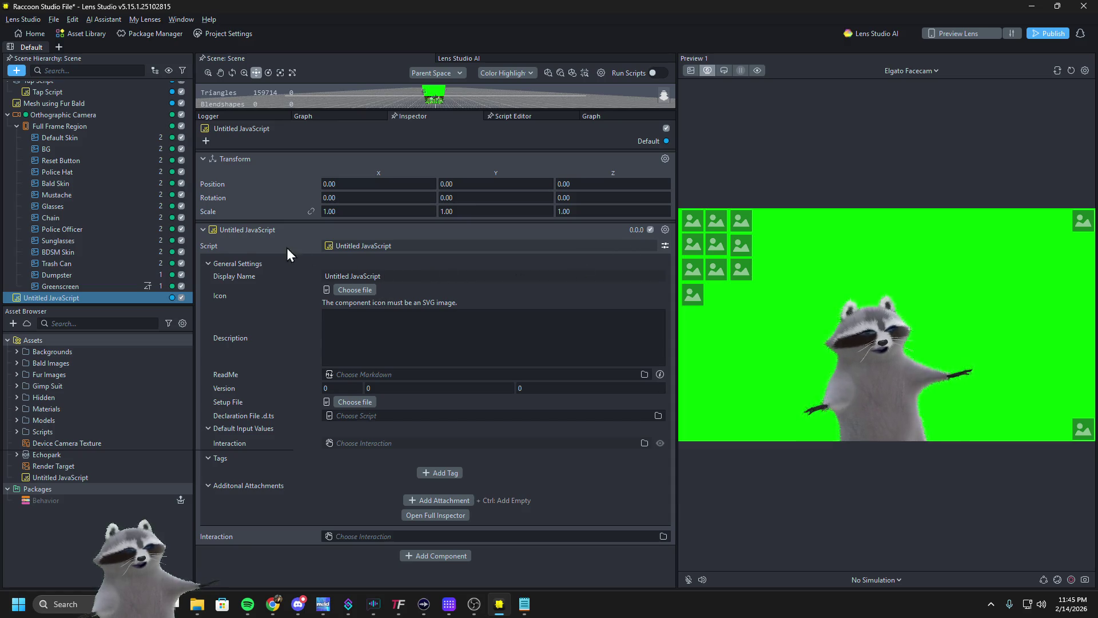
Replace the object's script component with a fresh Untitled JavaScript script component
click(664, 230)
click(680, 290)
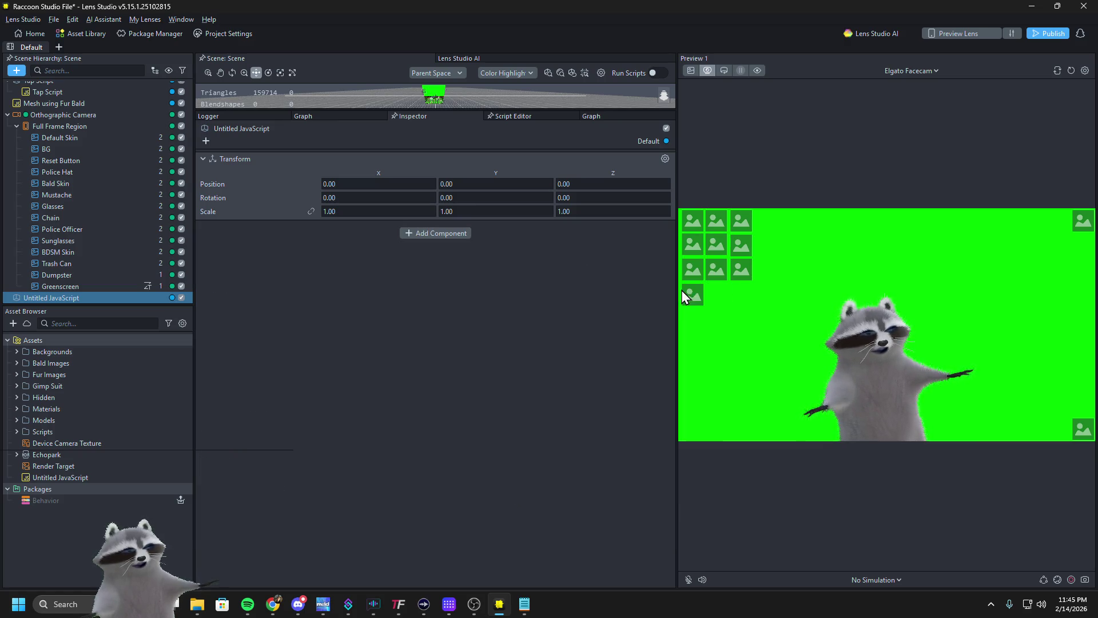
click(411, 237)
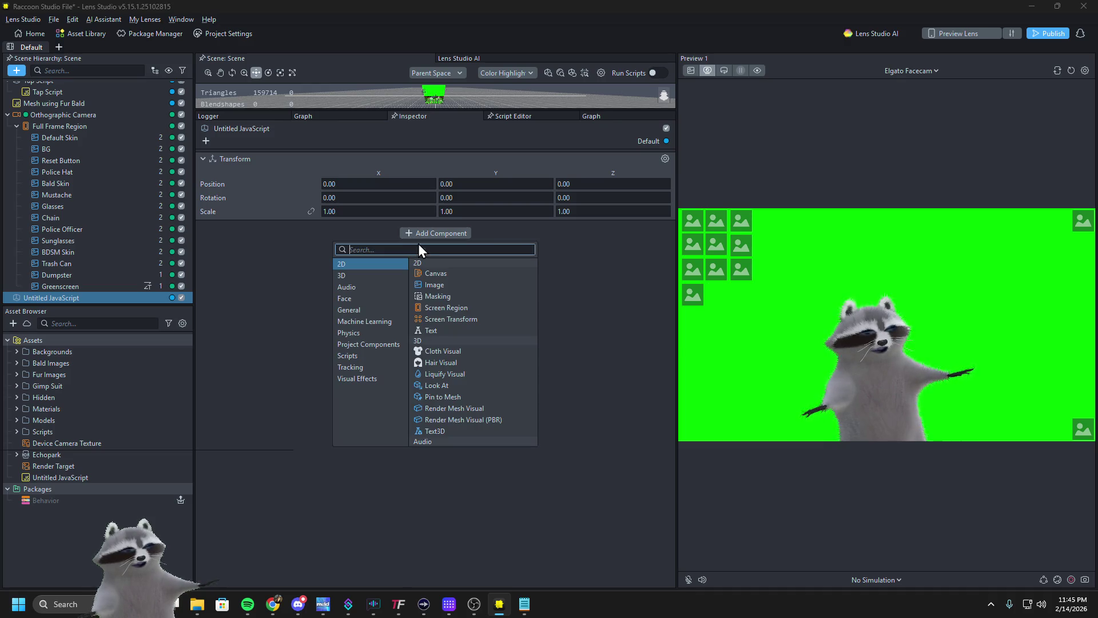
text(script)
key(Return)
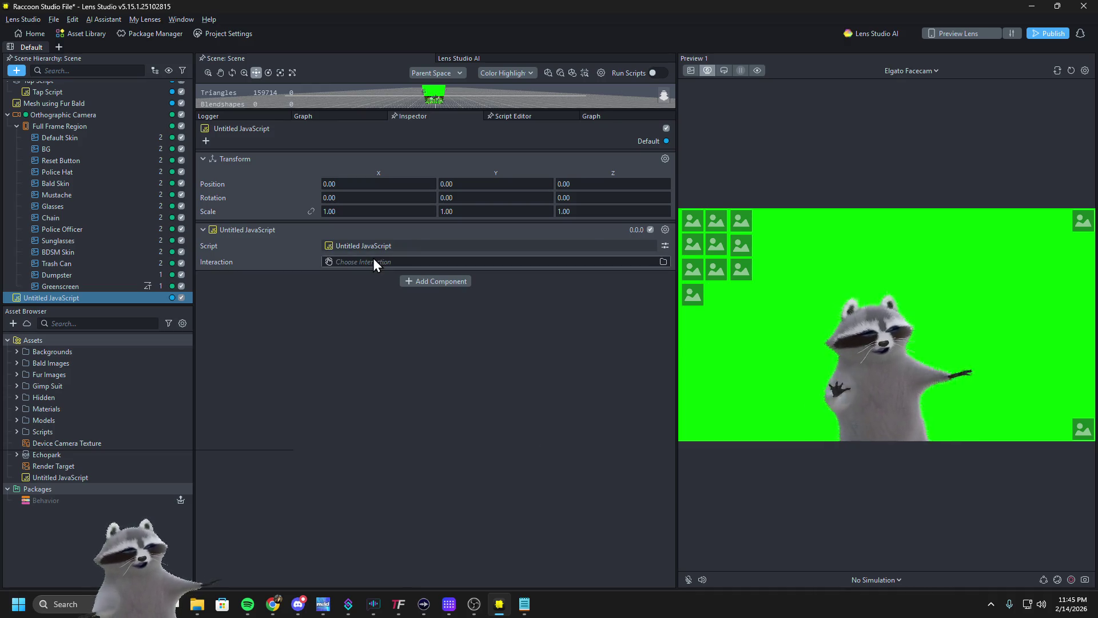
Browse the Interaction input's object picker, cancel it, and select Reset Button
click(372, 261)
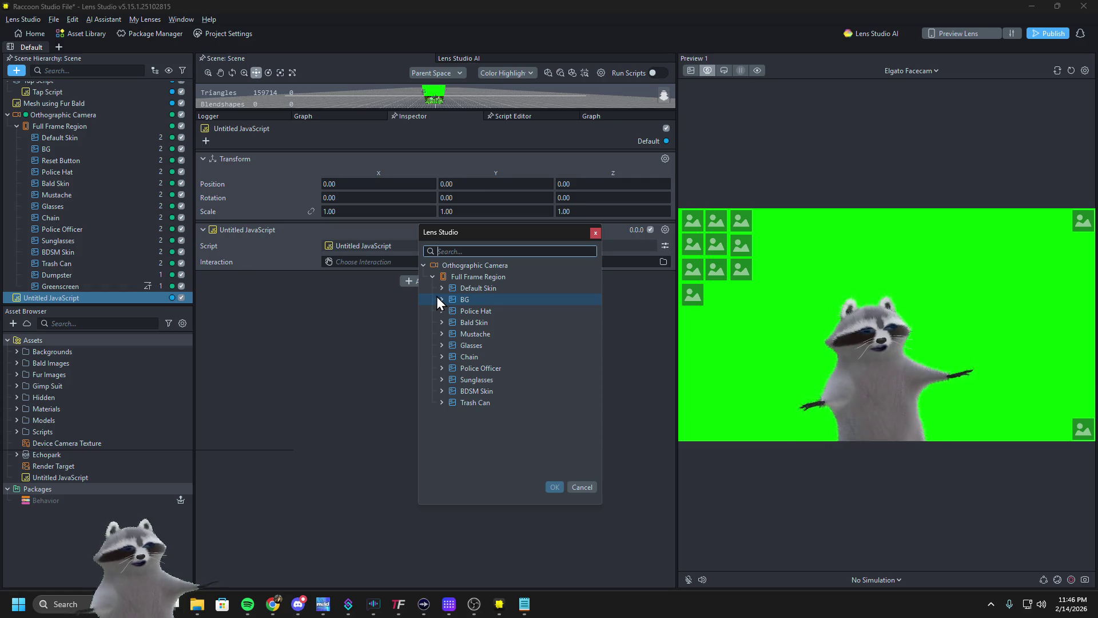
text(ies)
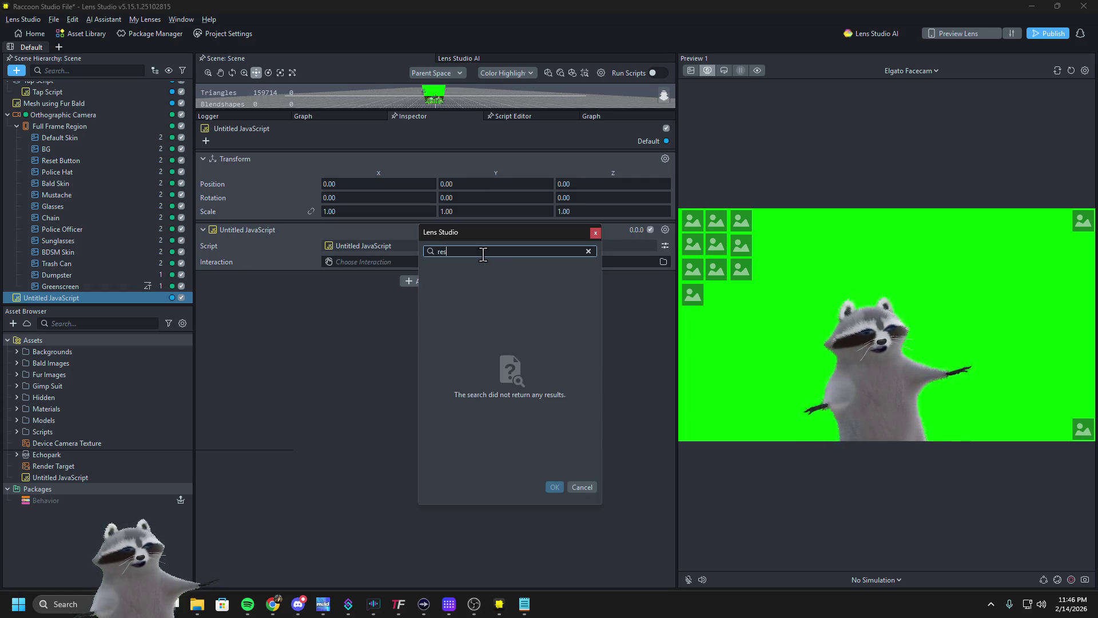
click(595, 234)
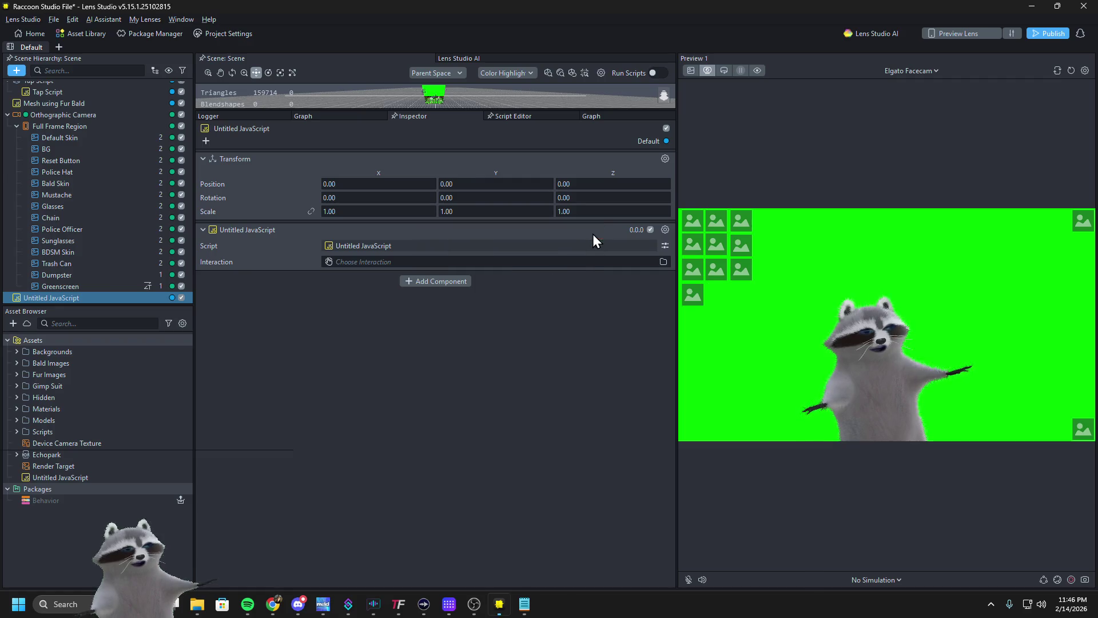
click(80, 161)
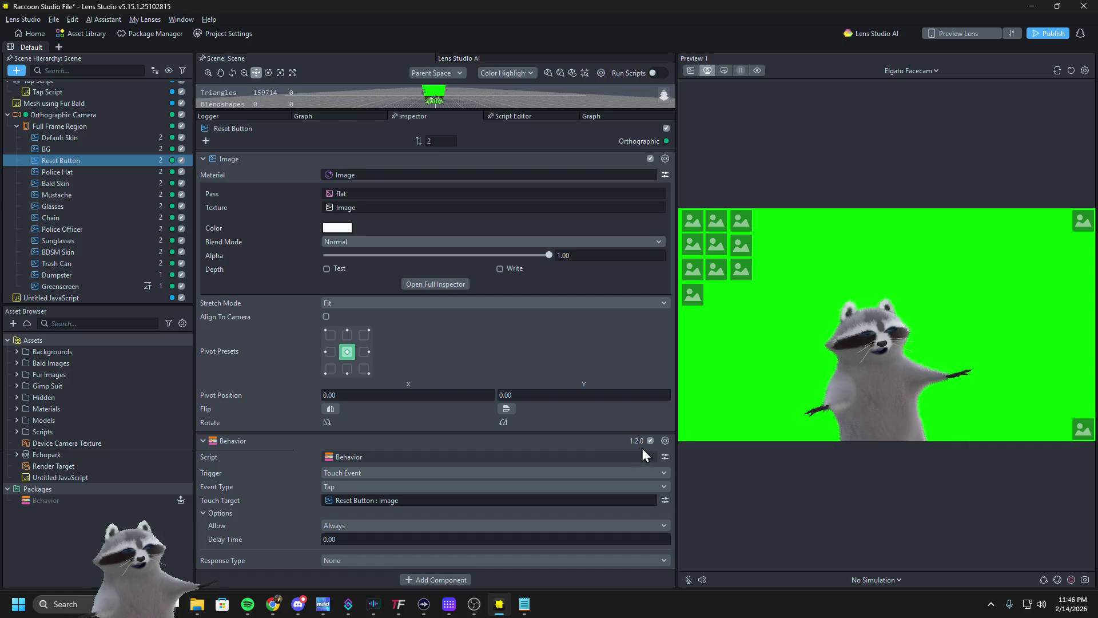
Delete Reset Button's Behavior component and add an Interaction component in its place
click(665, 512)
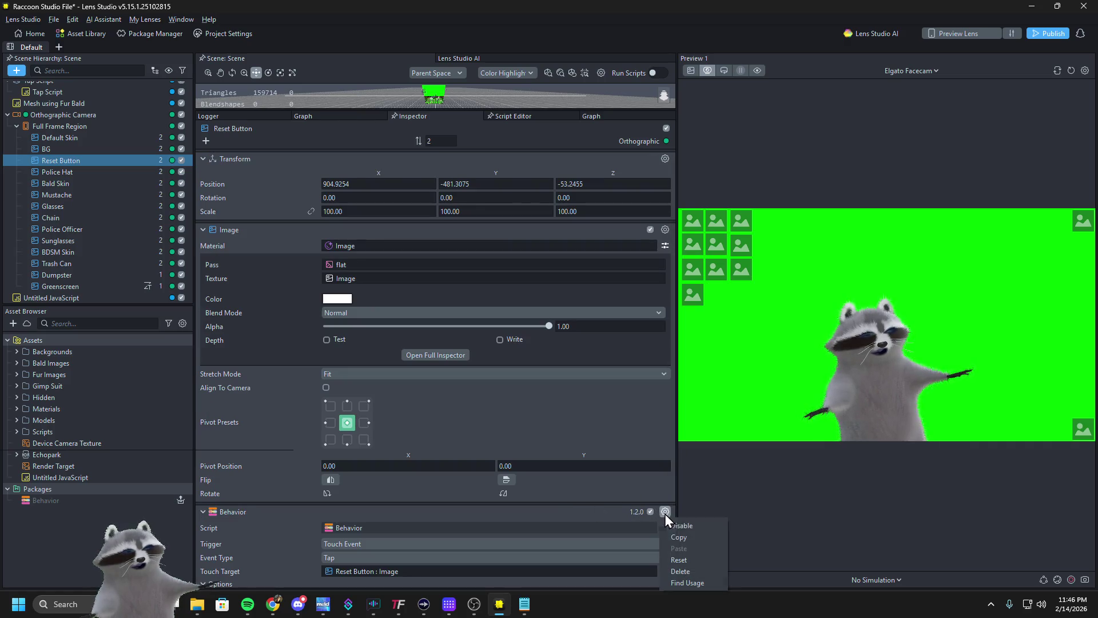
click(691, 570)
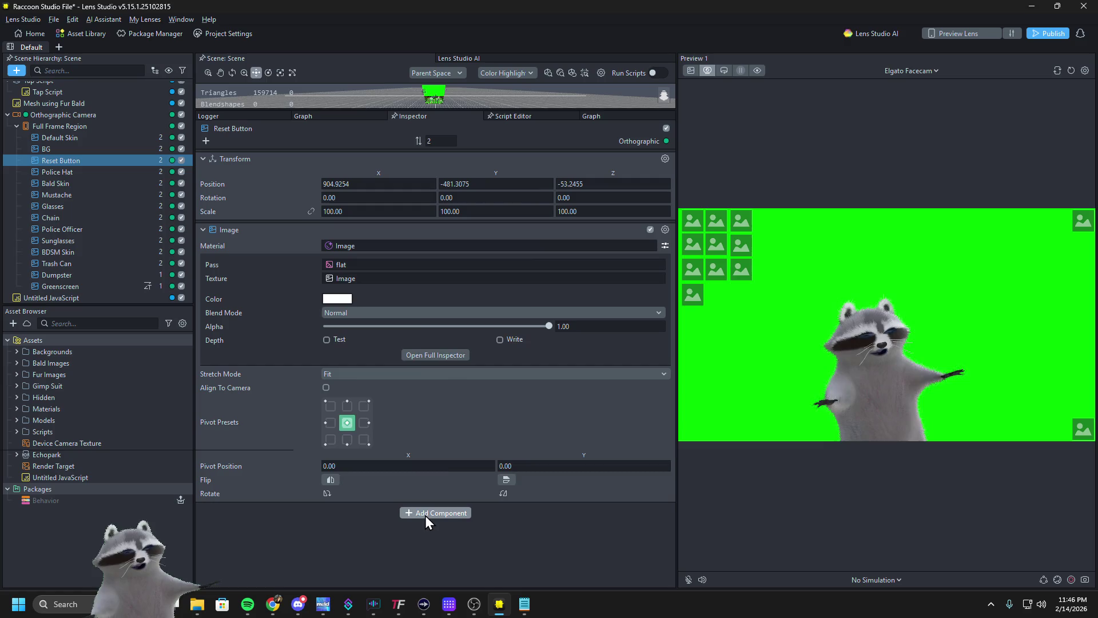
click(424, 515)
text(interaction)
key(Return)
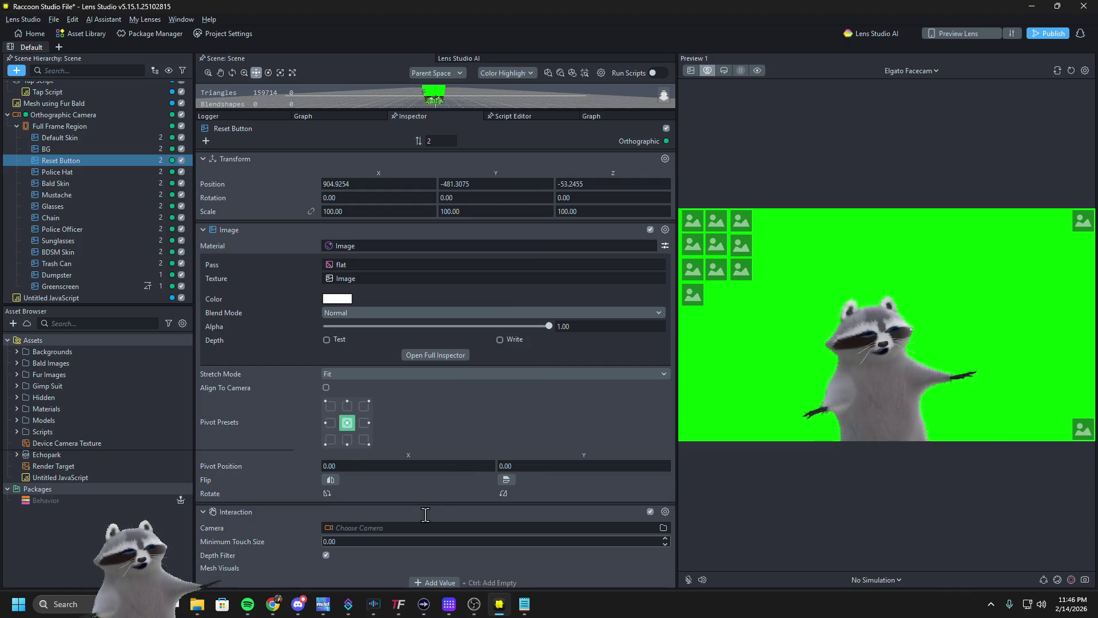
Set the Interaction camera to Orthographic Camera, then open the script's Interaction input picker
click(346, 524)
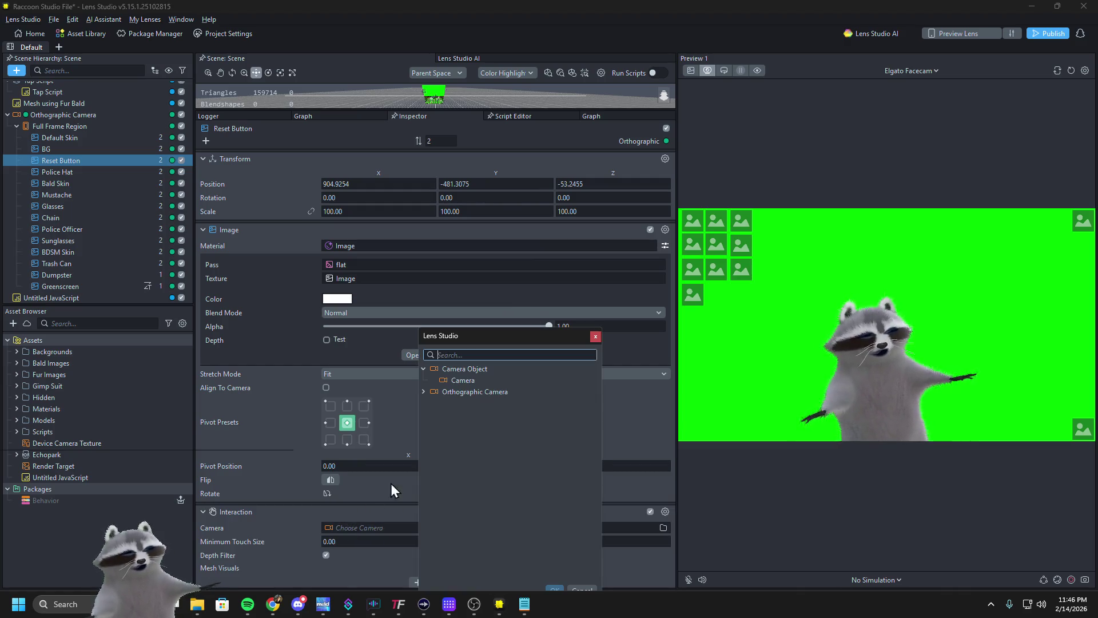
click(453, 391)
click(556, 590)
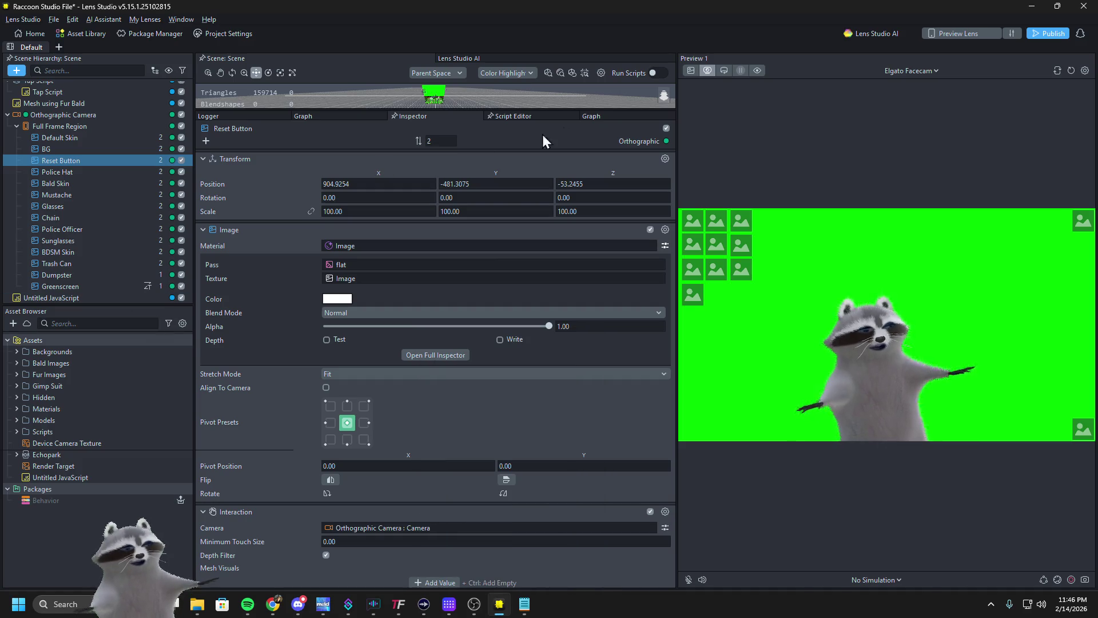
click(89, 295)
click(358, 261)
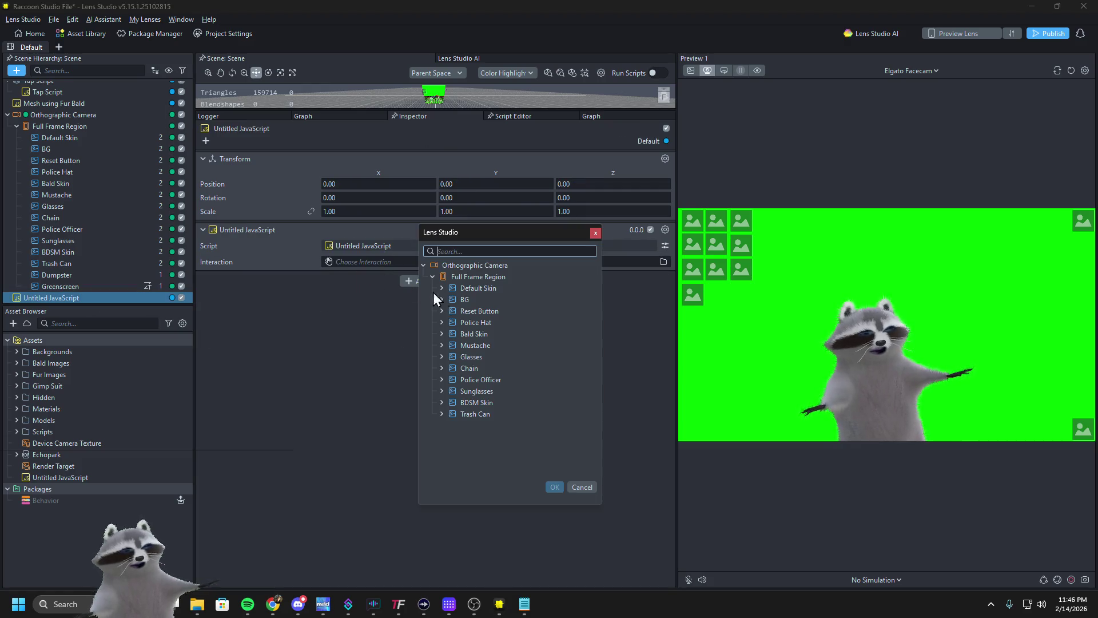
Set the script's Interaction input to Reset Button : Interaction, then select Dumpster
double_click(487, 316)
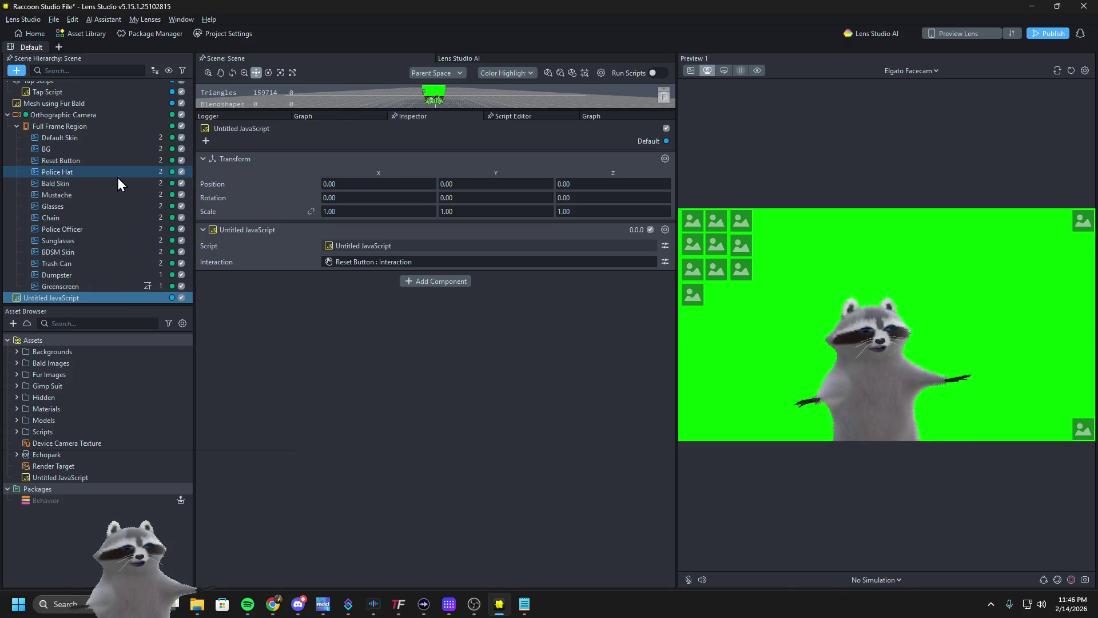
click(111, 275)
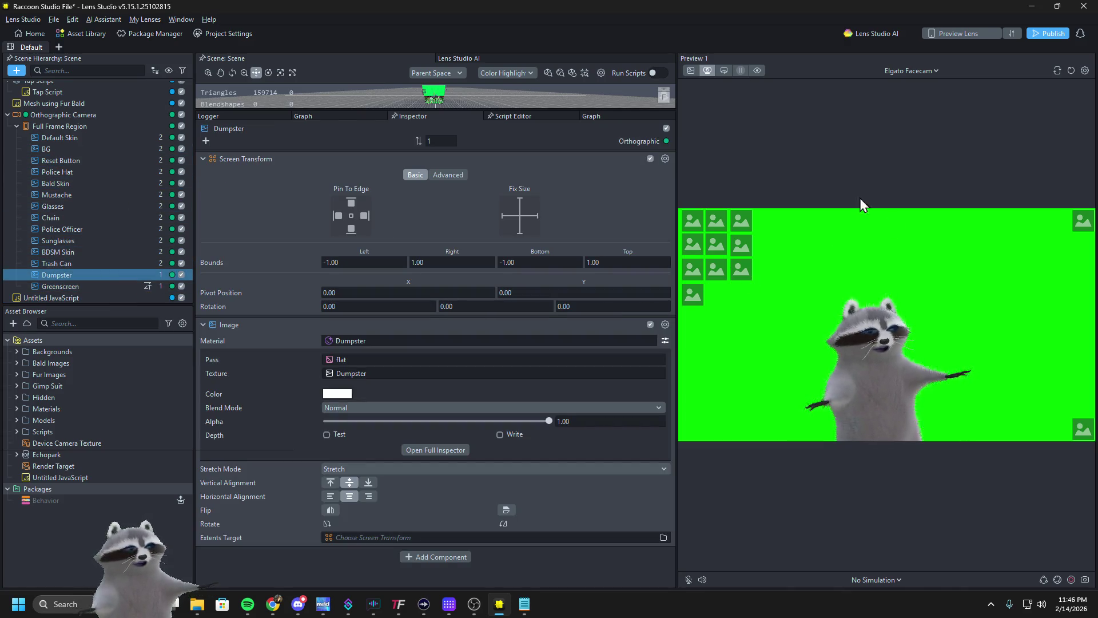
Review the components of Trash Can, Dumpster, Greenscreen, Chain and Bald Skin
click(91, 262)
click(85, 274)
click(85, 288)
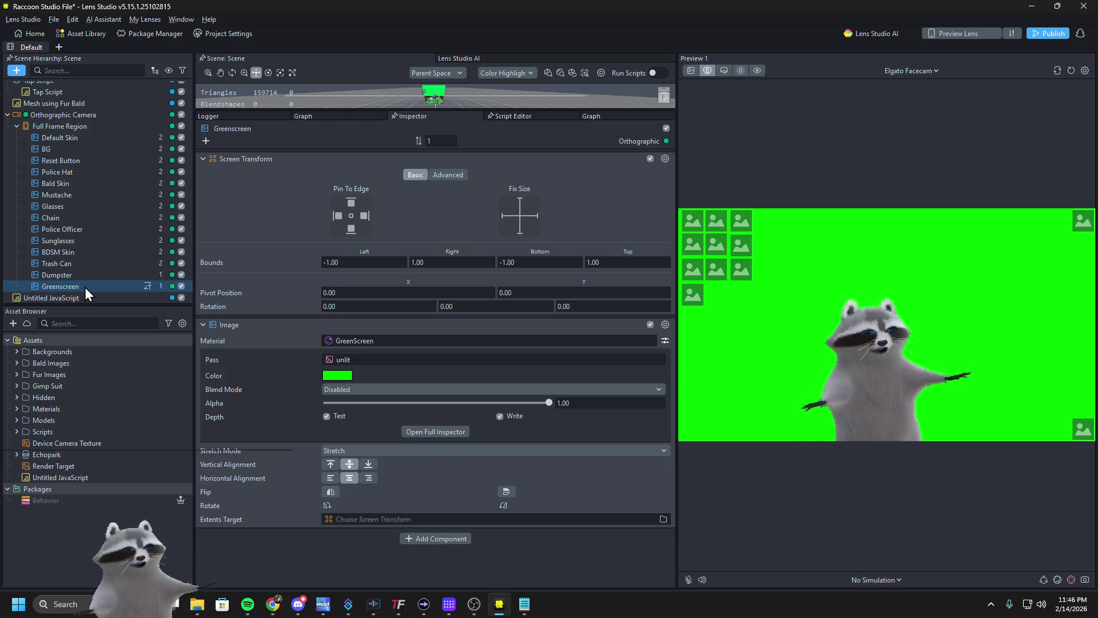
click(84, 276)
click(86, 252)
click(85, 218)
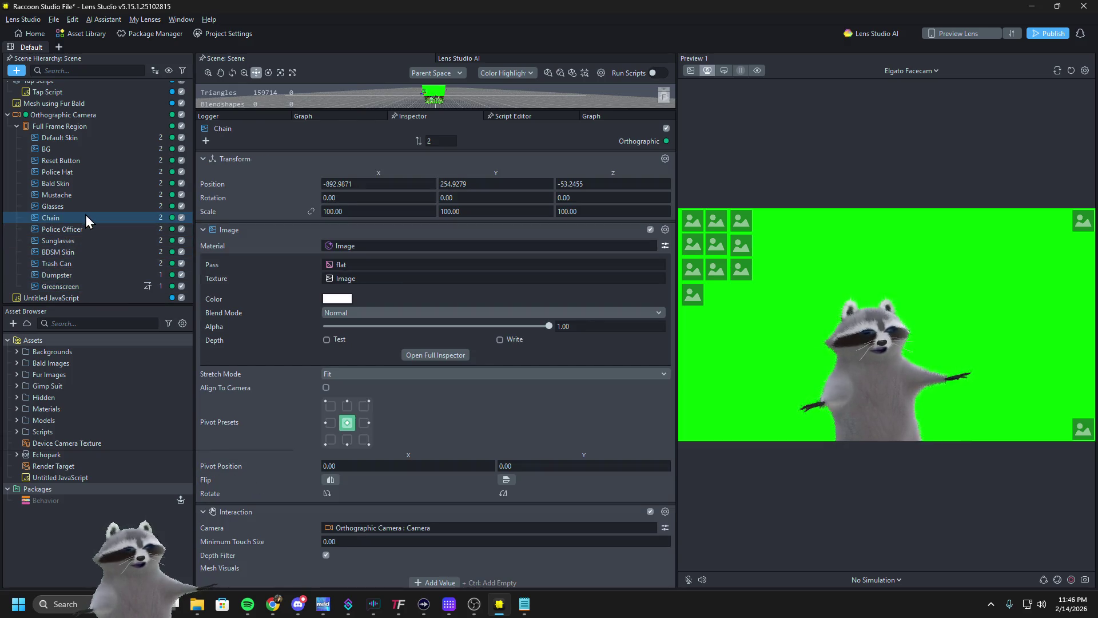
scroll(293, 427, down, 1)
click(65, 183)
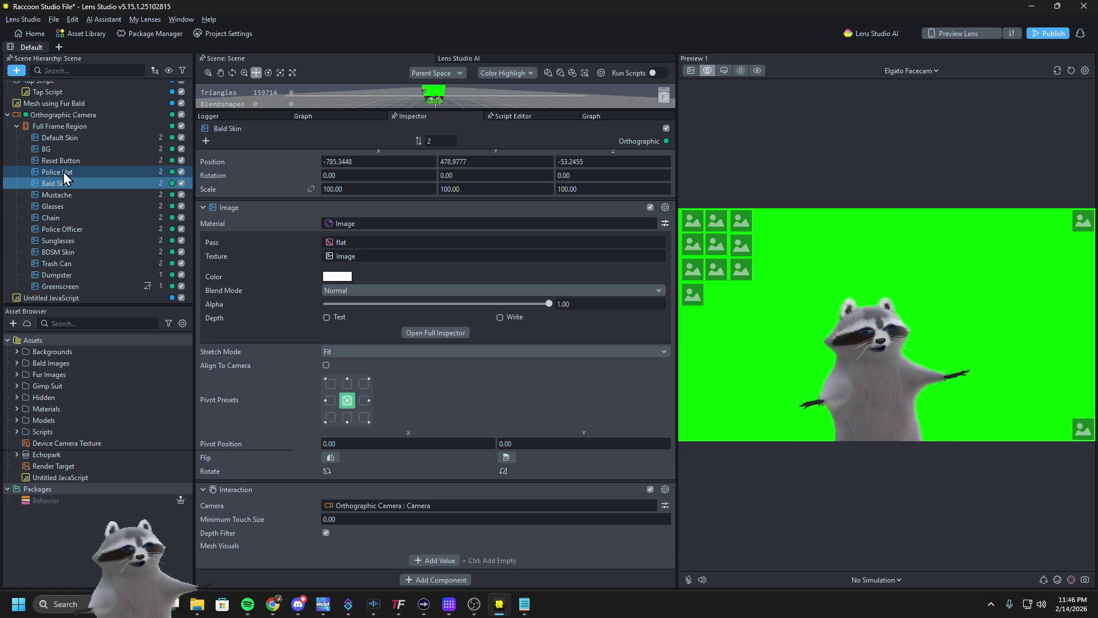
Check Bald Skin's and Reset Button's Interaction options, then quit Lens Studio without saving
click(665, 489)
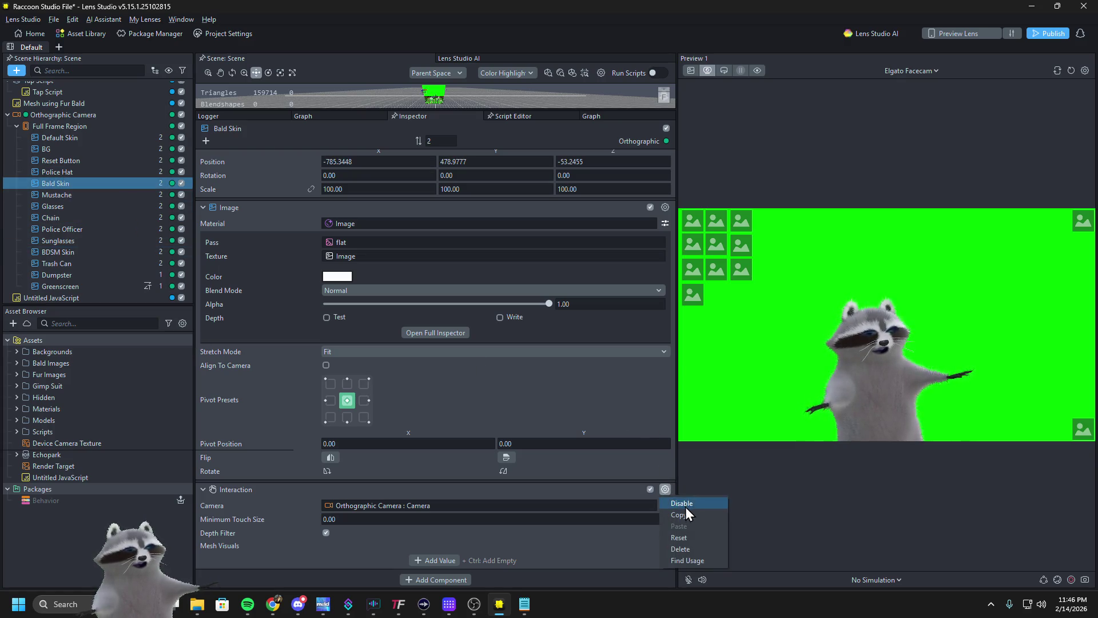
key(Escape)
click(69, 162)
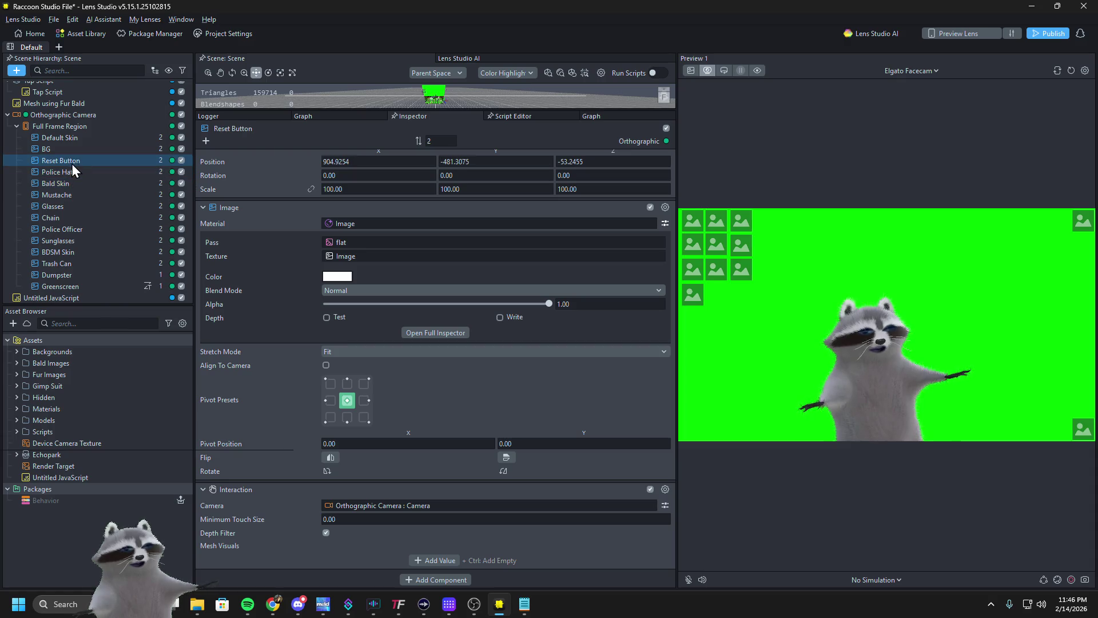
click(665, 489)
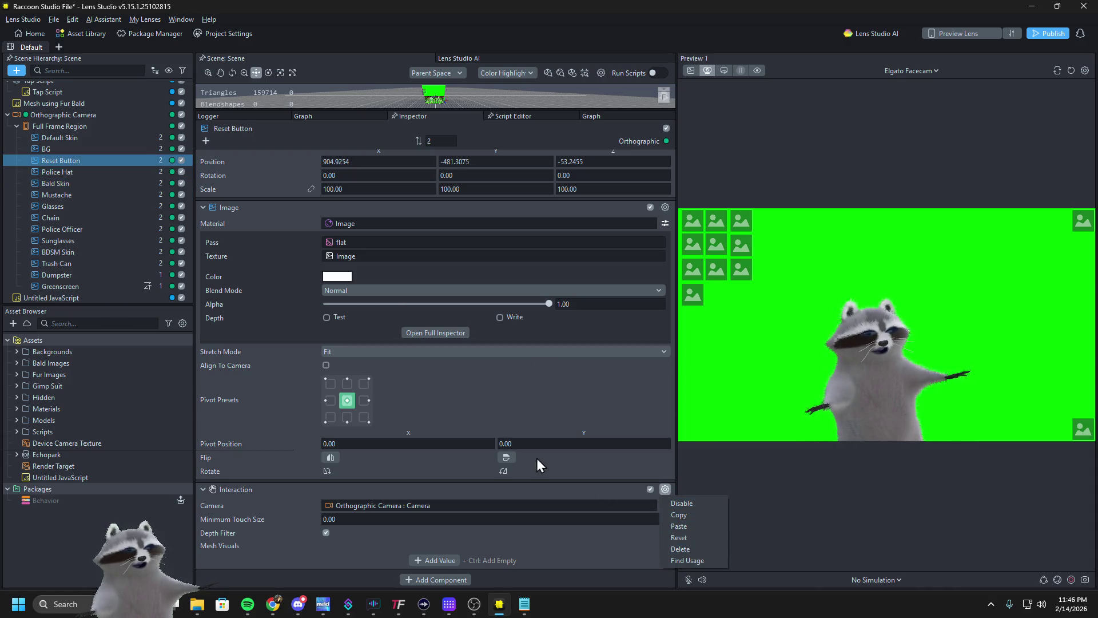
click(530, 385)
key(alt+F4)
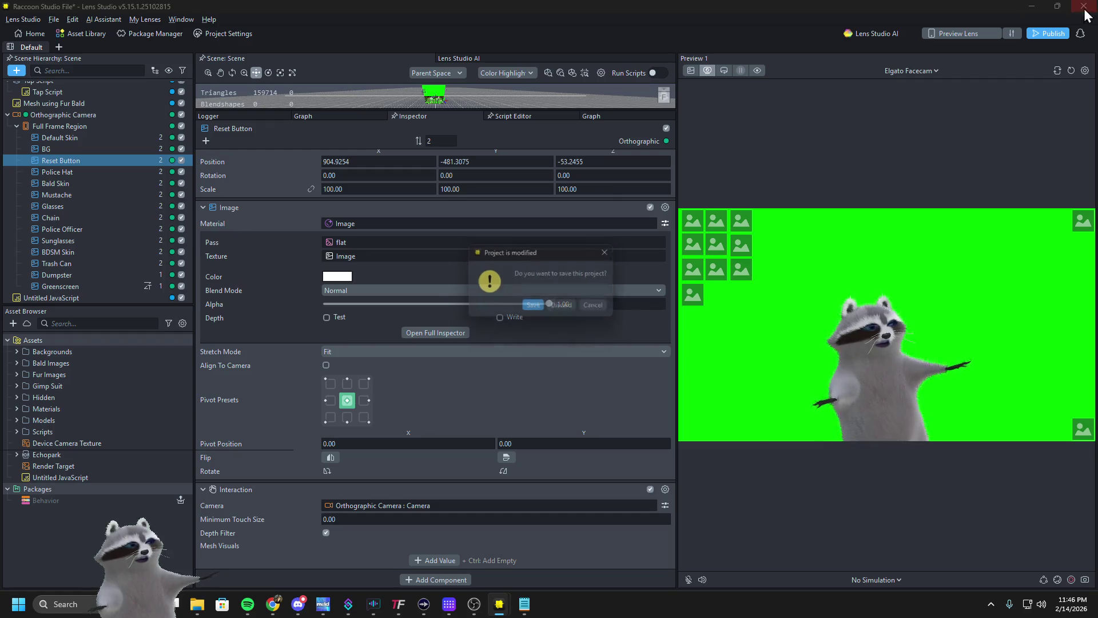
click(565, 307)
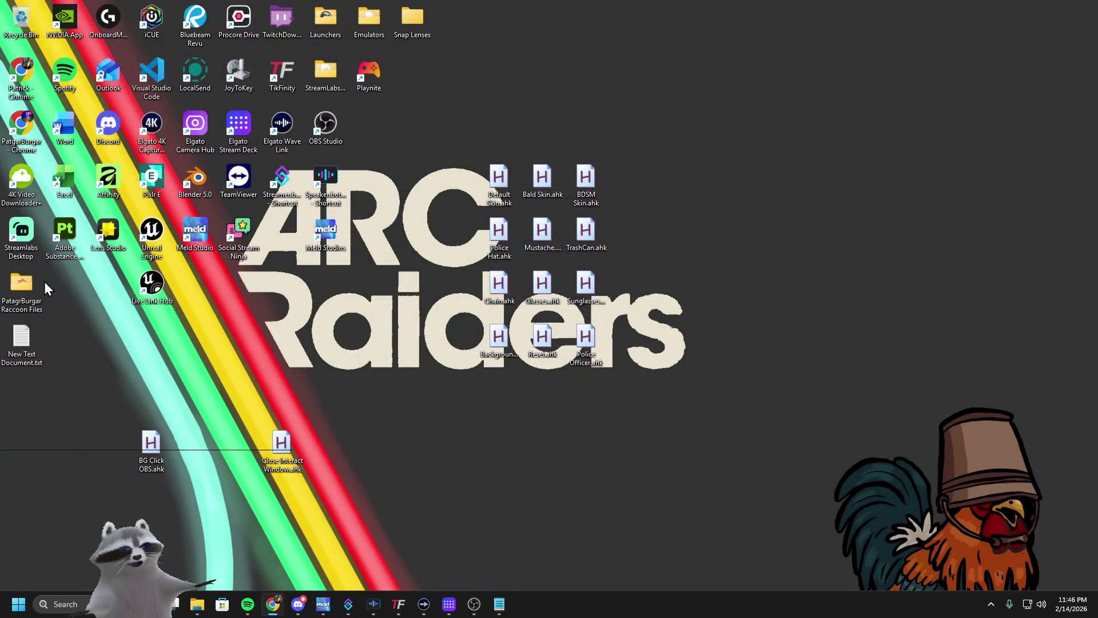
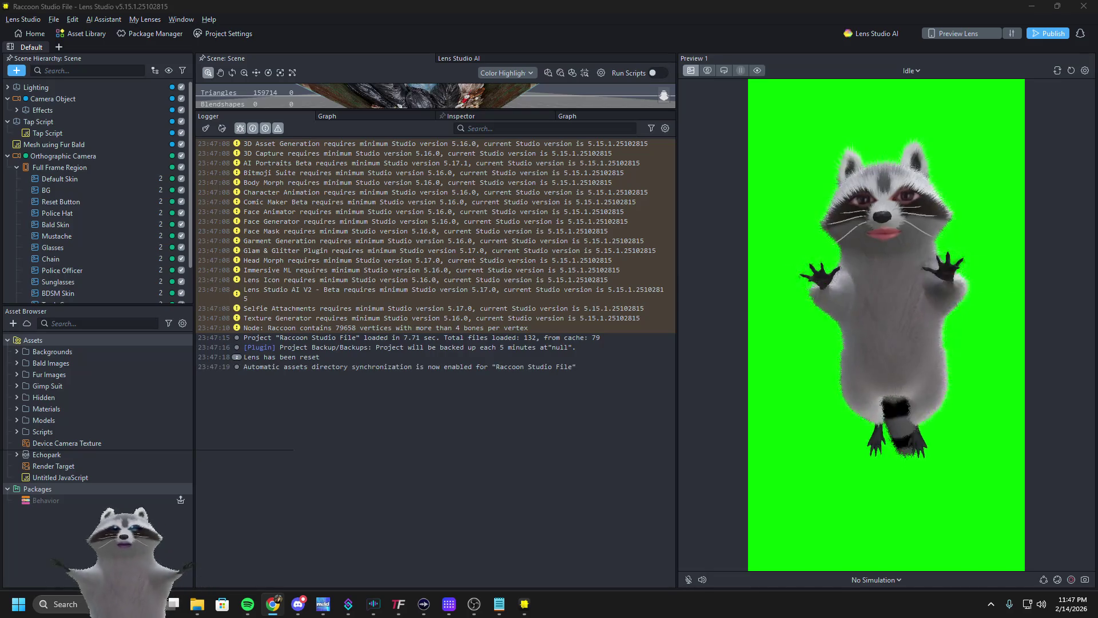
Set the Preview camera source to the live Elgato Facecam webcam feed in landscape
click(712, 71)
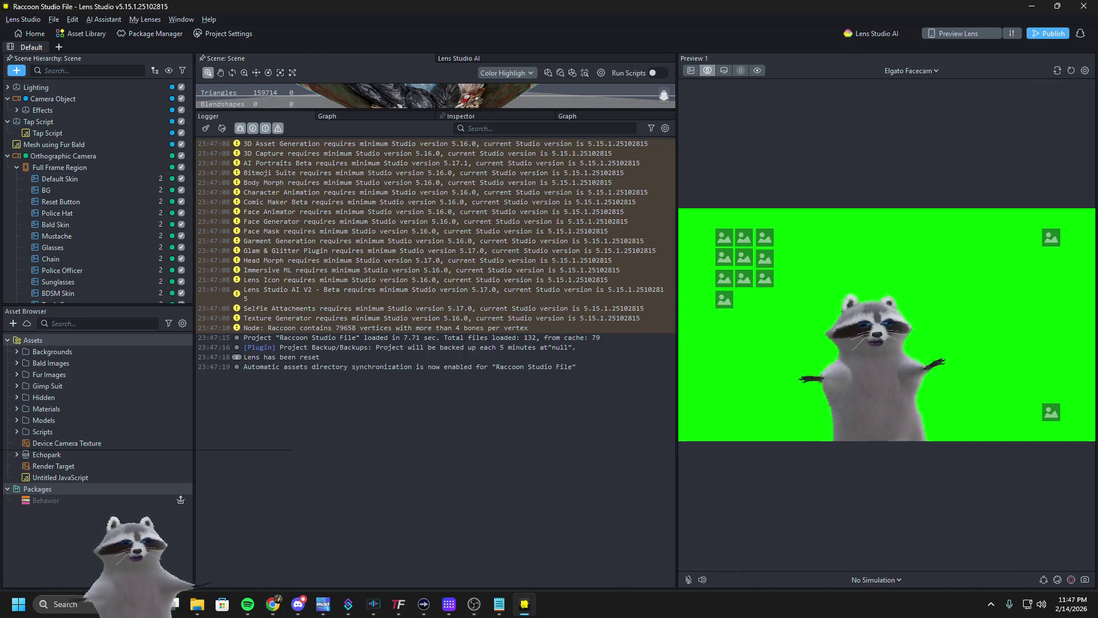
click(273, 604)
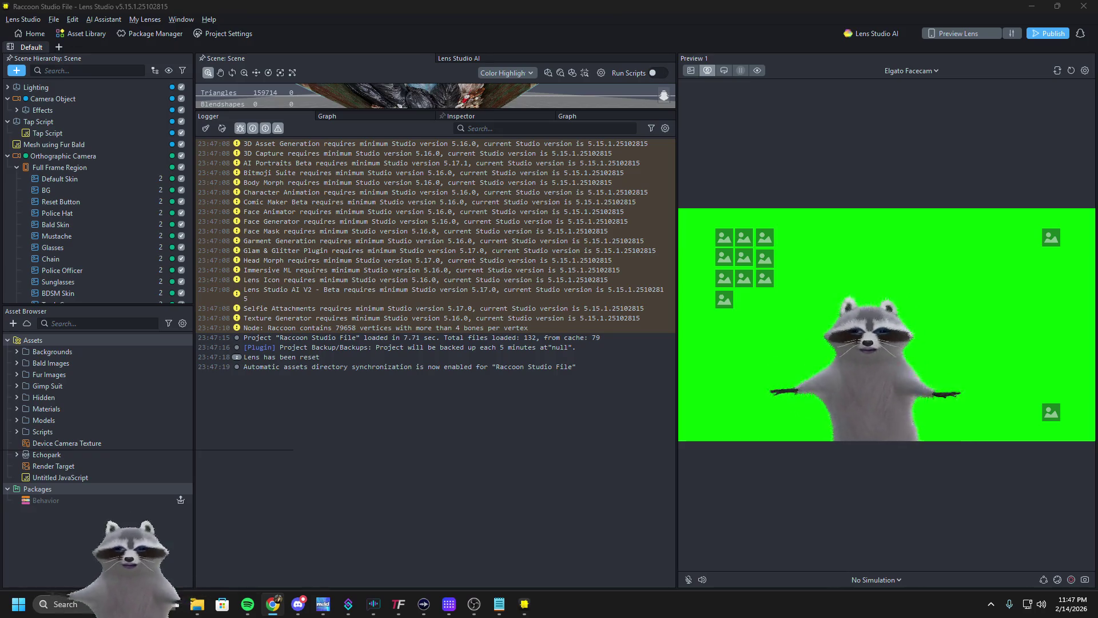
click(287, 561)
key(Down)
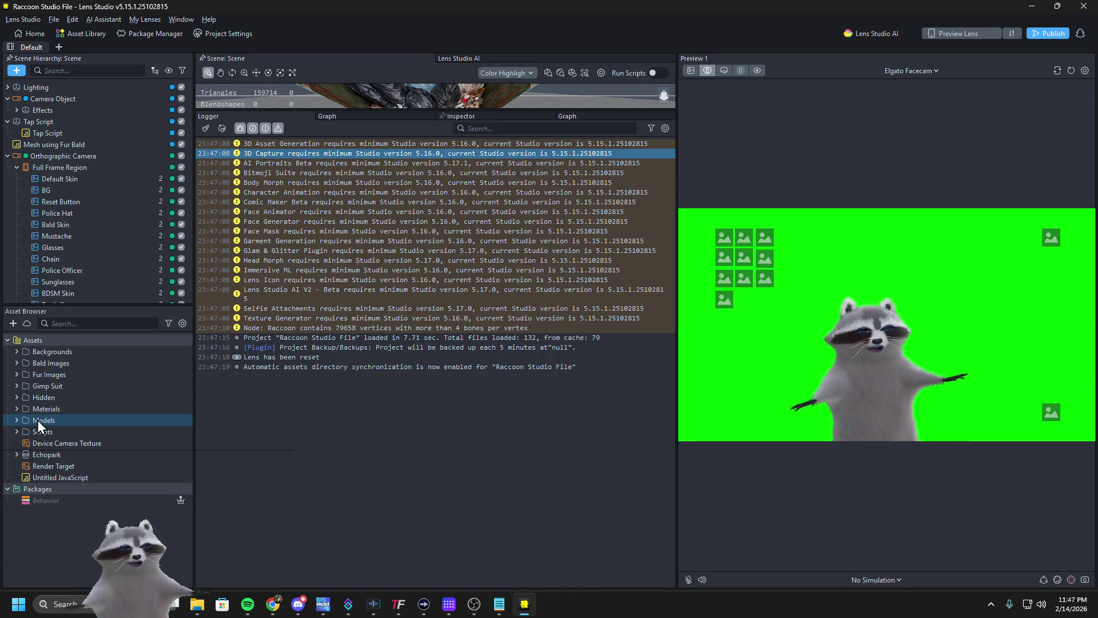
Inspect the Render Target, Behavior and Bald Skin items, and try the bald skin in the preview
click(45, 466)
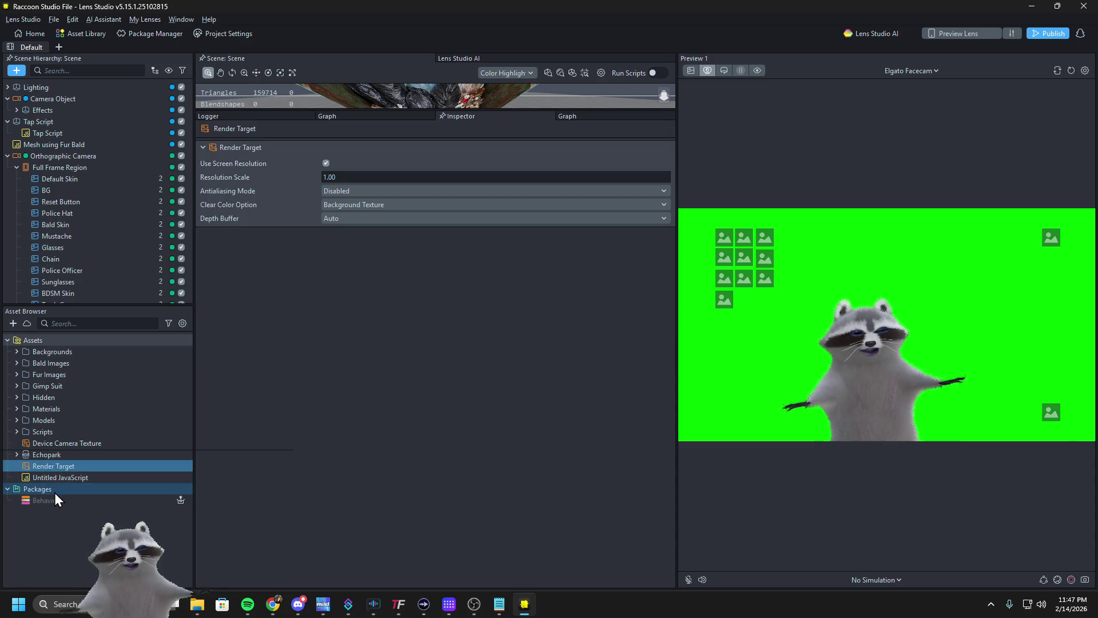
click(54, 495)
click(84, 225)
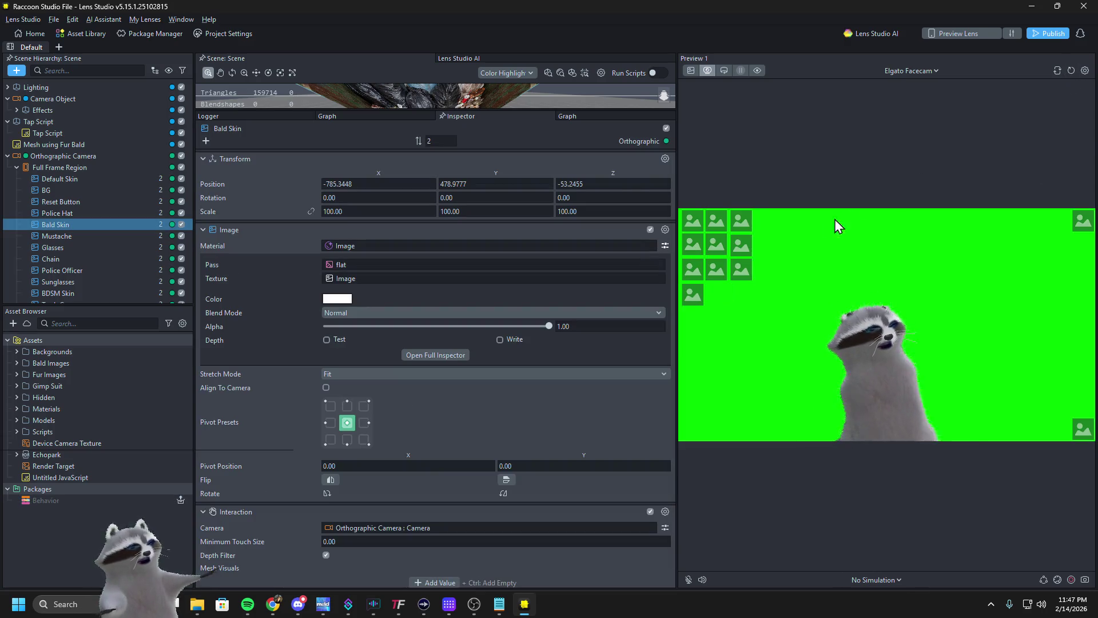
click(742, 223)
click(719, 224)
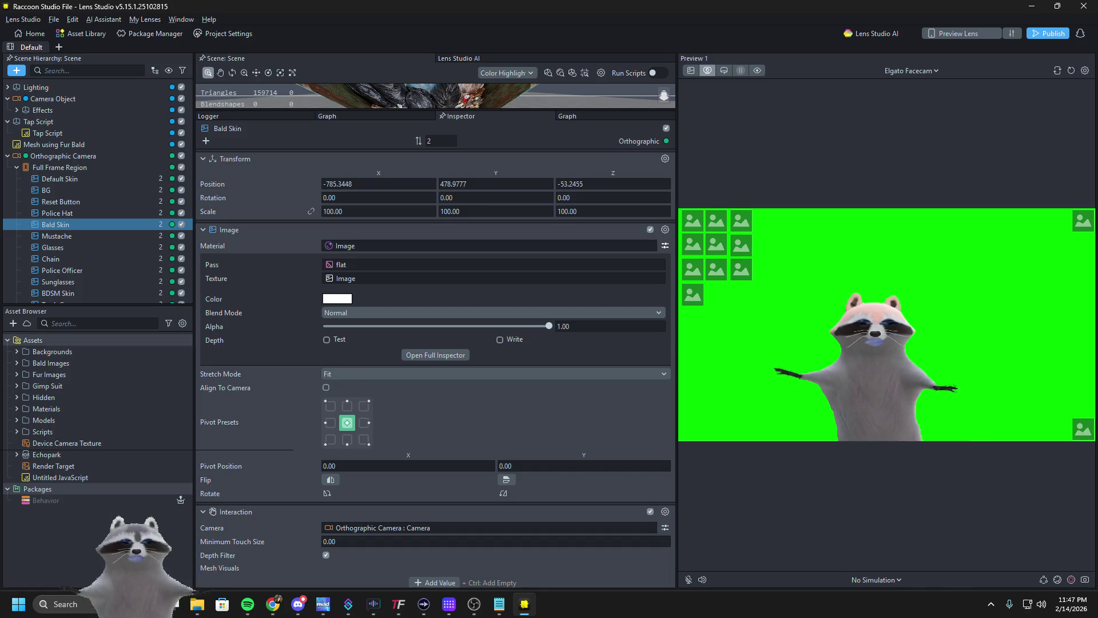
key(alt+Tab)
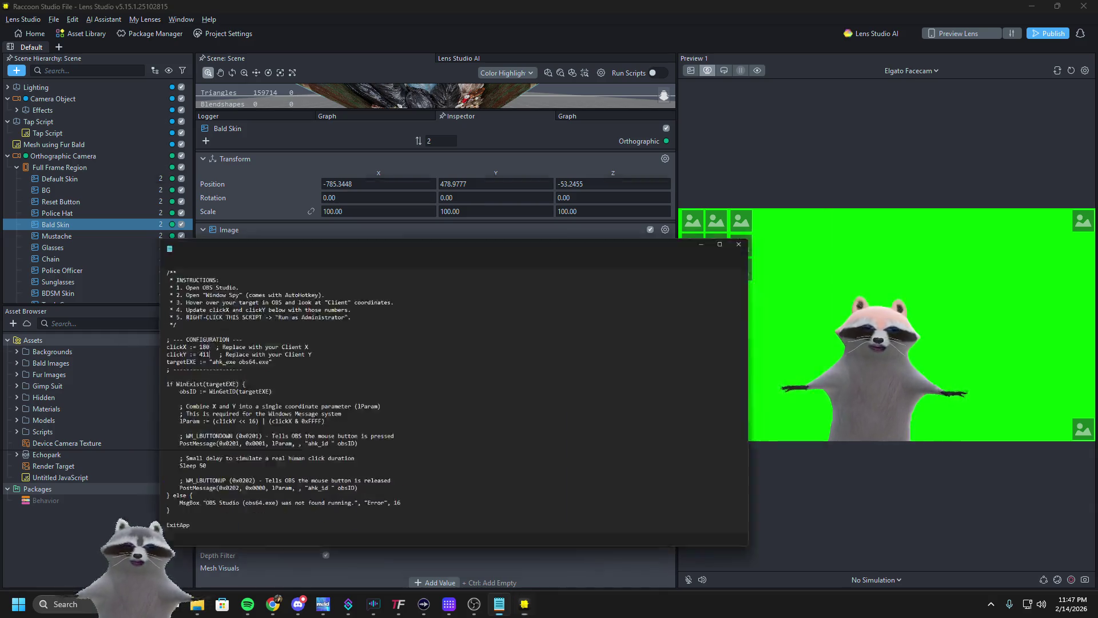
click(895, 110)
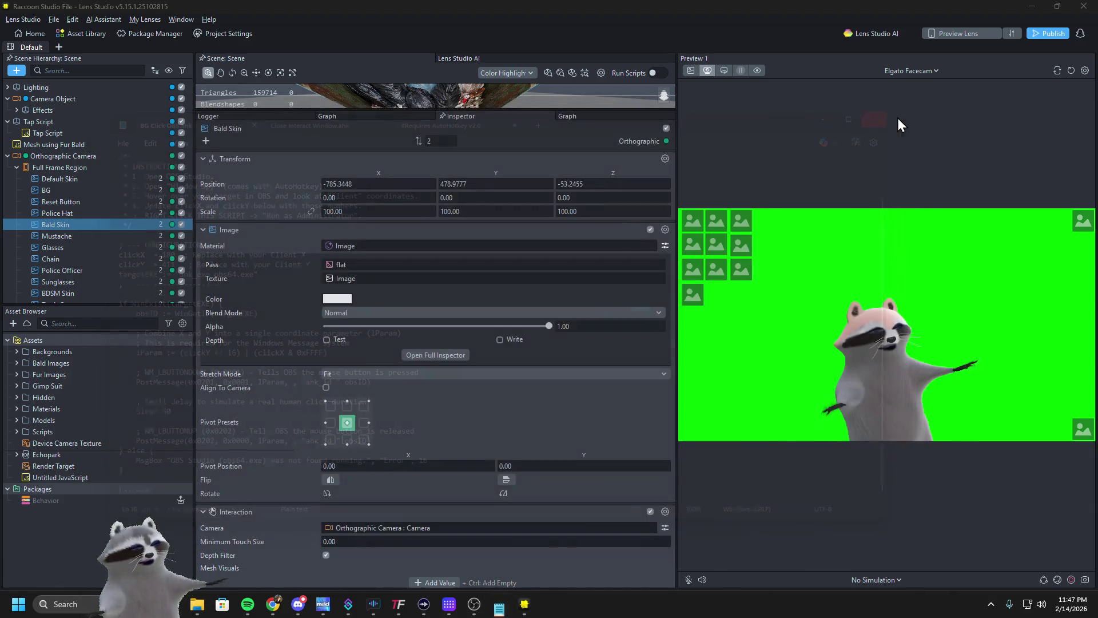
Delete the Behavior package from Packages and confirm the deletion
click(54, 498)
click(54, 490)
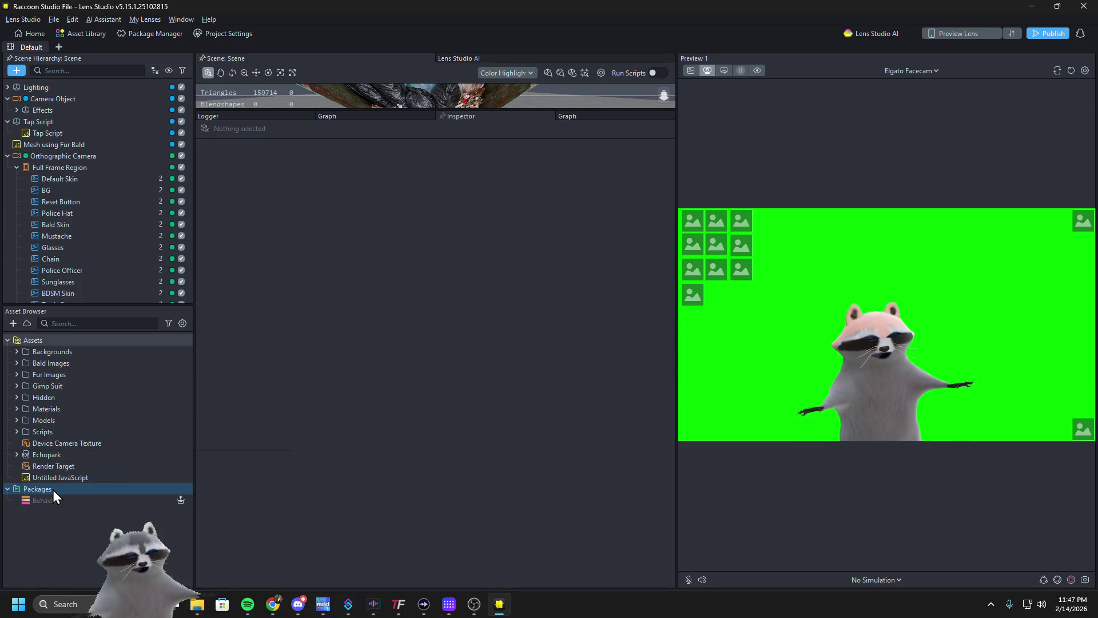
click(105, 505)
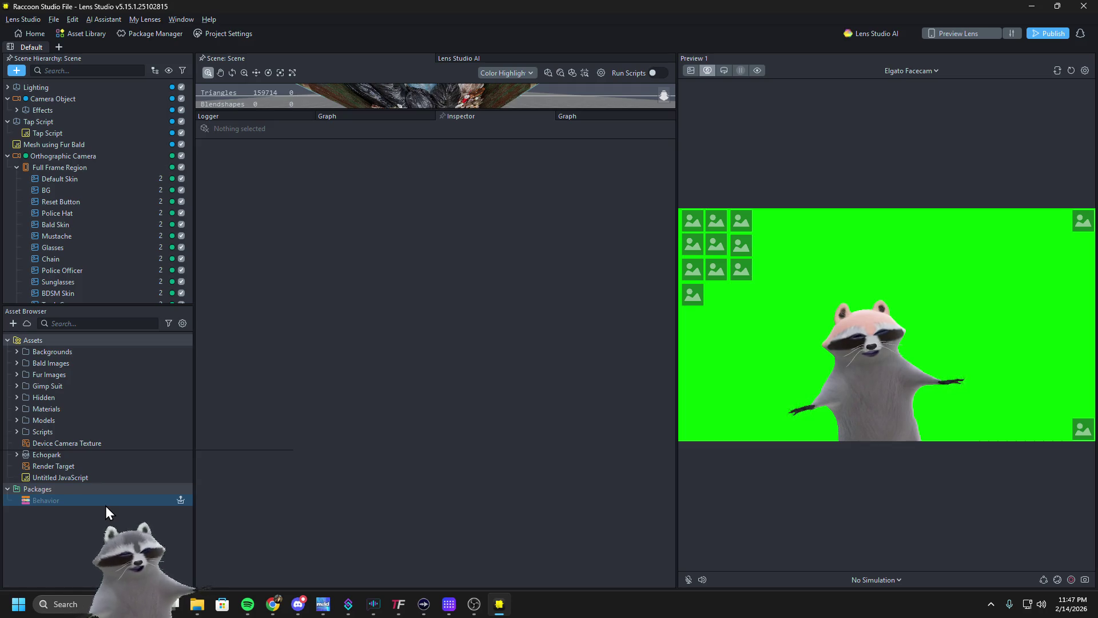
key(Delete)
click(611, 311)
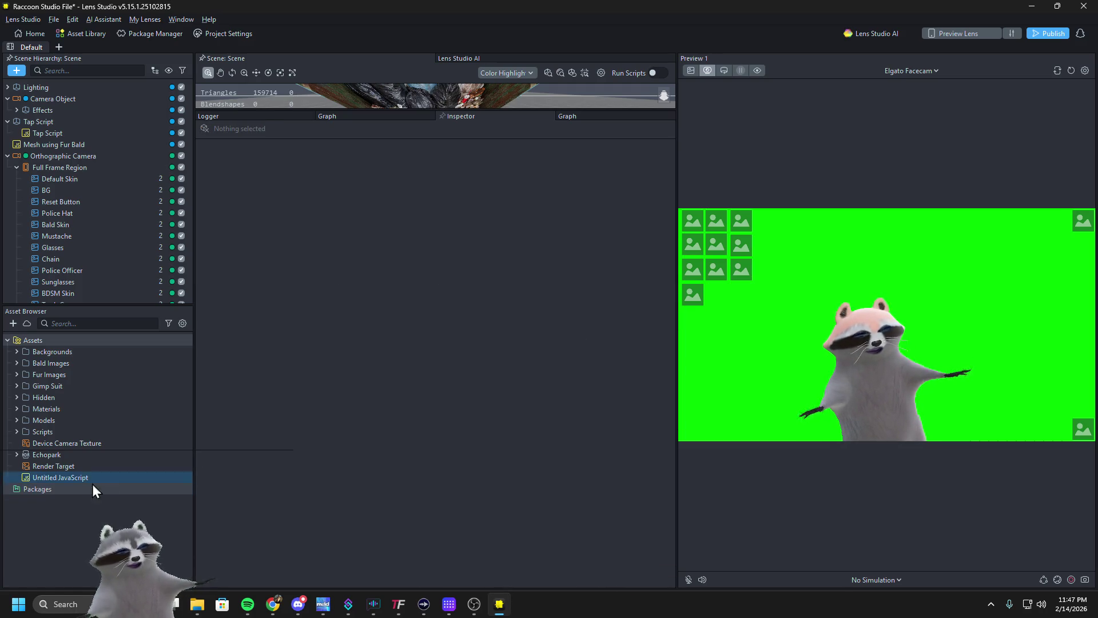
Open the Untitled JavaScript code and check the Interaction input on its scene object
click(53, 479)
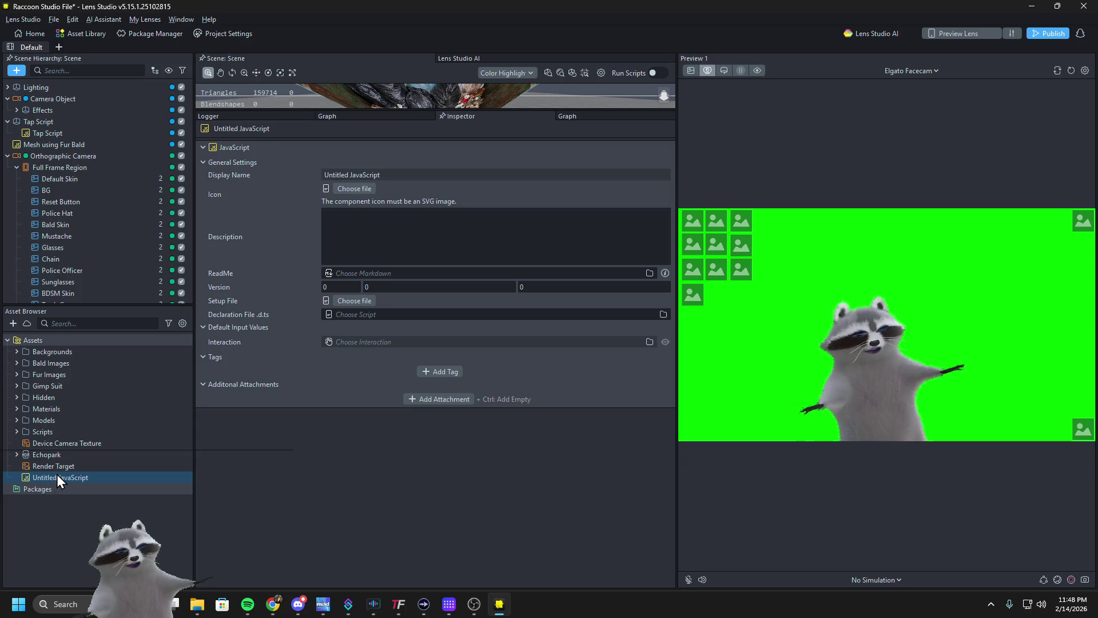
double_click(56, 475)
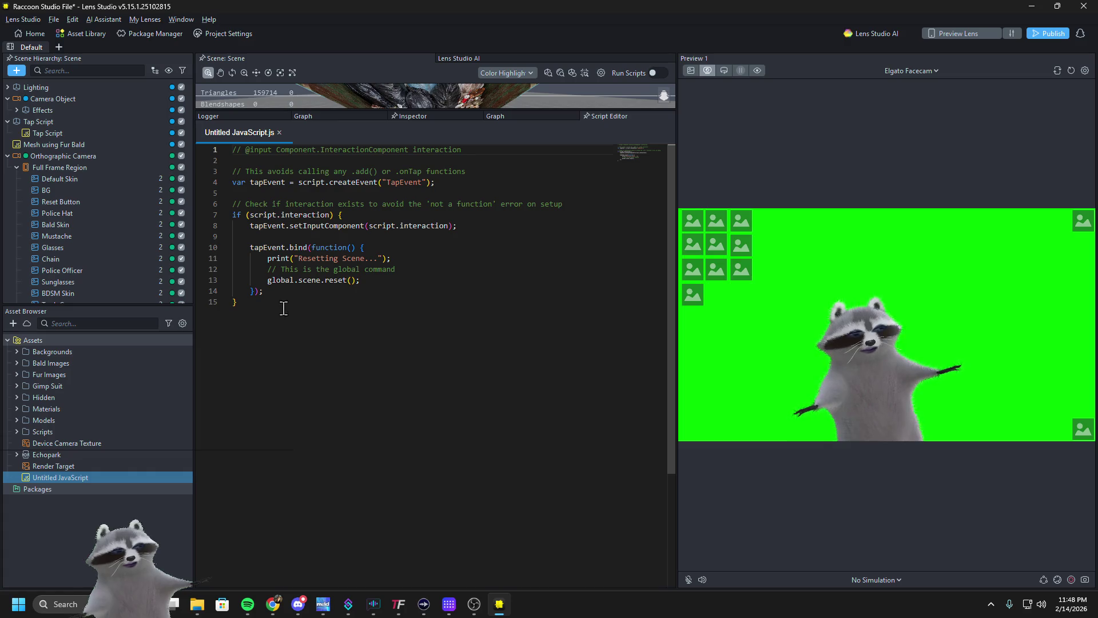
scroll(80, 276, down, 2)
click(63, 297)
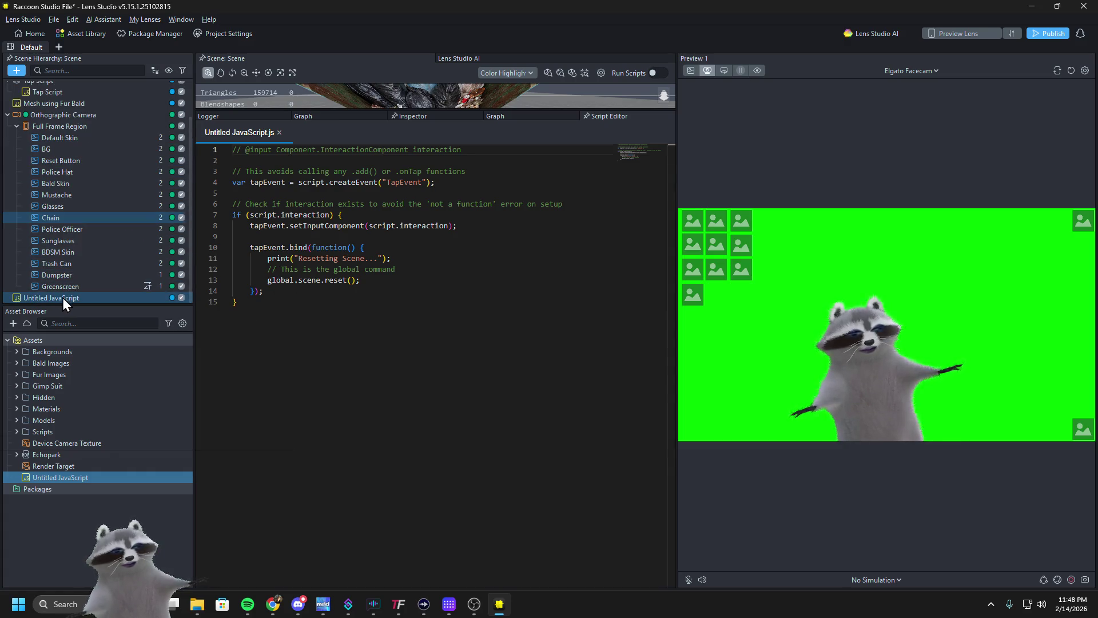
click(358, 261)
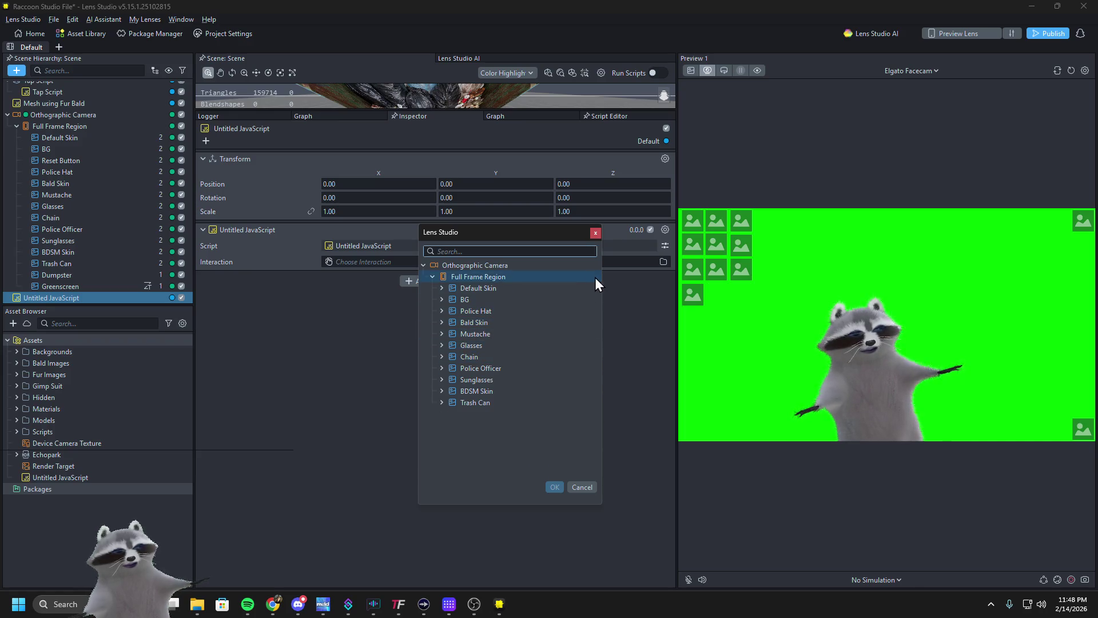
click(594, 234)
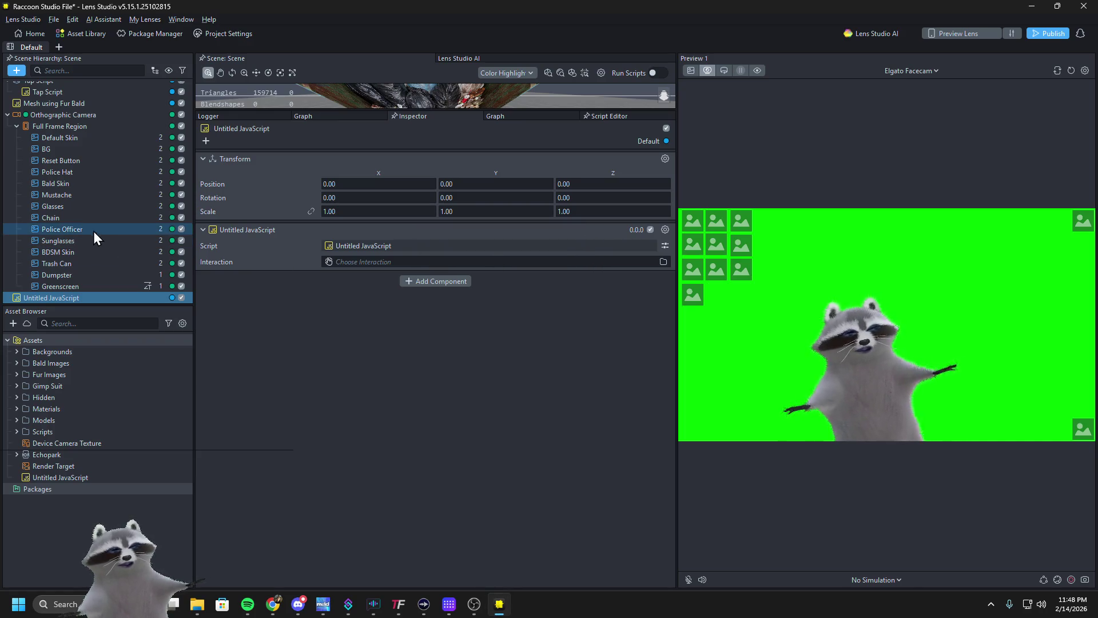
Replace Reset Button's broken Script component with the Interaction component copied from Police Officer
click(94, 230)
click(665, 511)
click(676, 528)
click(41, 165)
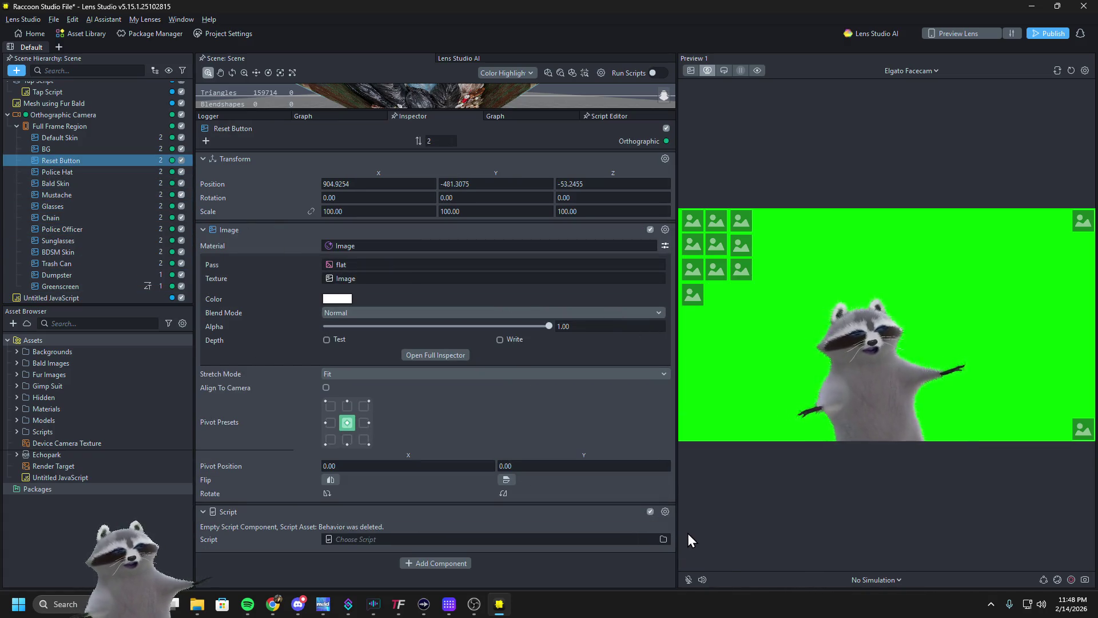
click(663, 511)
click(681, 571)
right_click(540, 539)
click(561, 546)
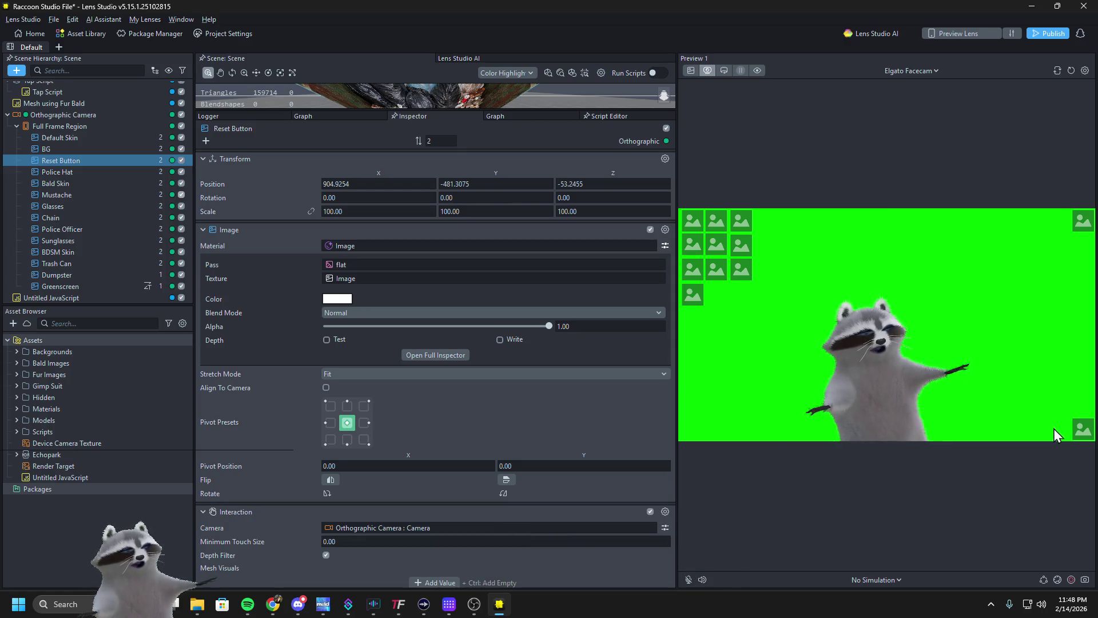
Set Untitled JavaScript's Interaction input to Reset Button : Interaction
click(92, 477)
click(57, 298)
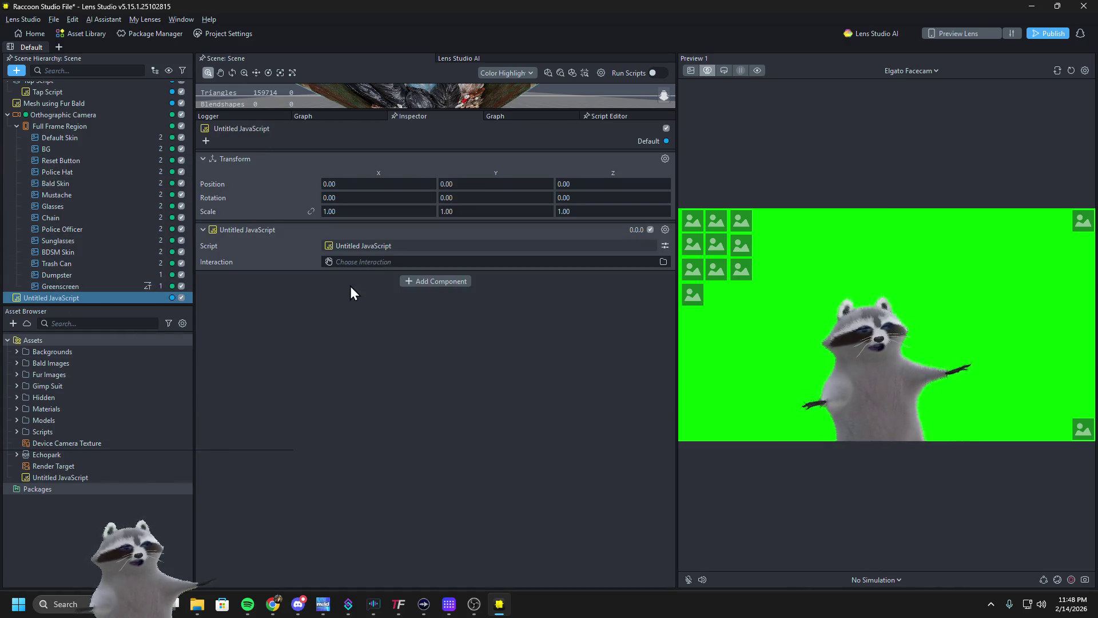
click(366, 261)
double_click(485, 314)
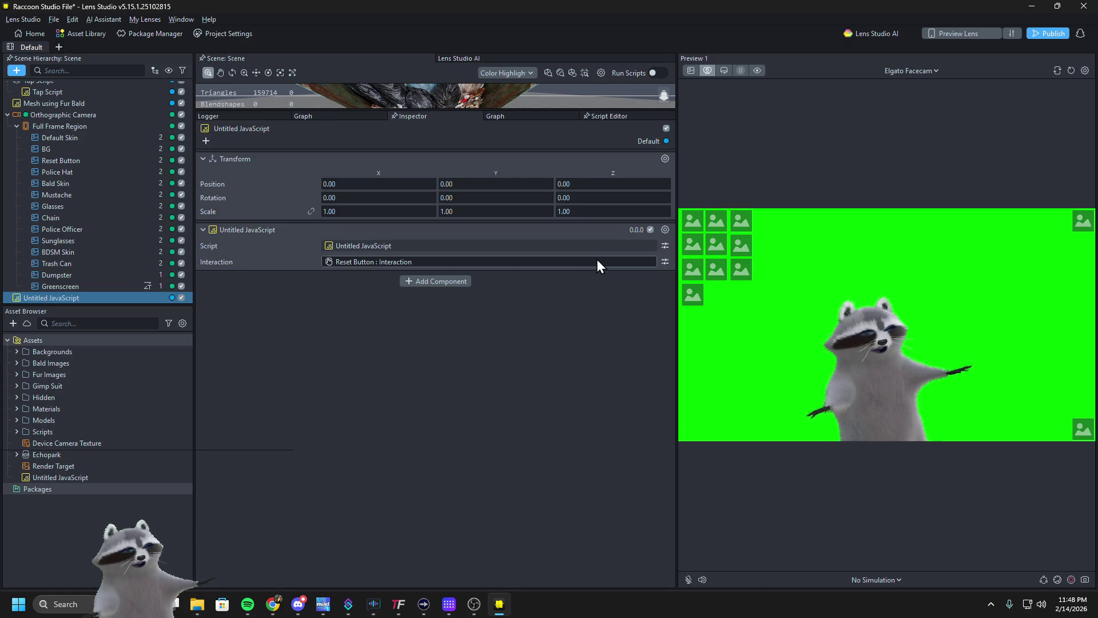
click(665, 230)
Remove the script component from Untitled JavaScript and delete the Reset Button object
click(690, 293)
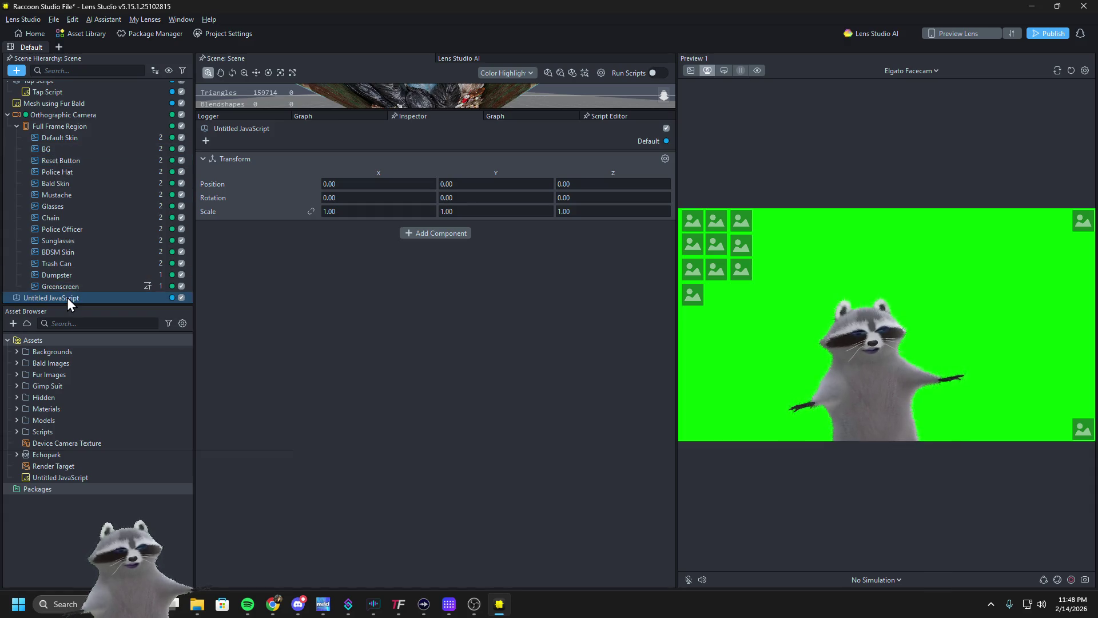
click(59, 161)
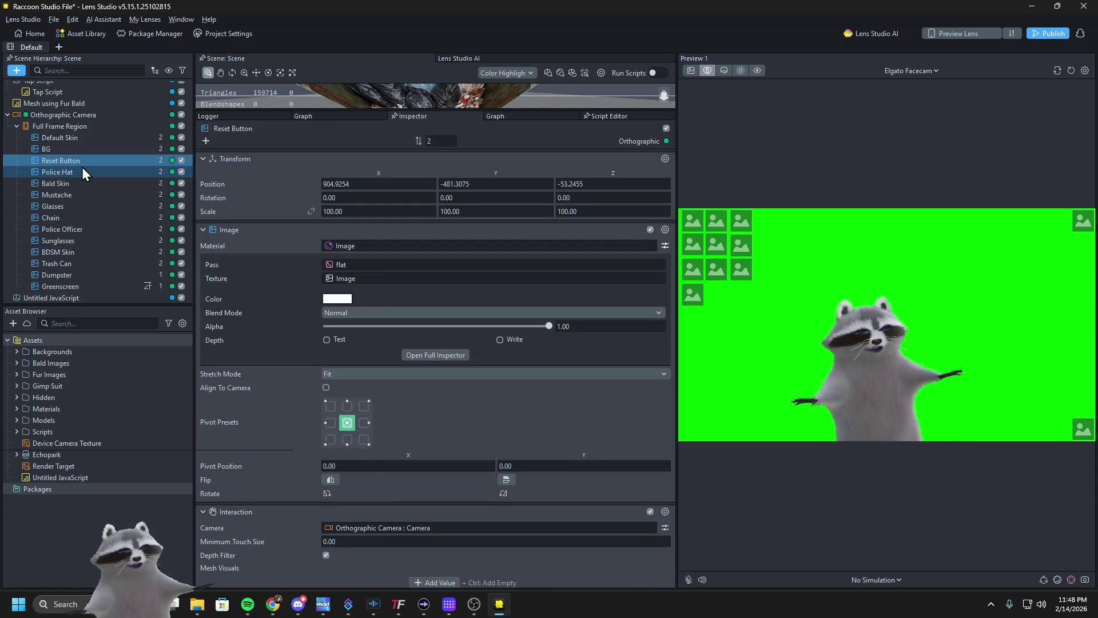
key(Delete)
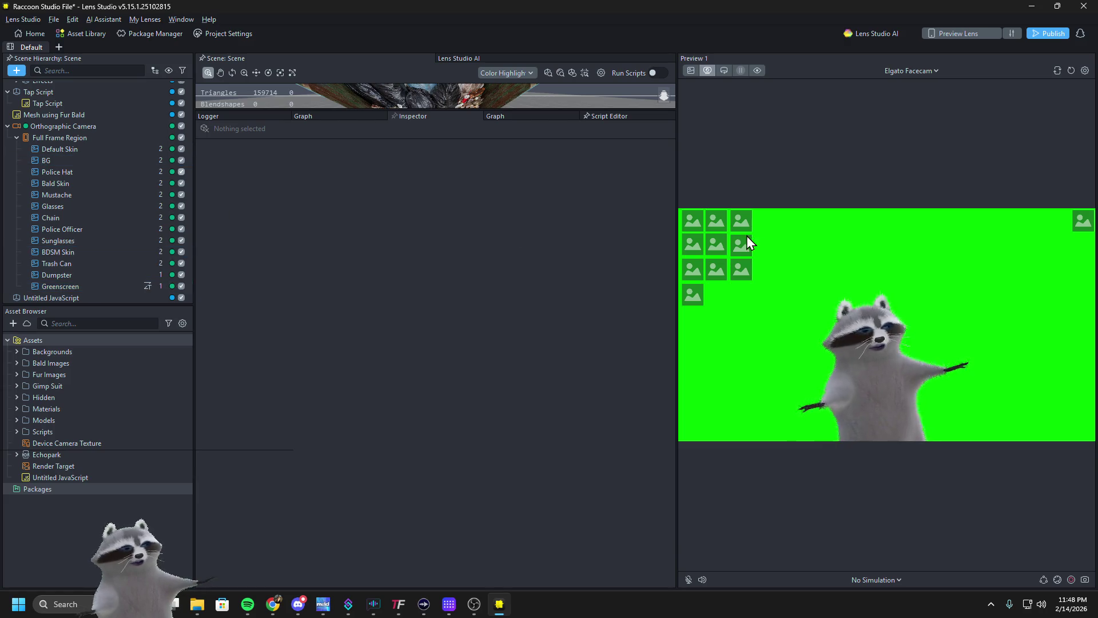
Test the trash can and dumpster background in the preview, reset it, and enlarge the Scene Hierarchy
click(718, 245)
click(1084, 224)
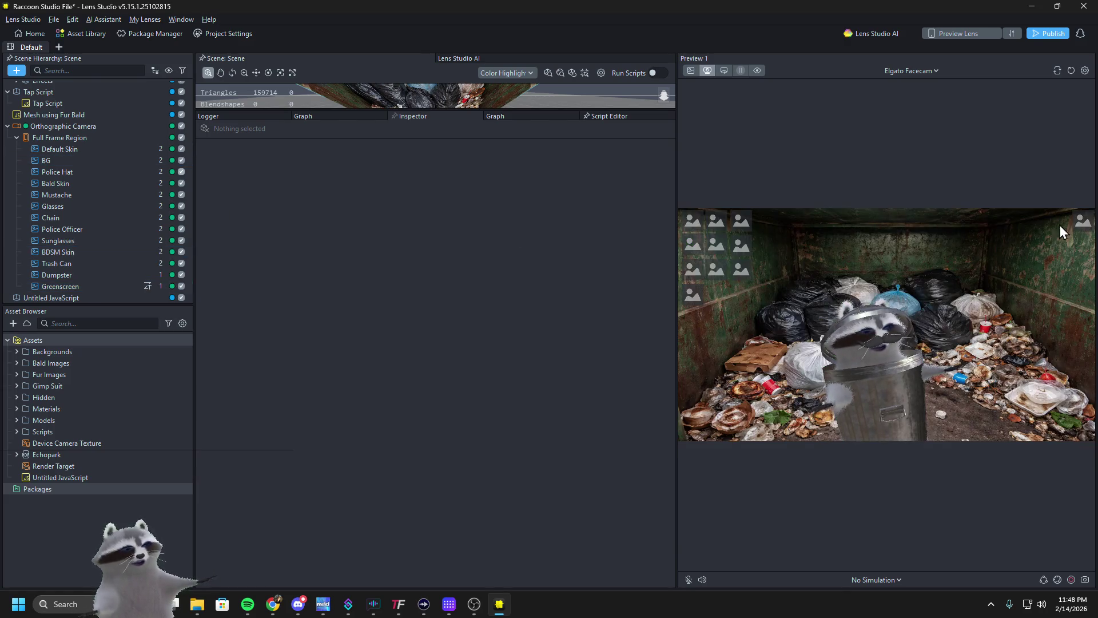
click(1072, 70)
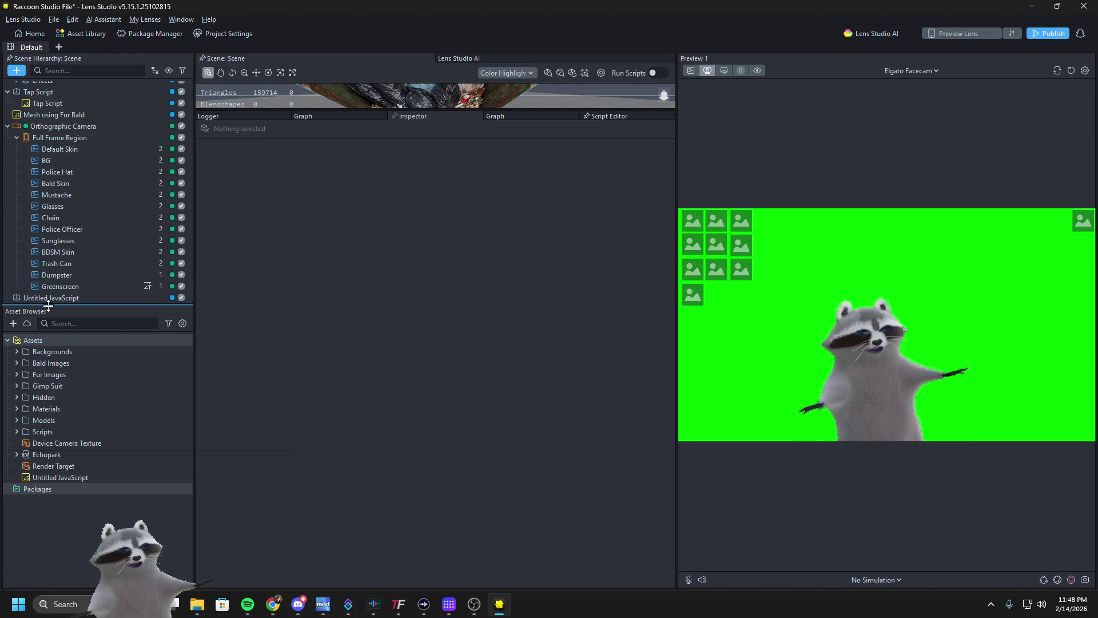
drag(47, 306, 51, 391)
right_click(60, 364)
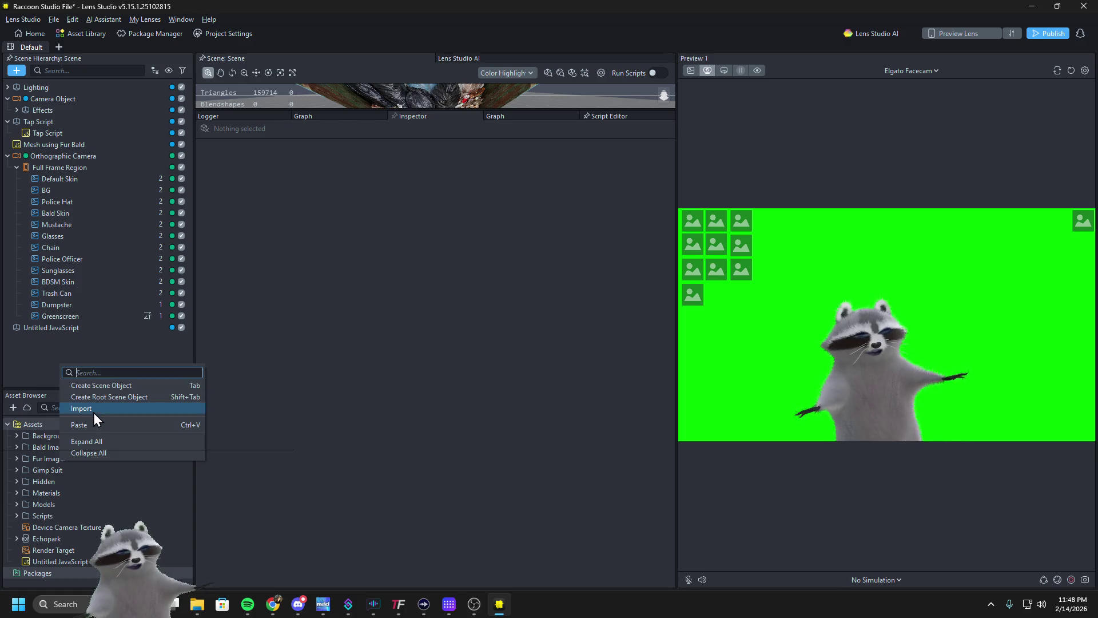
Add a new Image object to the scene and give it an Interaction component
click(90, 351)
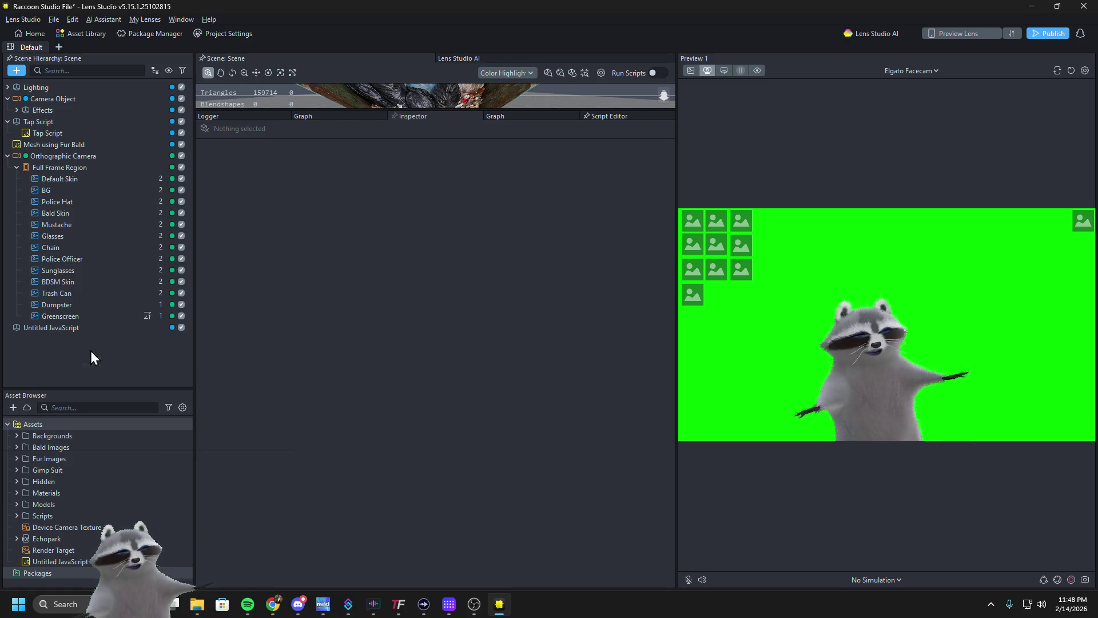
click(12, 71)
text(image)
key(Return)
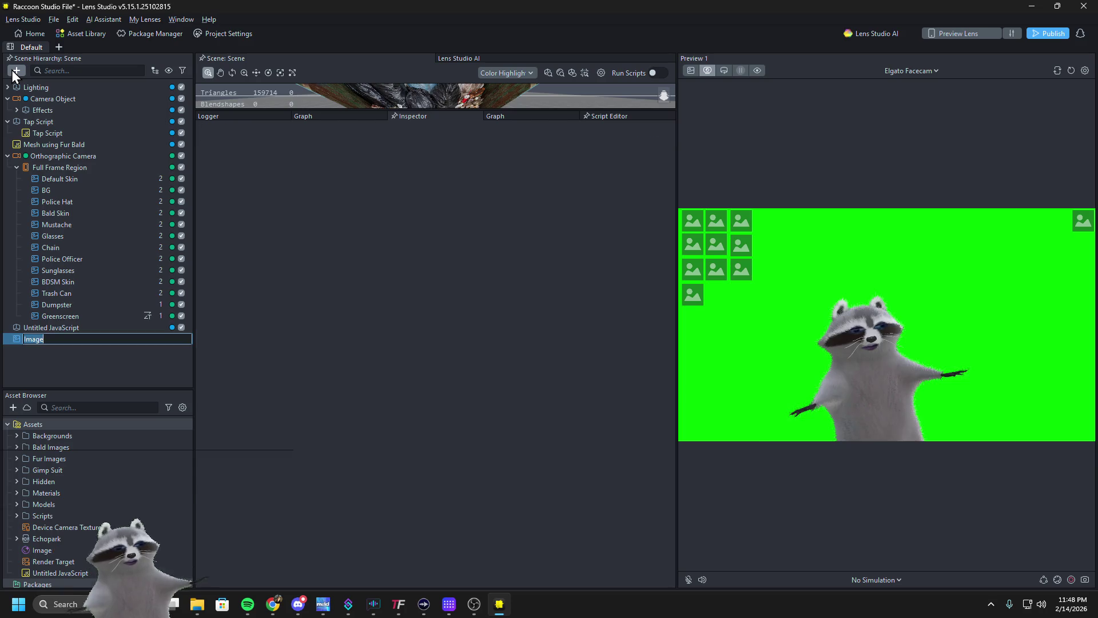
click(26, 353)
click(29, 341)
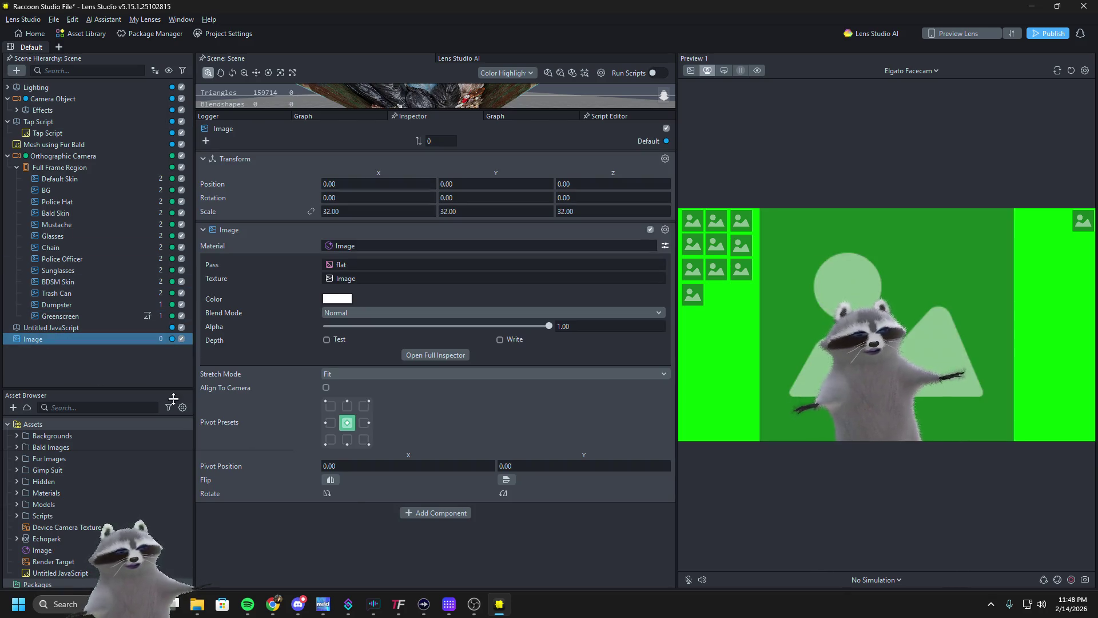
click(366, 512)
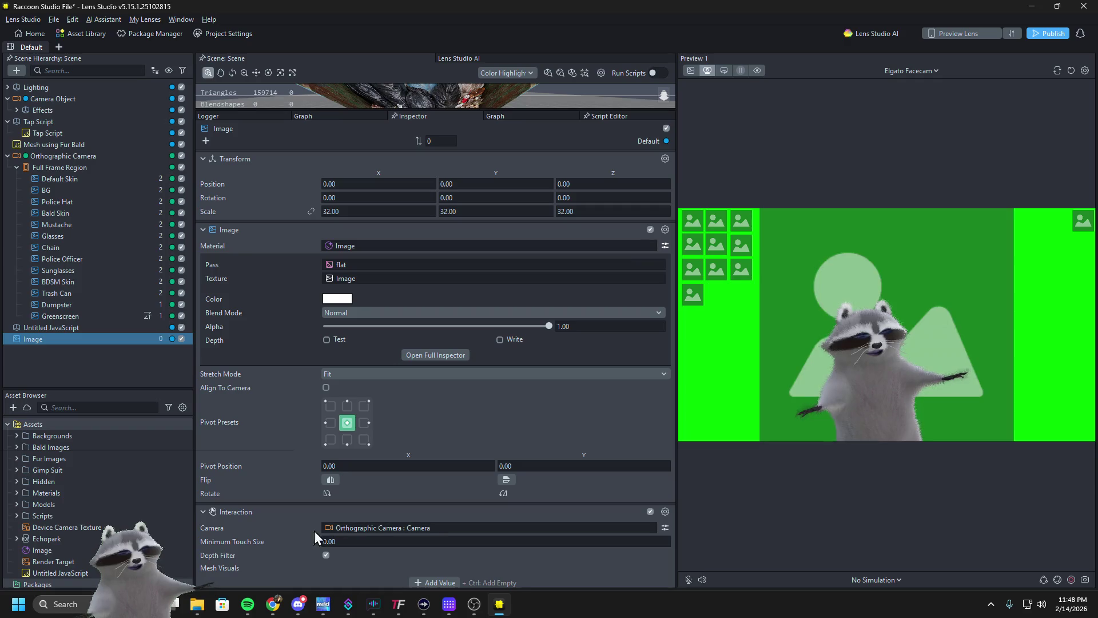
scroll(314, 530, down, 1)
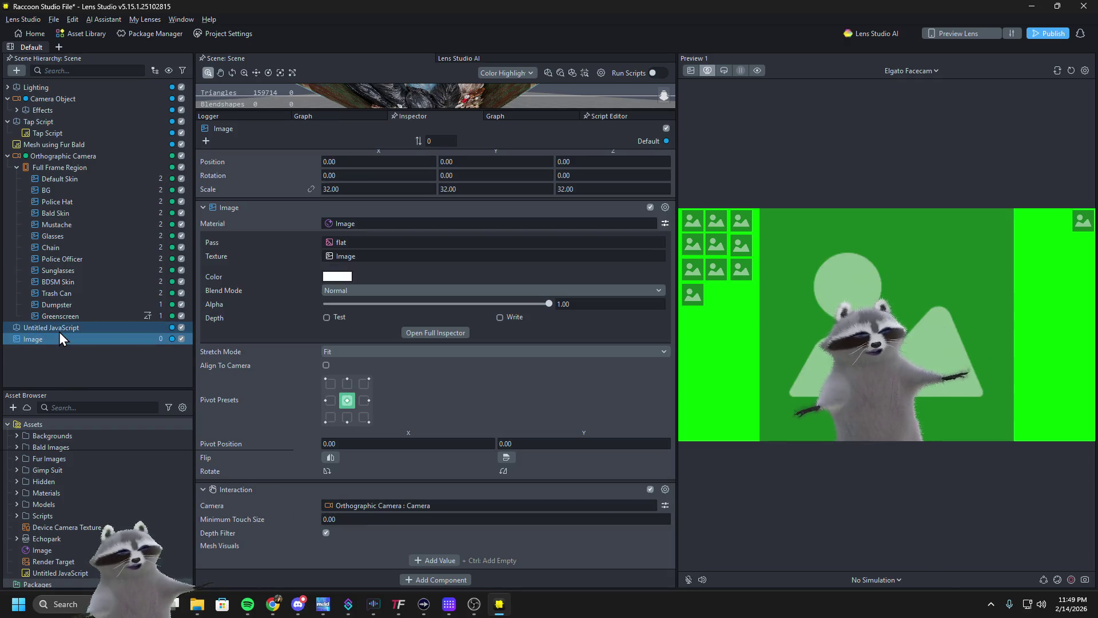
Add the Untitled JavaScript script component, set its Interaction input to Image, and view the Logger
click(59, 328)
click(406, 233)
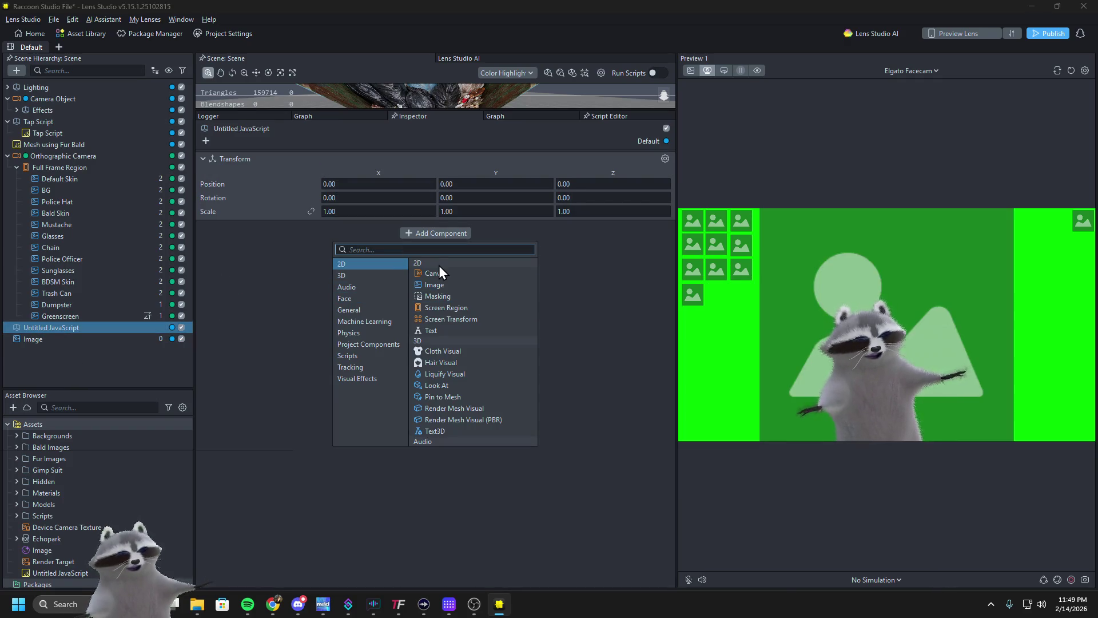
text(un)
key(Return)
click(389, 265)
double_click(446, 413)
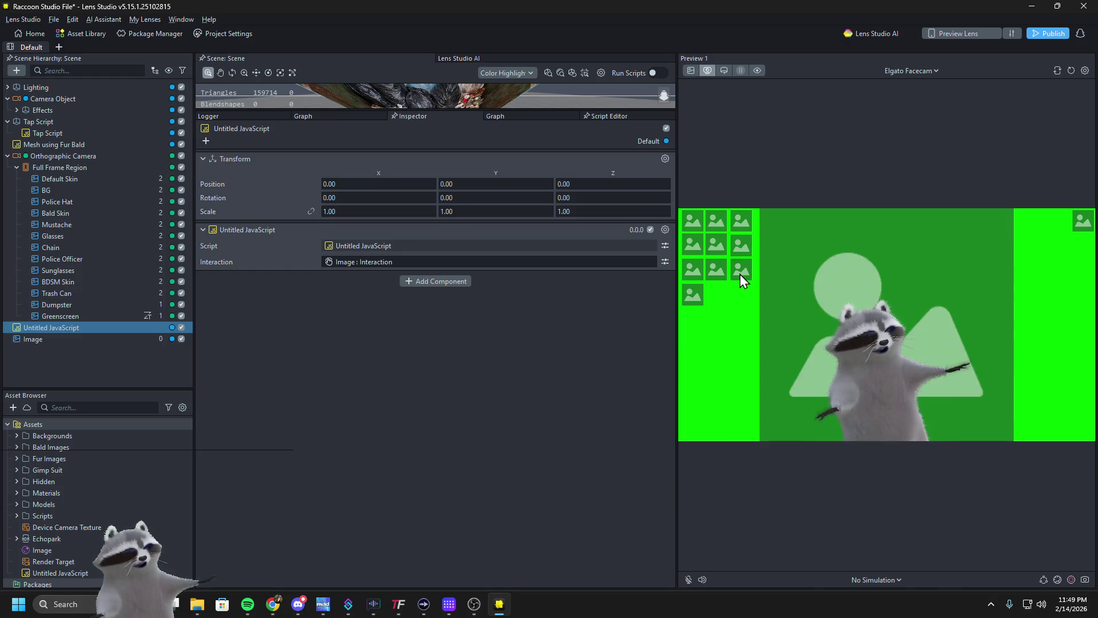
key(alt+Tab)
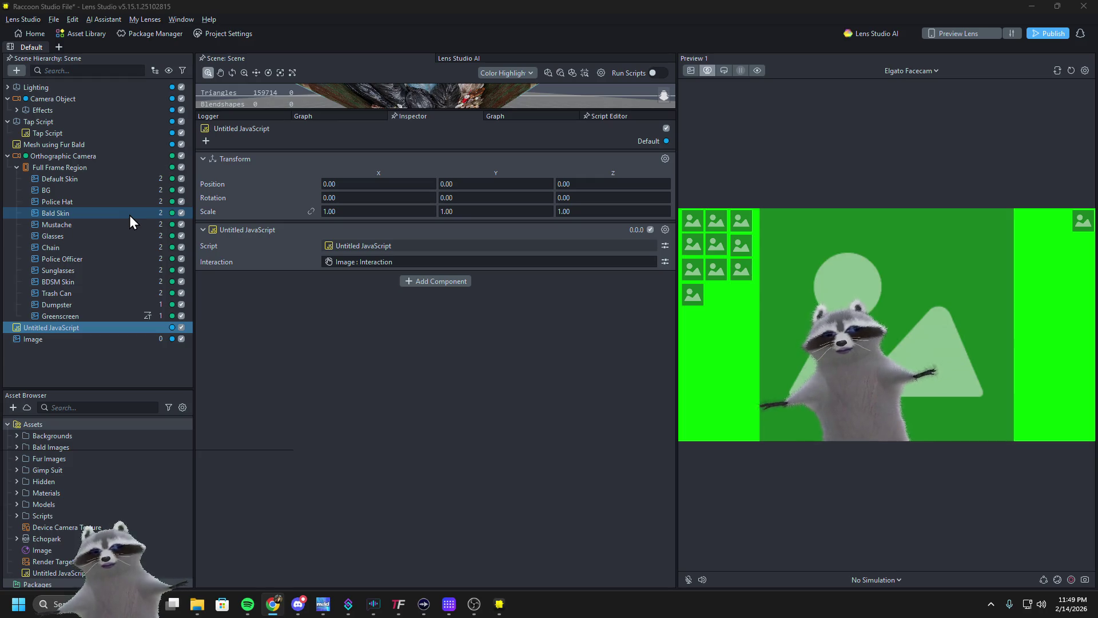
click(238, 118)
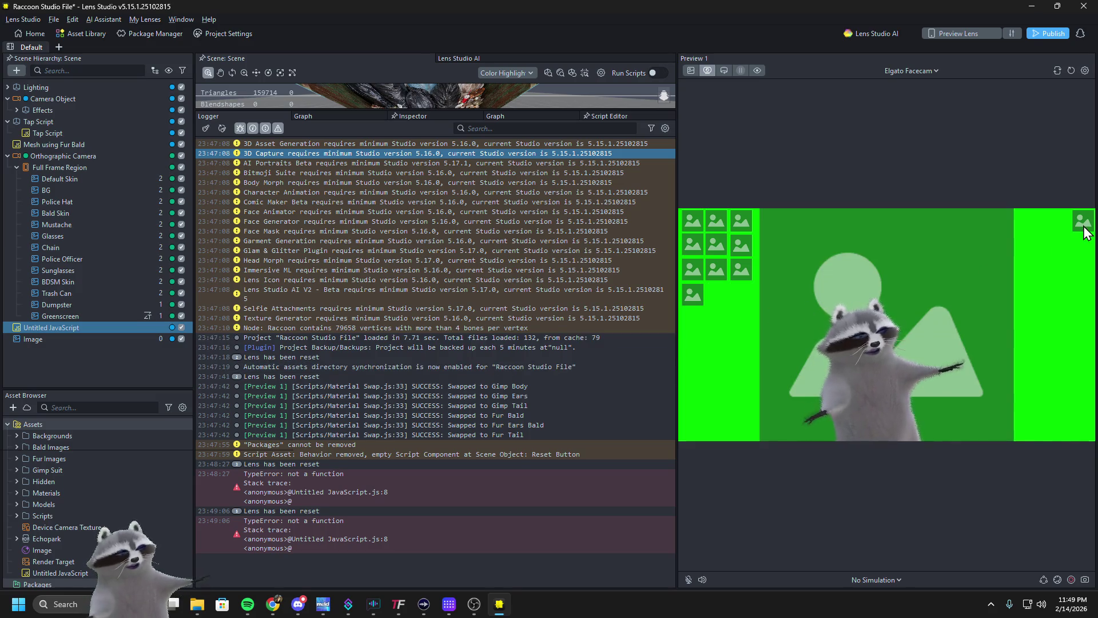
Undo the Image object's setup, then reset the preview and check the Logger messages
click(108, 338)
click(105, 358)
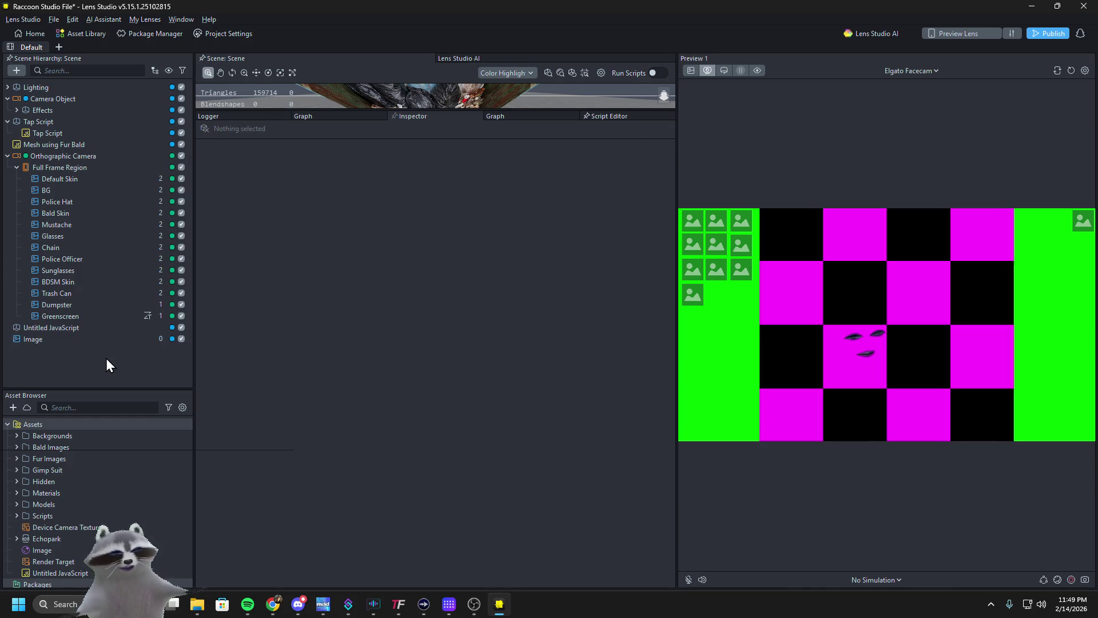
click(78, 339)
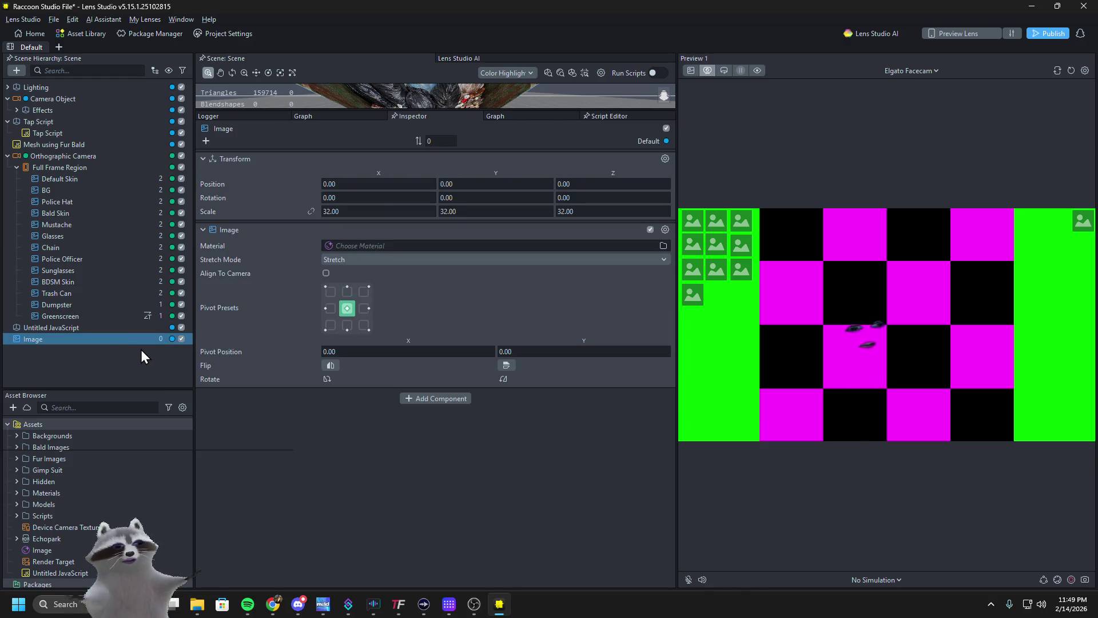
key(ctrl+z)
key(ctrl+z)
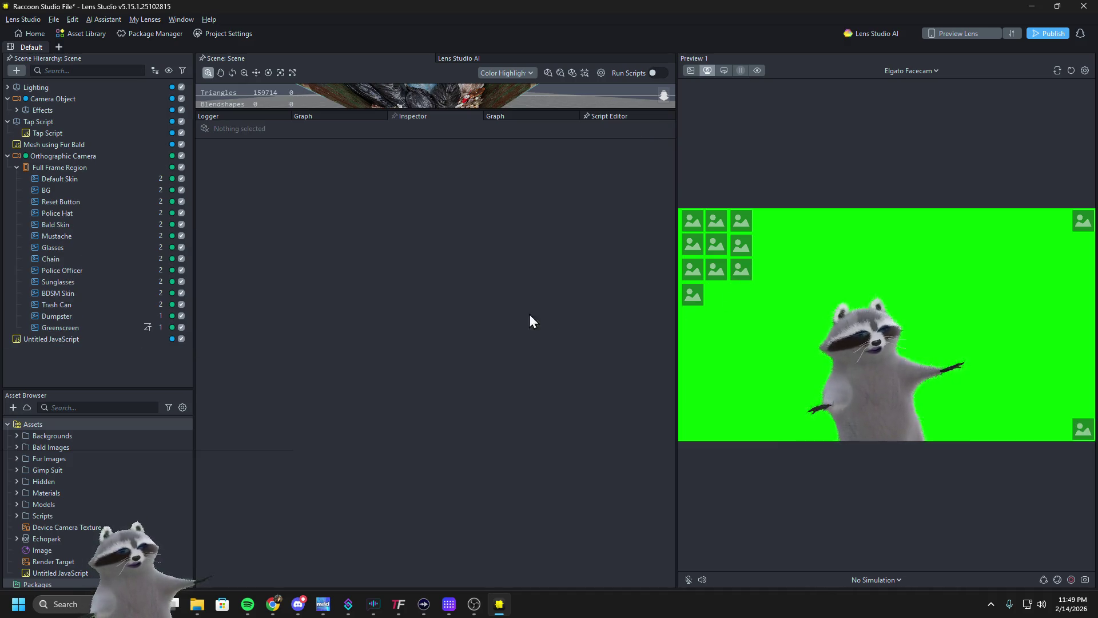
click(105, 342)
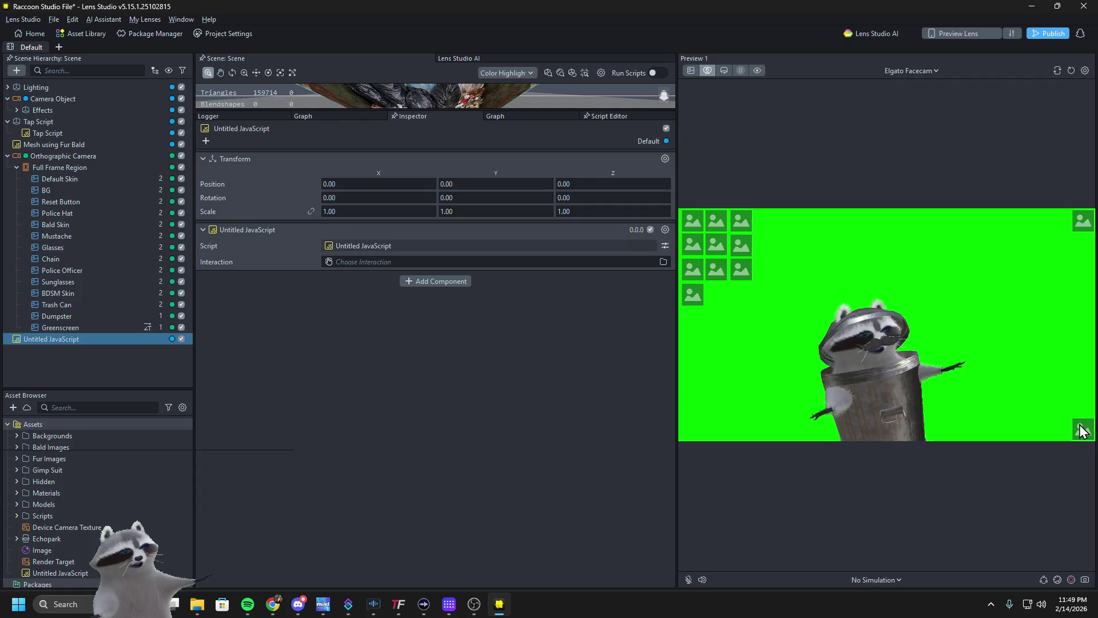
click(1071, 70)
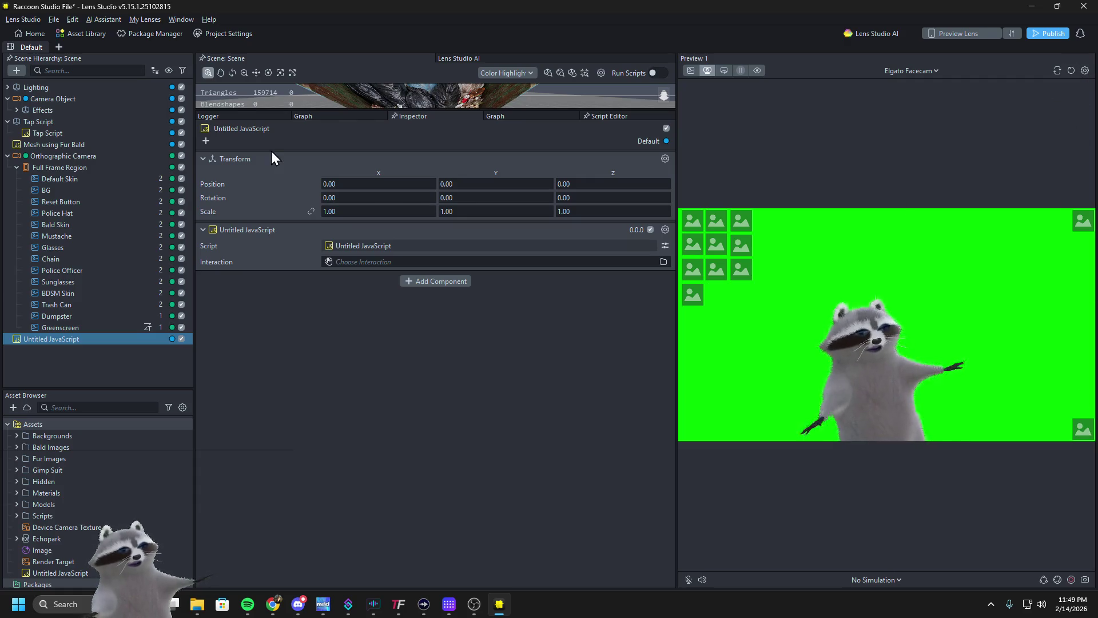
click(232, 115)
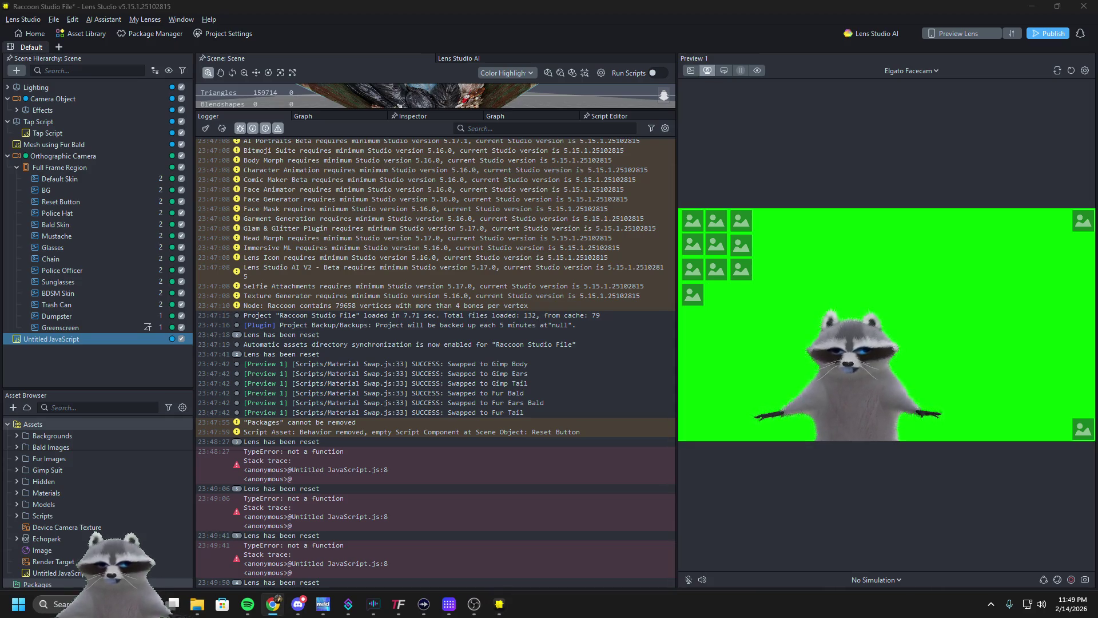
Open the Untitled JavaScript code, then bring up the object picker for its Interaction input
click(108, 342)
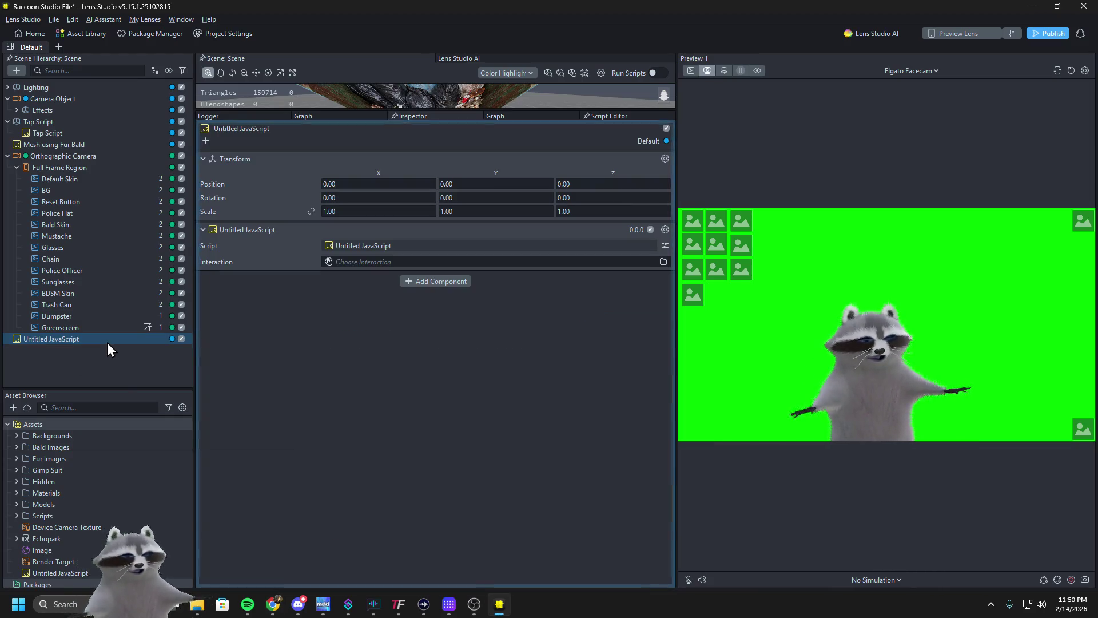
double_click(77, 571)
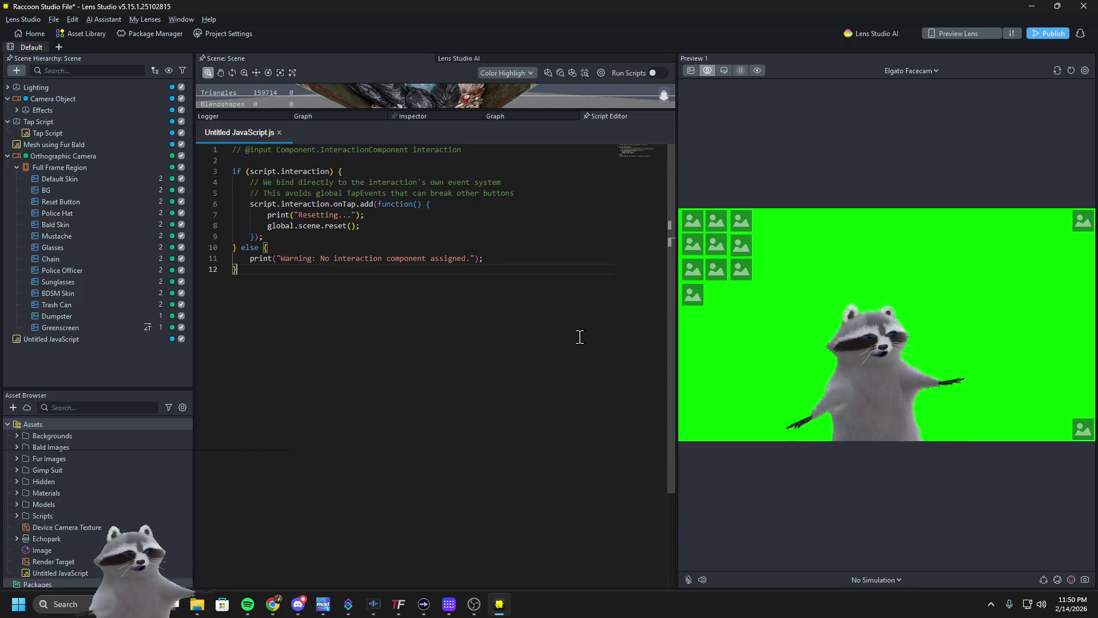
click(118, 335)
click(118, 339)
click(338, 262)
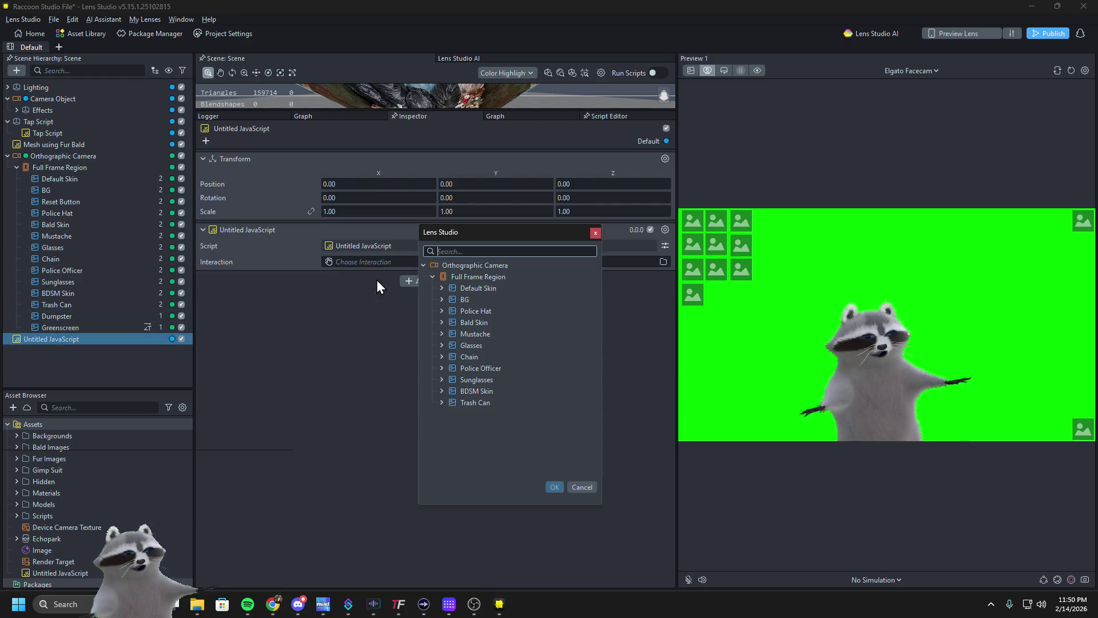
Replace Reset Button's empty Script component with the Interaction component copied from Glasses
click(593, 234)
click(64, 203)
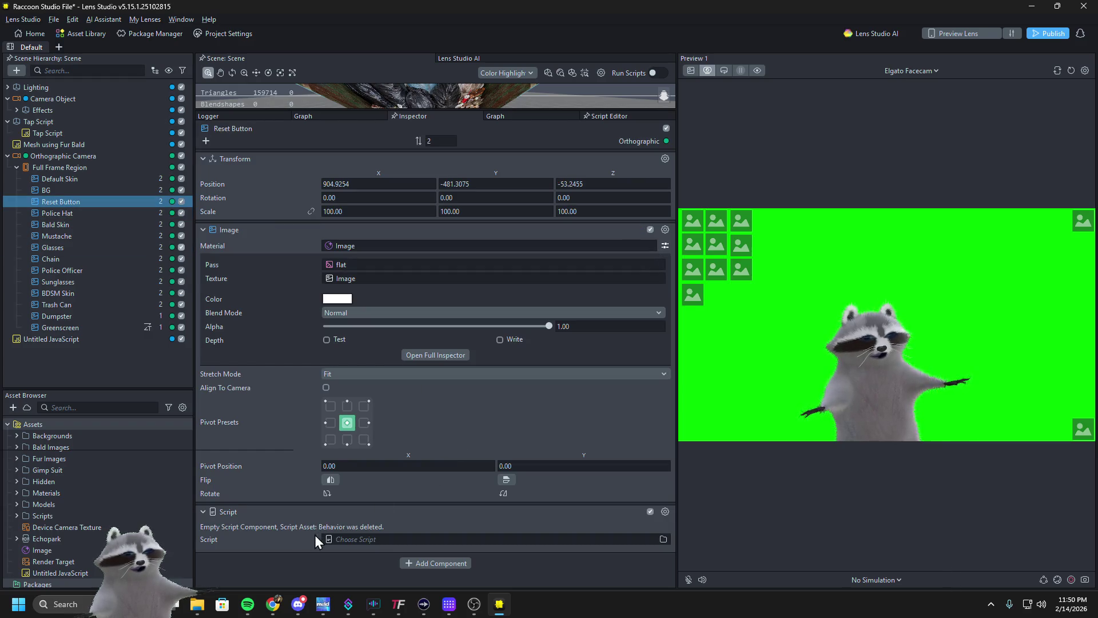
click(665, 511)
click(681, 571)
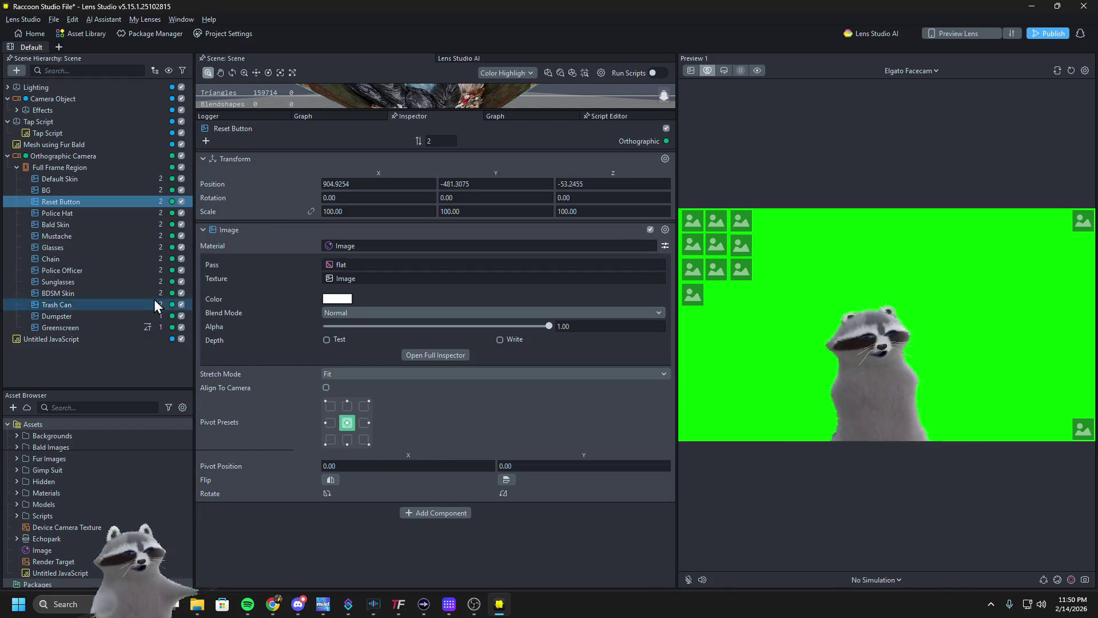
click(103, 248)
click(664, 511)
click(684, 536)
click(60, 201)
click(408, 512)
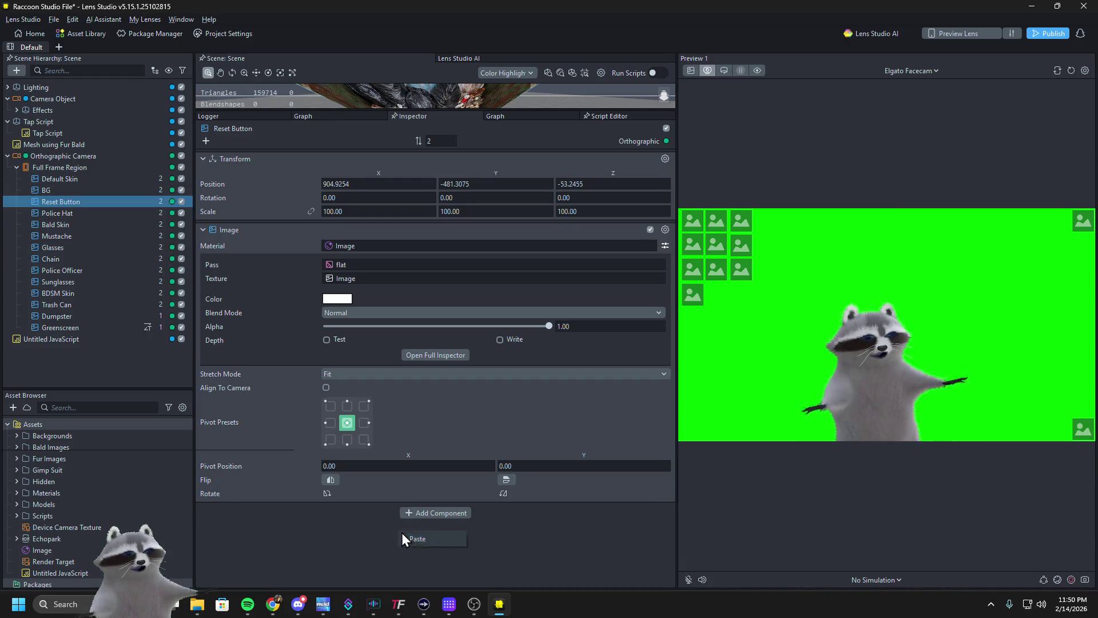
click(413, 536)
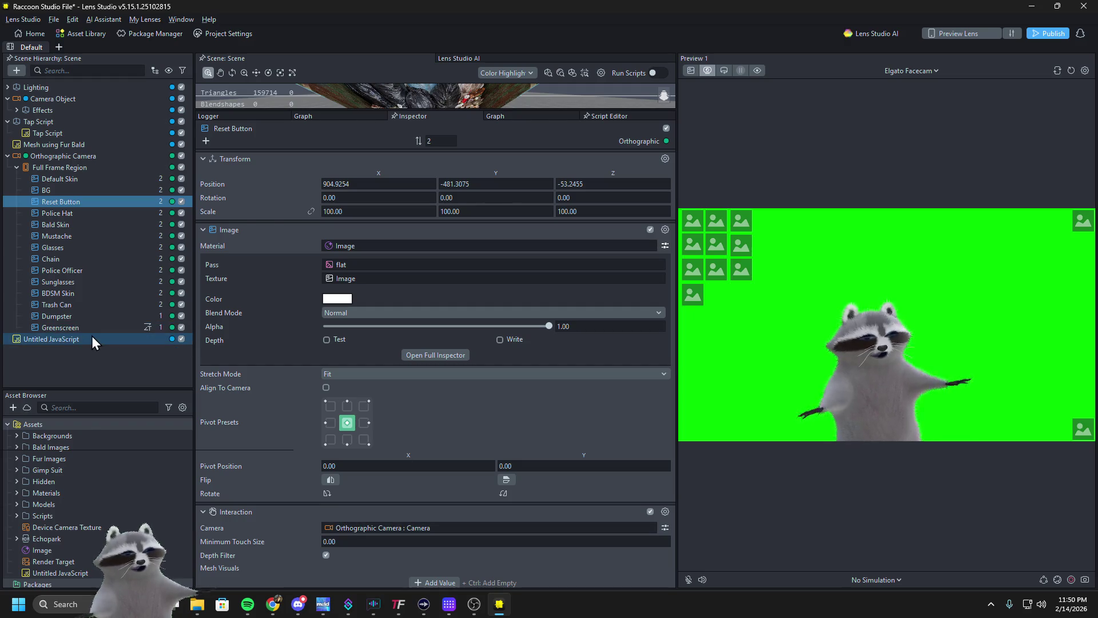
Link Untitled JavaScript's Interaction input to Reset Button : Interaction
click(92, 339)
click(358, 261)
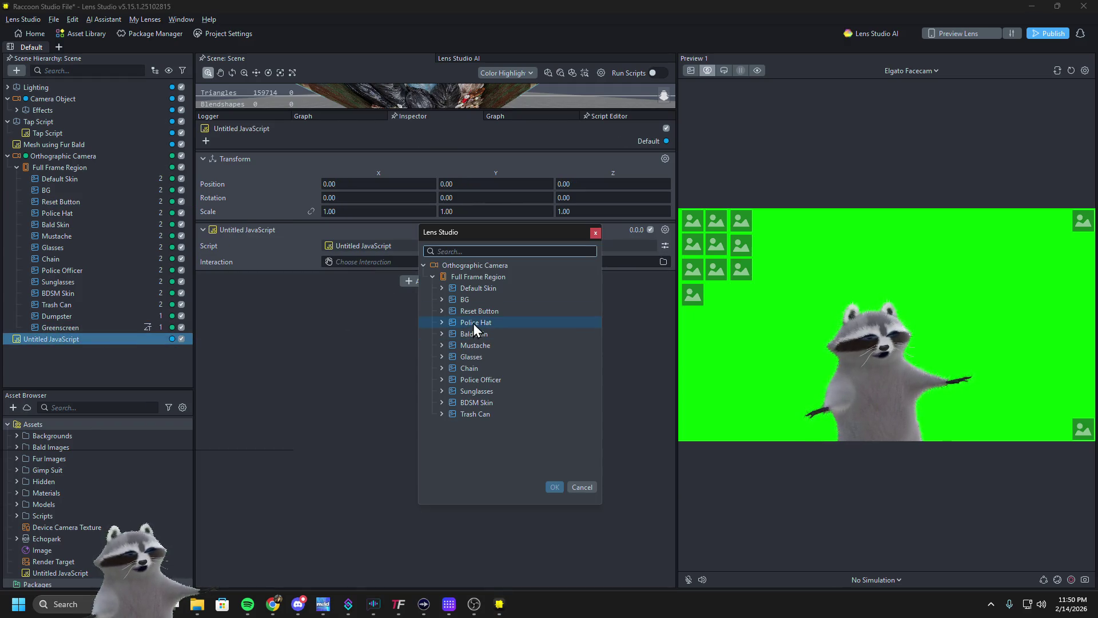
double_click(473, 313)
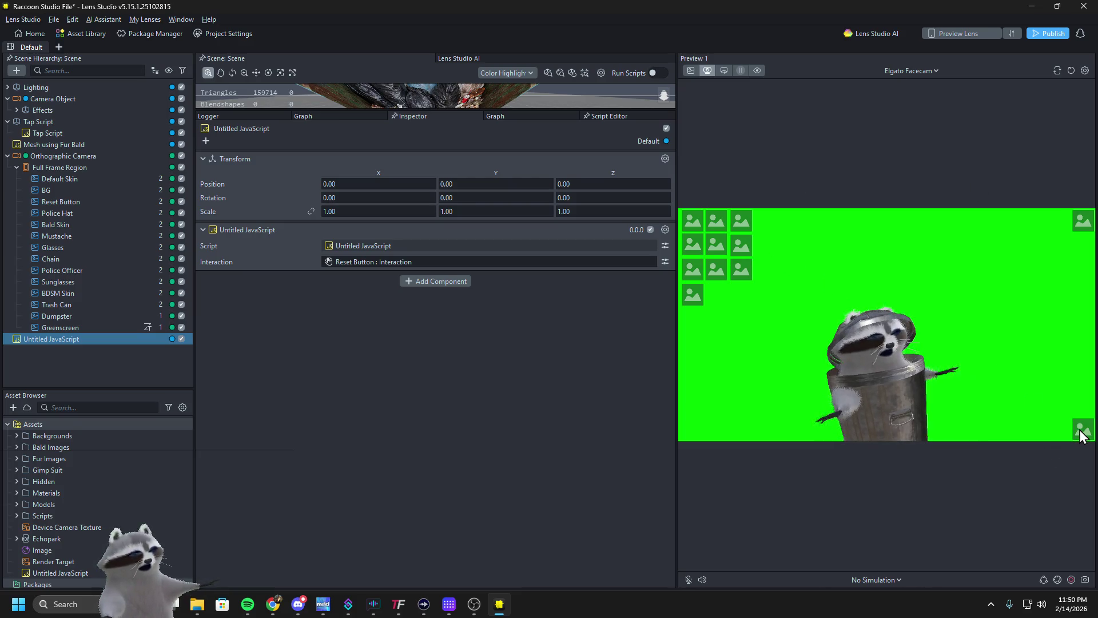
key(alt+Tab)
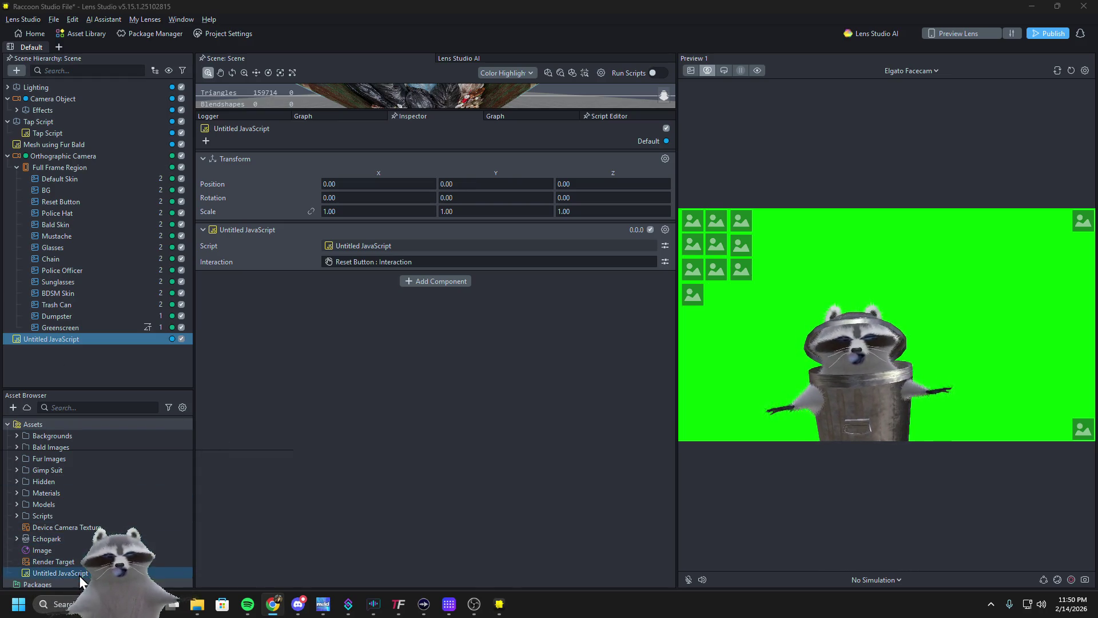
Delete the old Untitled JavaScript script asset and its scene object
click(58, 572)
key(Delete)
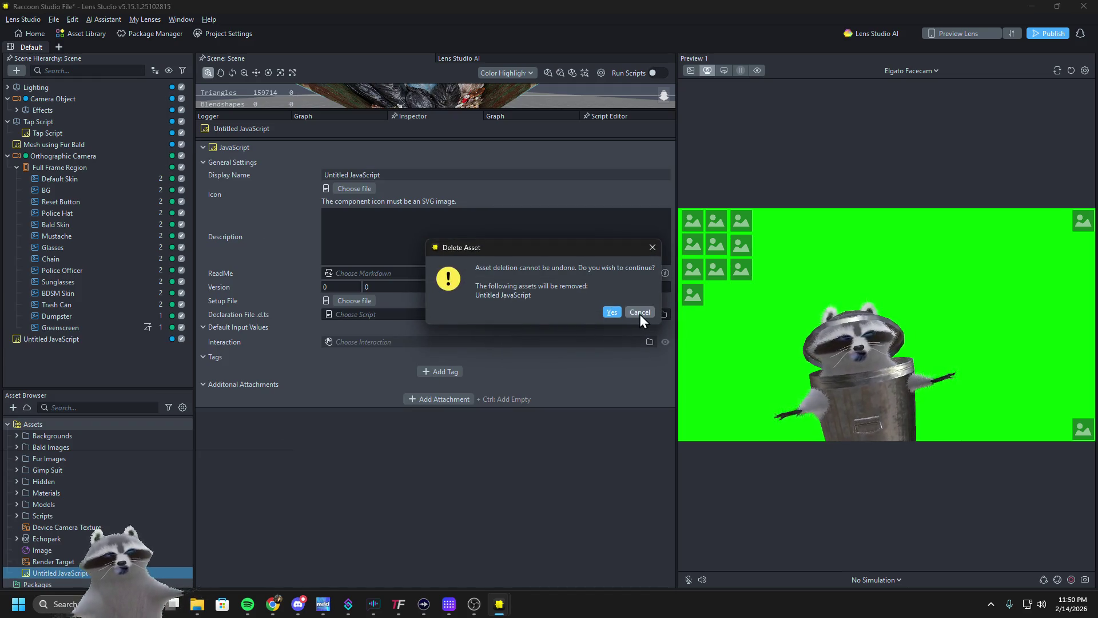
click(611, 311)
click(64, 341)
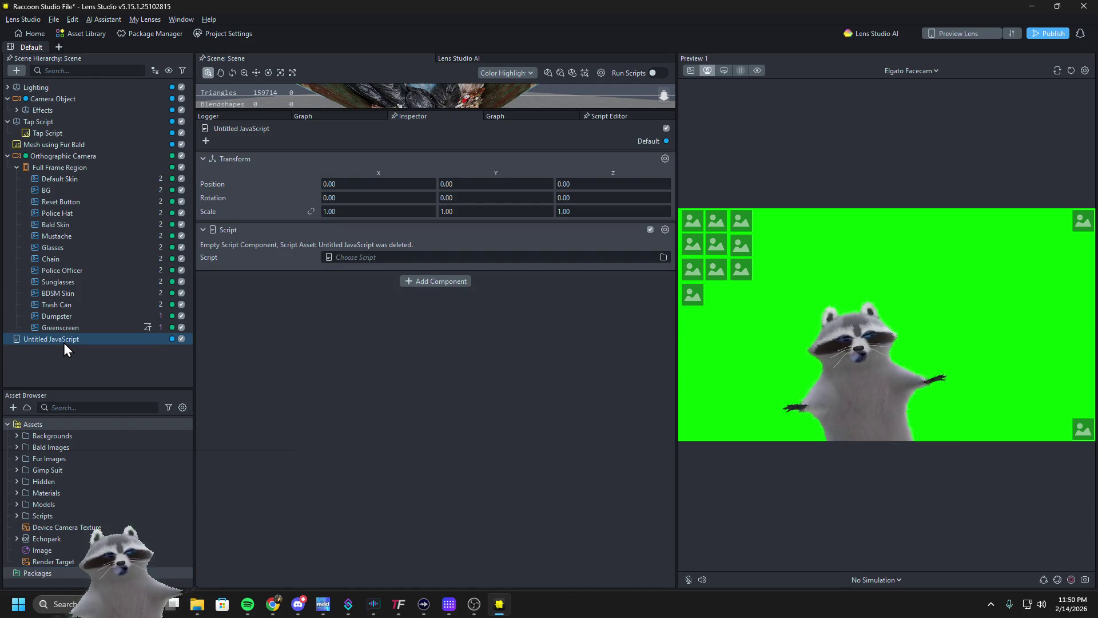
key(Delete)
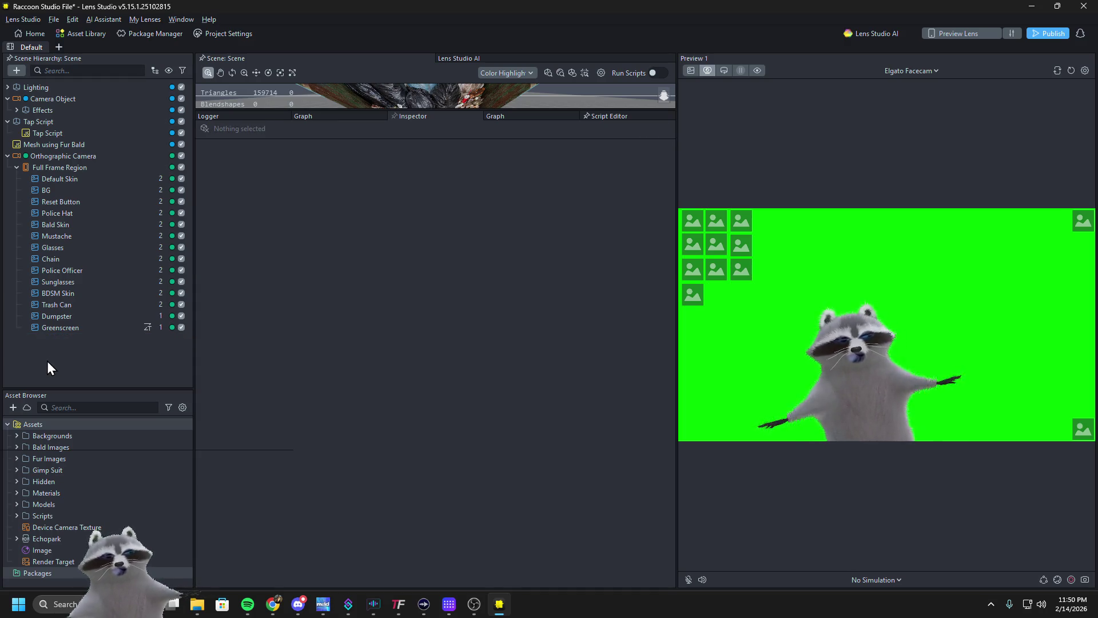
Create a new JavaScript file, paste in the TapEvent-based code, and add it to the scene
click(12, 407)
text(script)
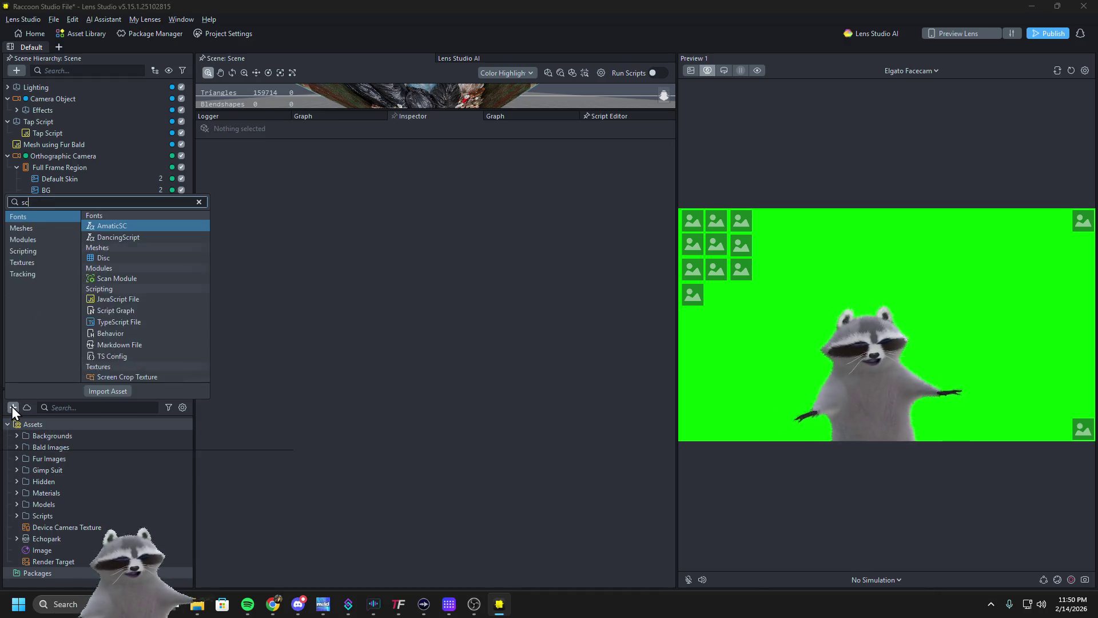
key(Down)
key(Return)
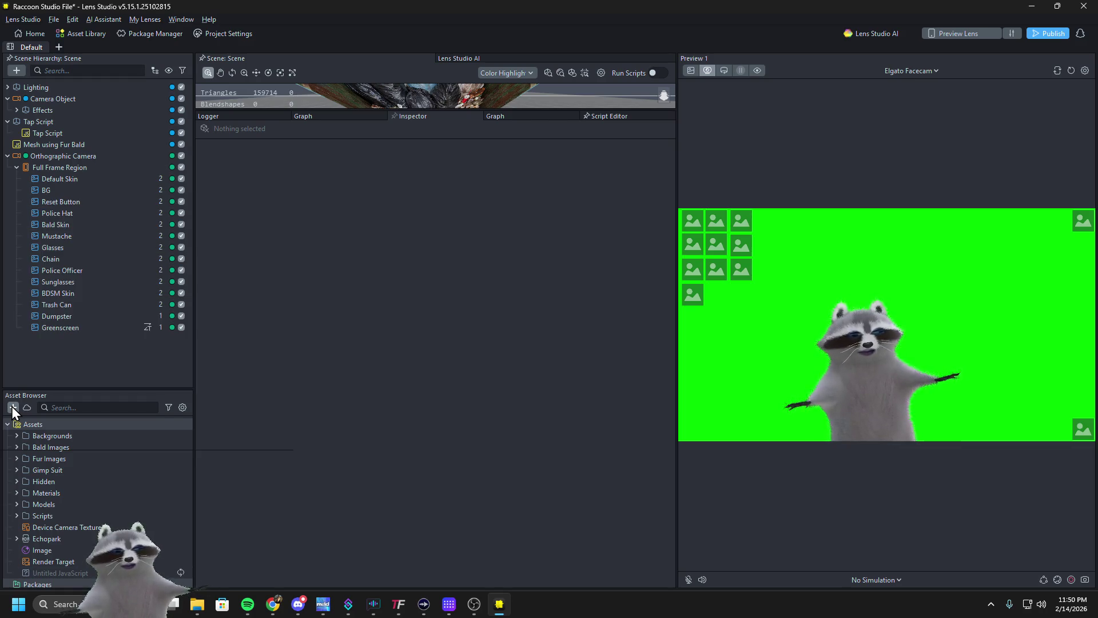
double_click(36, 574)
click(294, 252)
key(ctrl+a)
key(Delete)
text(// @input Component.InteractionComponent interaction  if (script.interaction) {     // This is the most stable event listener in Lens Studio 5.x     script.createEvent("TapEvent").bind(function(eventData) {         // Only trigger if we tapped the SPECIFIC image assigned to this script         if (eventData.getComponent() === script.interaction) {             print("Resetting...");              // This is the official 5.15 Scene Reset command             global.scene.reset();         }     }); } else {     print("ERROR: Drag the Interaction Component into the slot!"); })
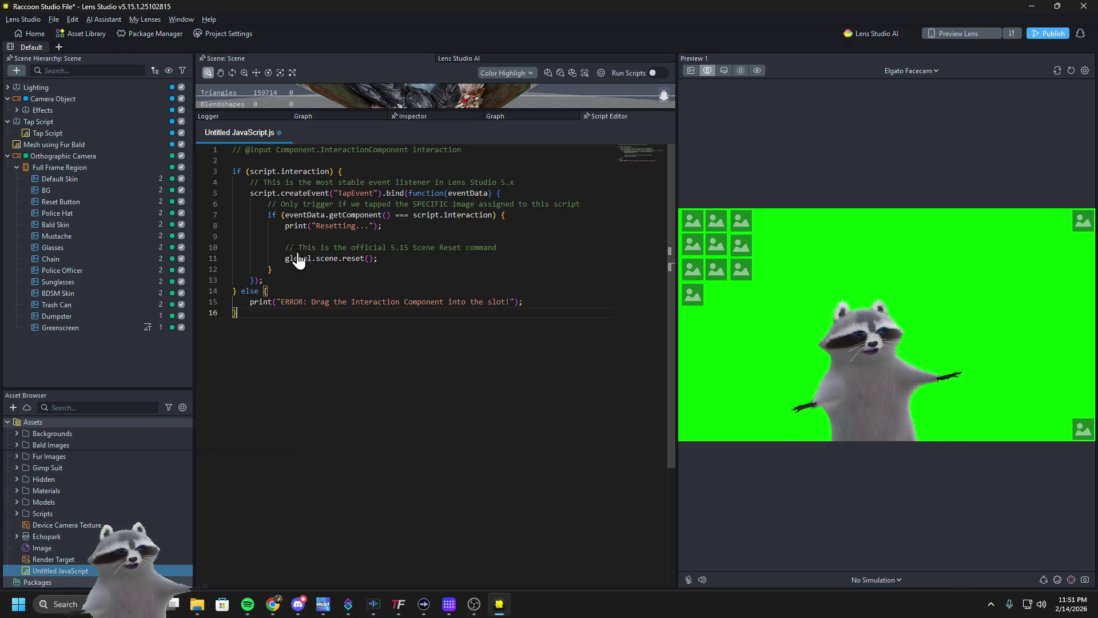
drag(56, 567, 108, 369)
Assign Reset Button : Interaction to the script, tap Trash Can in the preview, and view the Logger
click(69, 339)
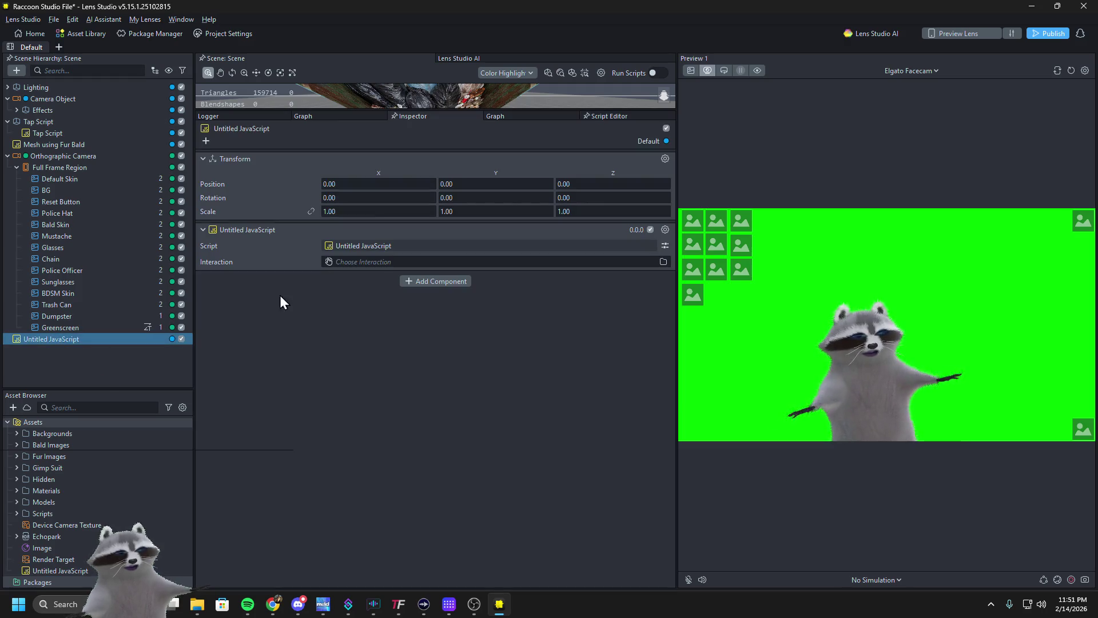
click(329, 262)
double_click(447, 311)
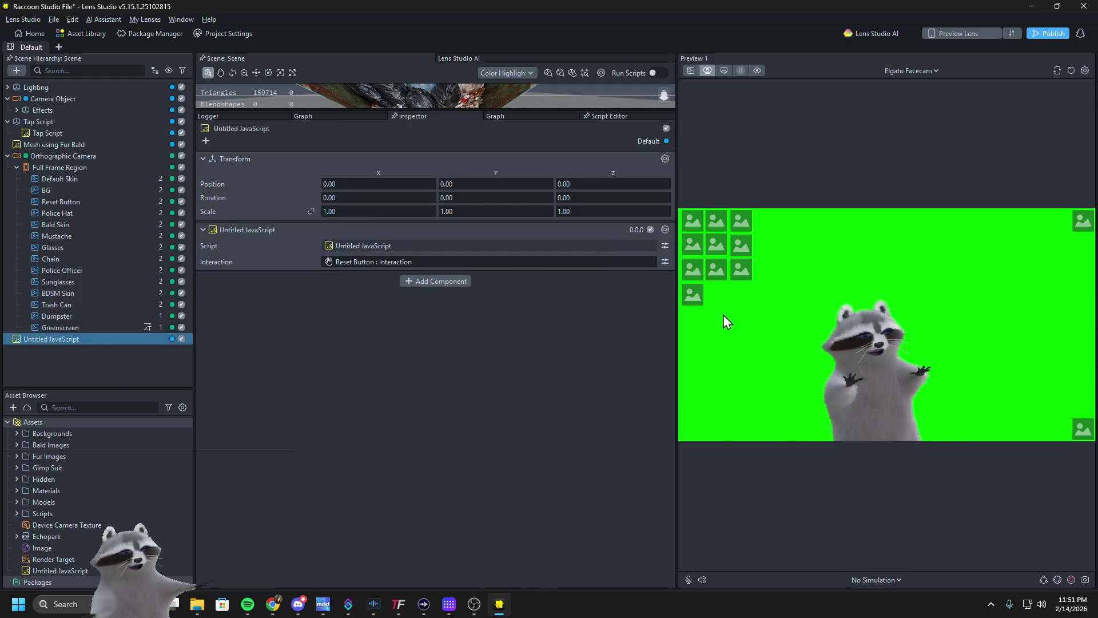
click(742, 267)
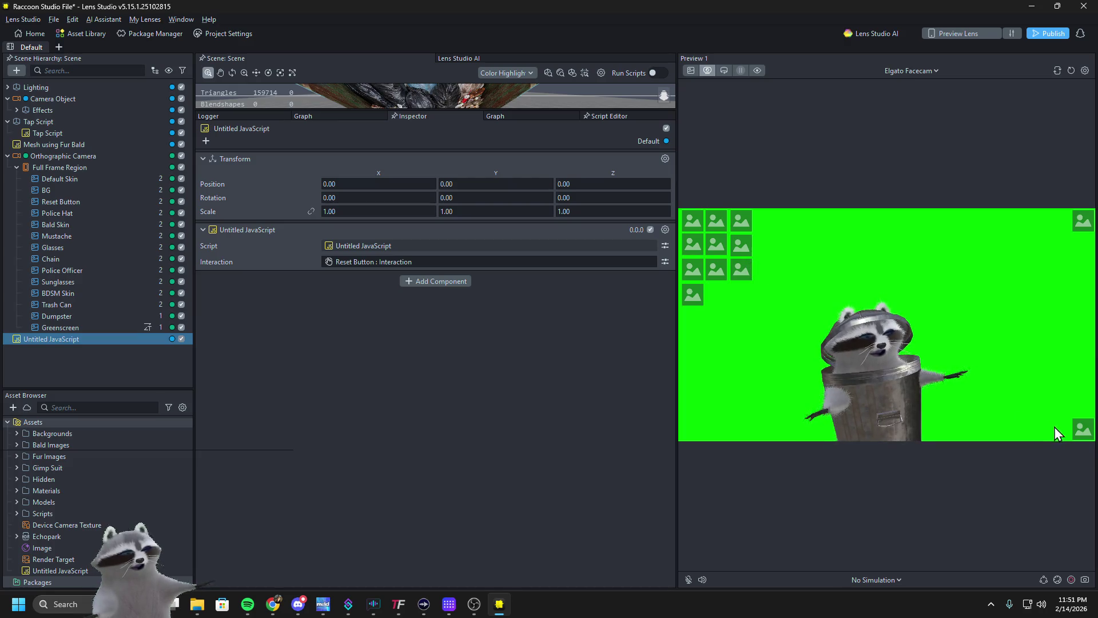
click(246, 115)
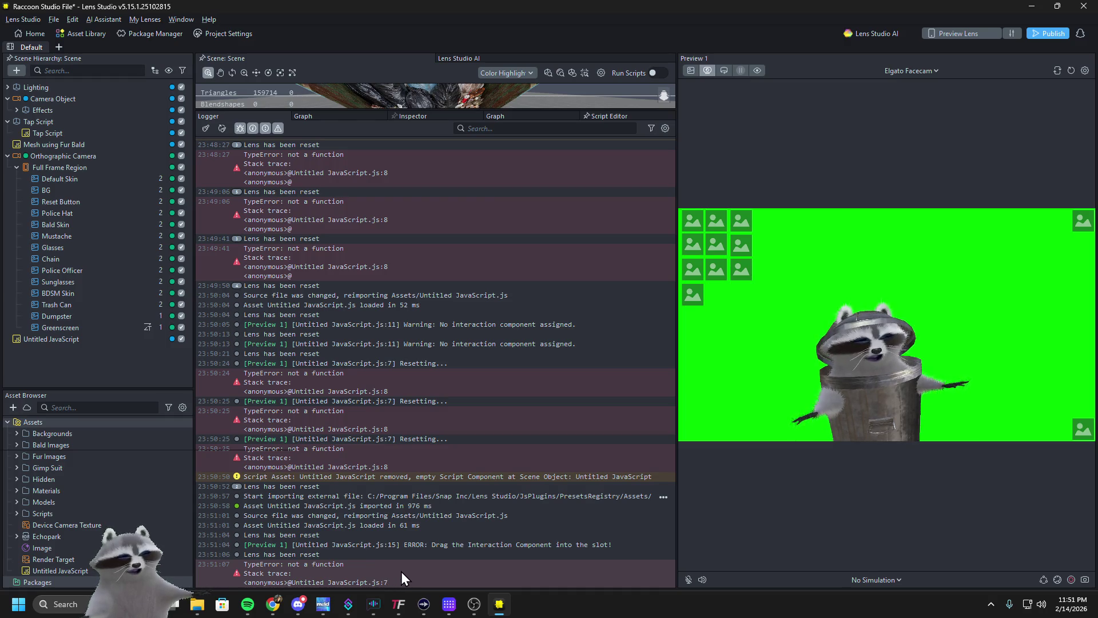
Screenshot the TypeError line in the Logger, then restart the lens with Reset Preview
key(Print)
drag(196, 559, 674, 586)
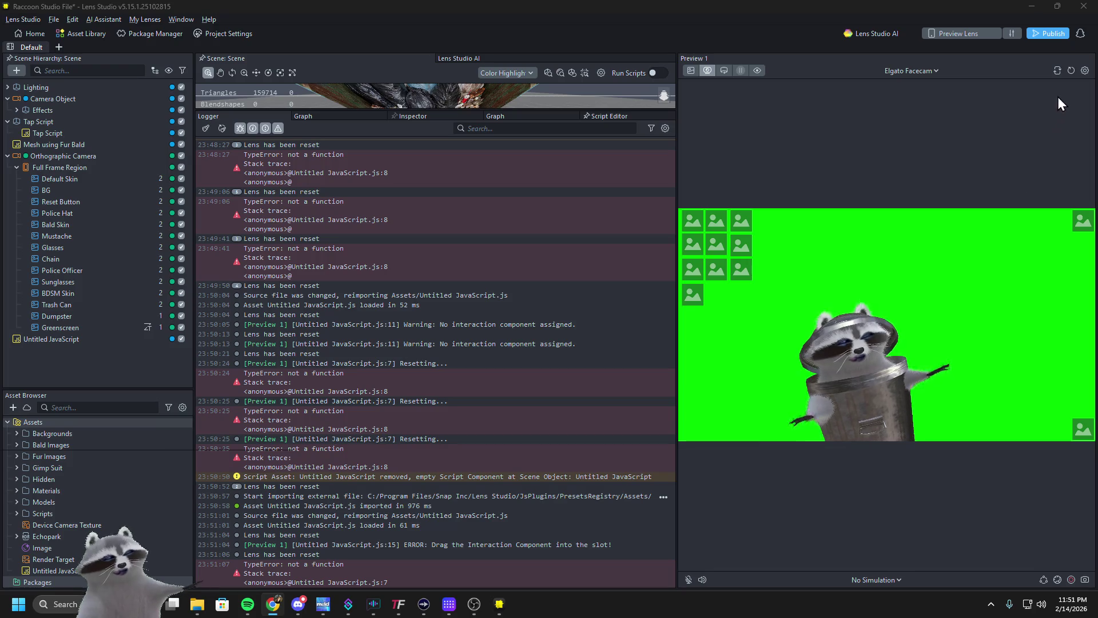
click(1069, 71)
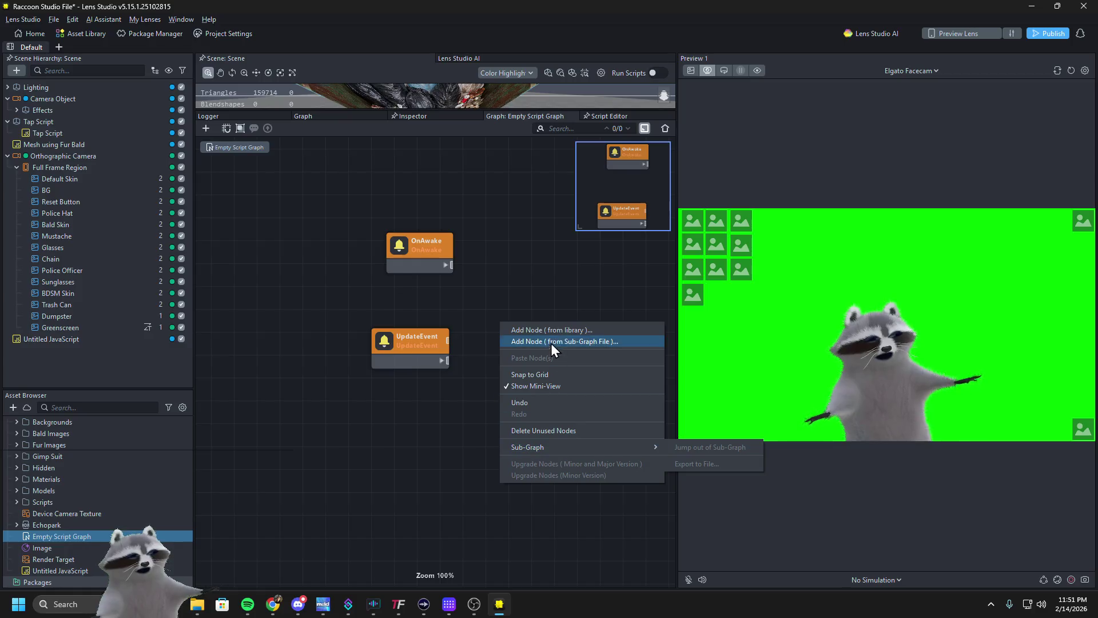
Search 'Interaction' in the Empty Script Graph, add an InteractionComponent onTap node, and expand it
click(553, 331)
right_click(554, 332)
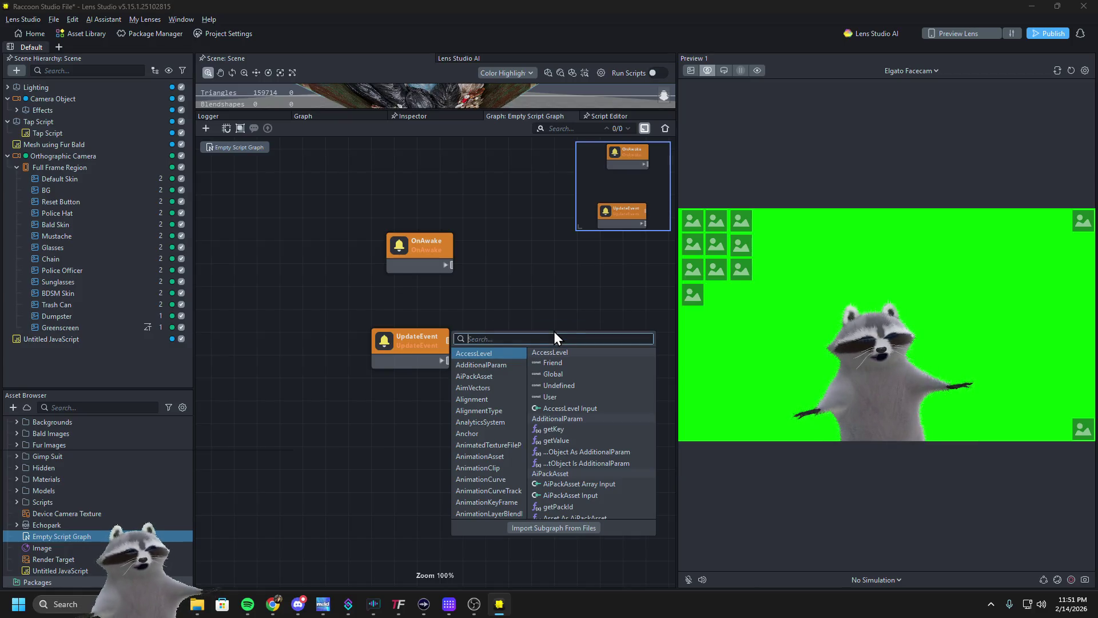
text(Interaction)
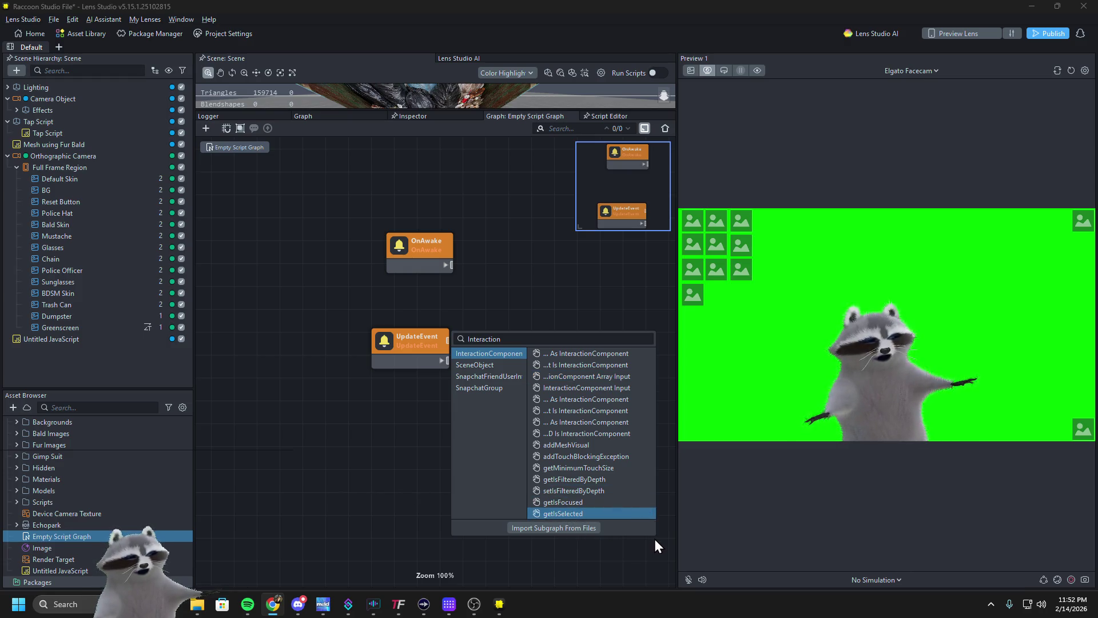
scroll(618, 513, down, 4)
scroll(618, 512, down, 5)
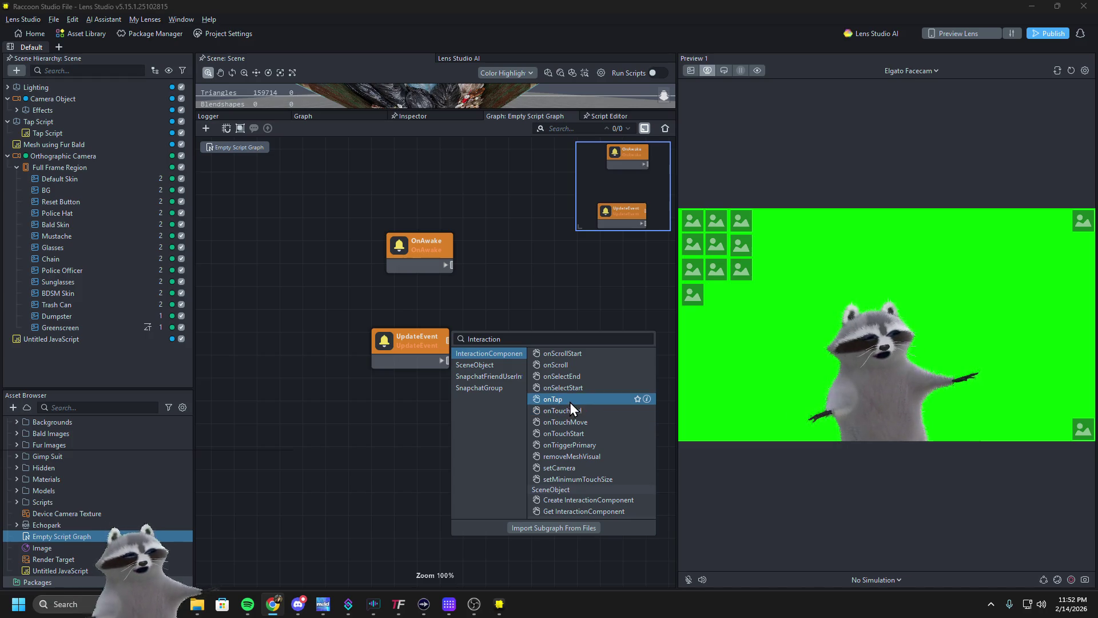
click(570, 403)
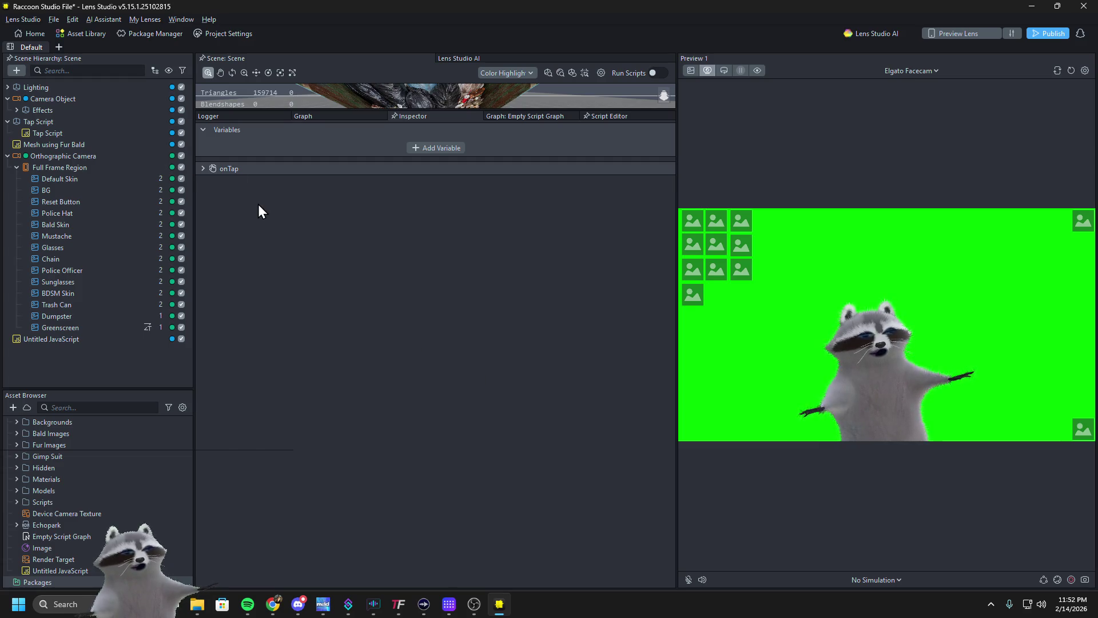
click(250, 170)
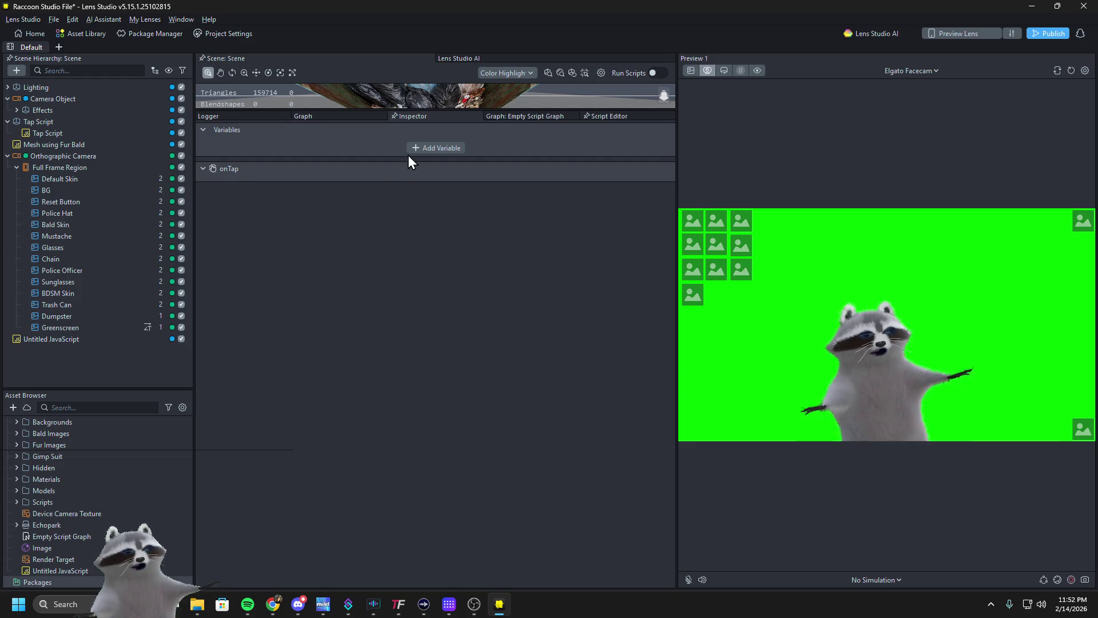
click(492, 117)
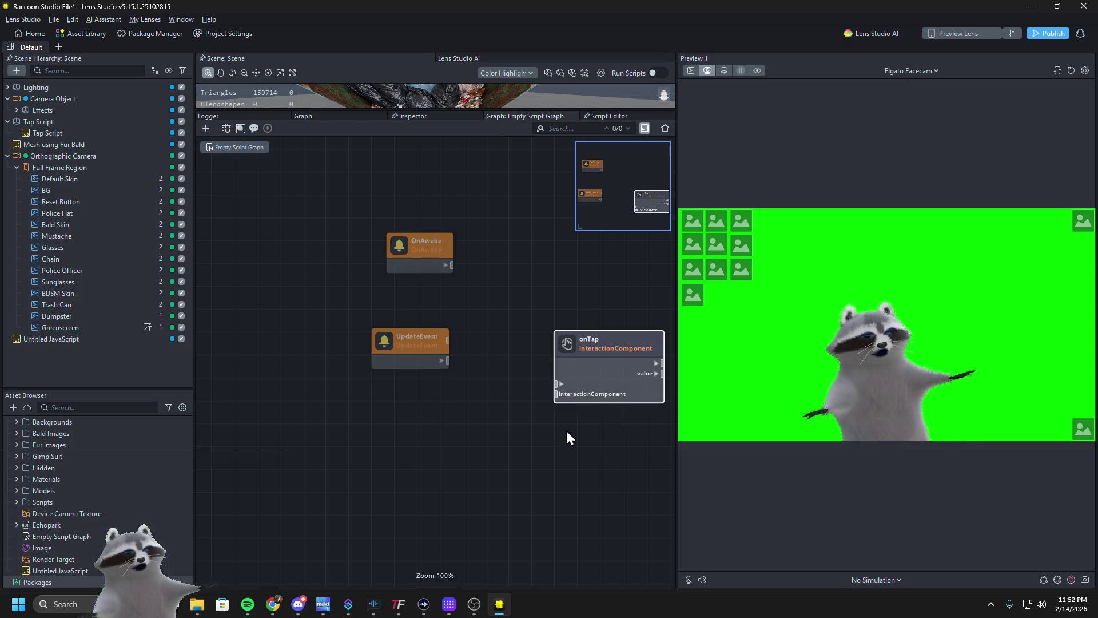
drag(613, 340, 555, 303)
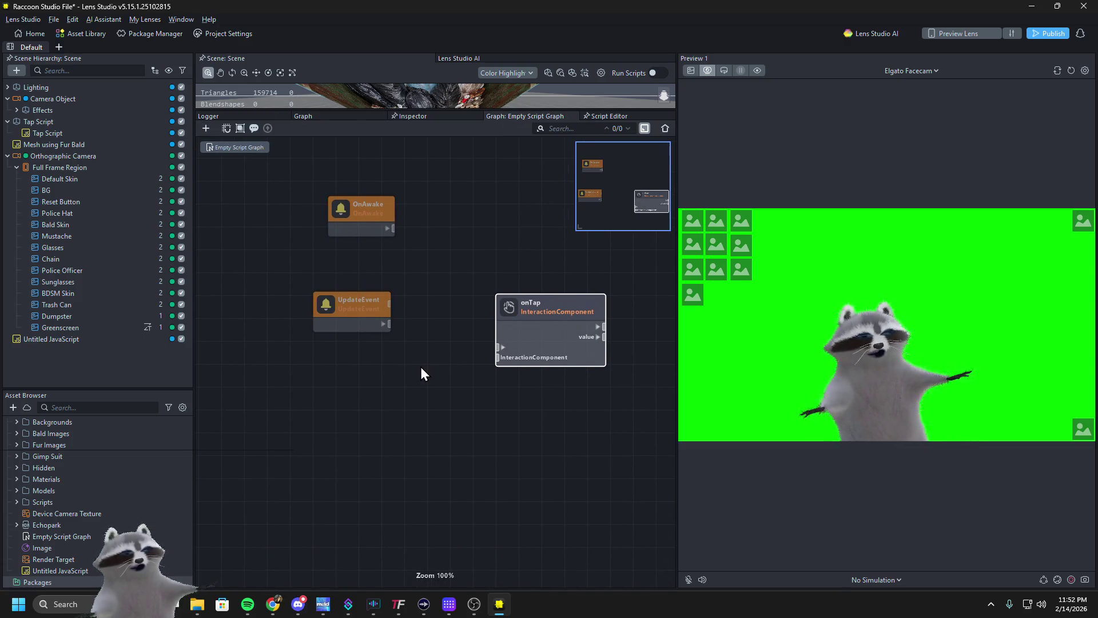
right_click(412, 436)
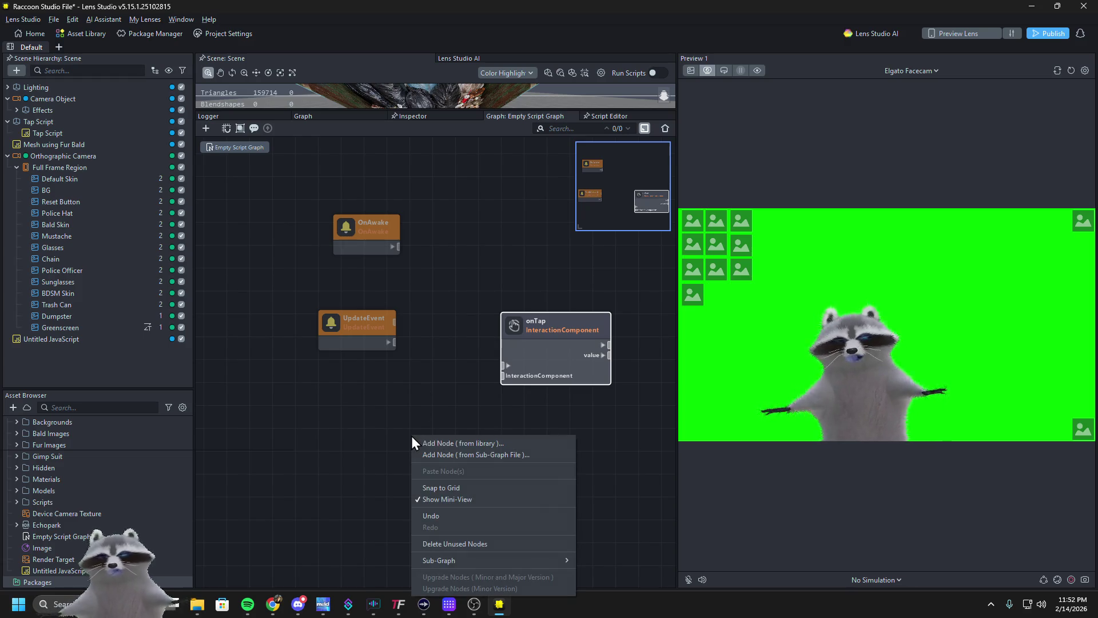
click(470, 443)
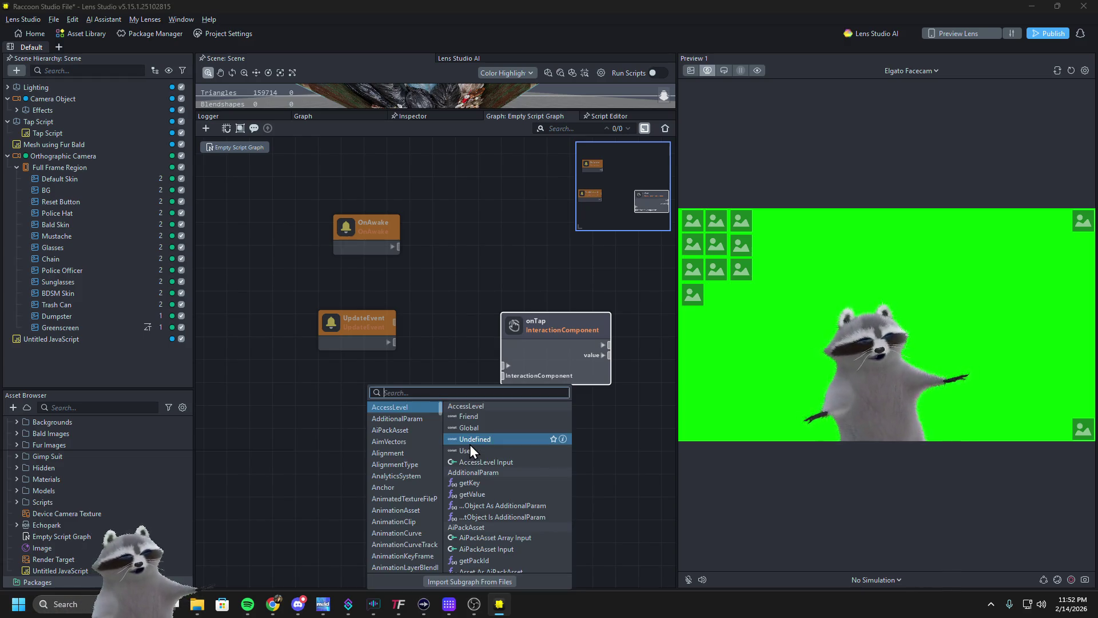
text(s)
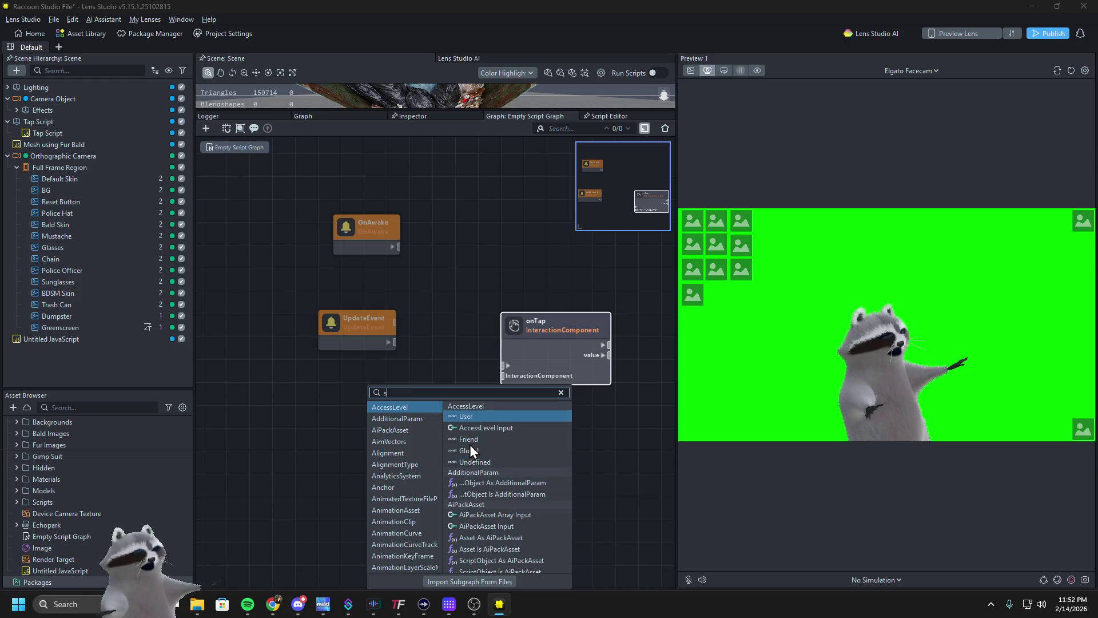
key(BackSpace)
text(rest)
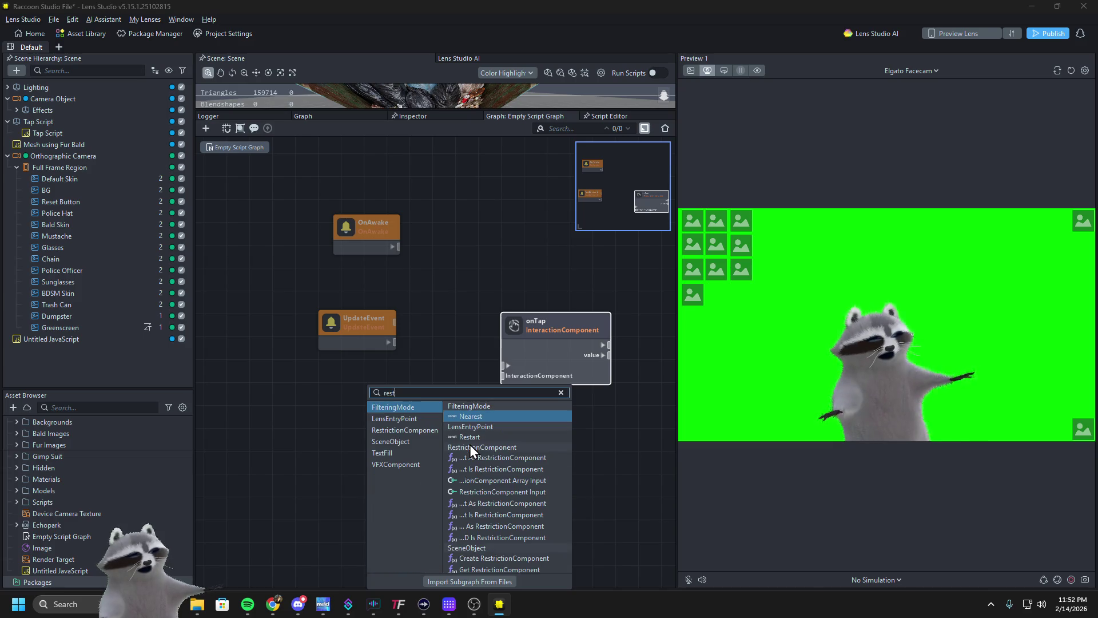
key(BackSpace)
text(et)
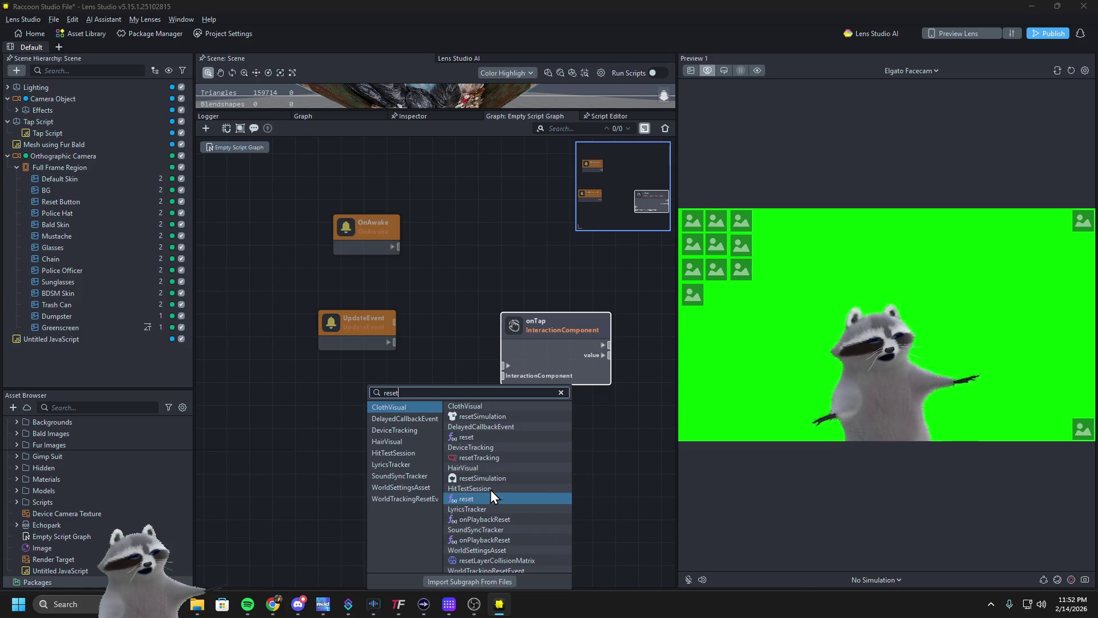
scroll(499, 513, down, 3)
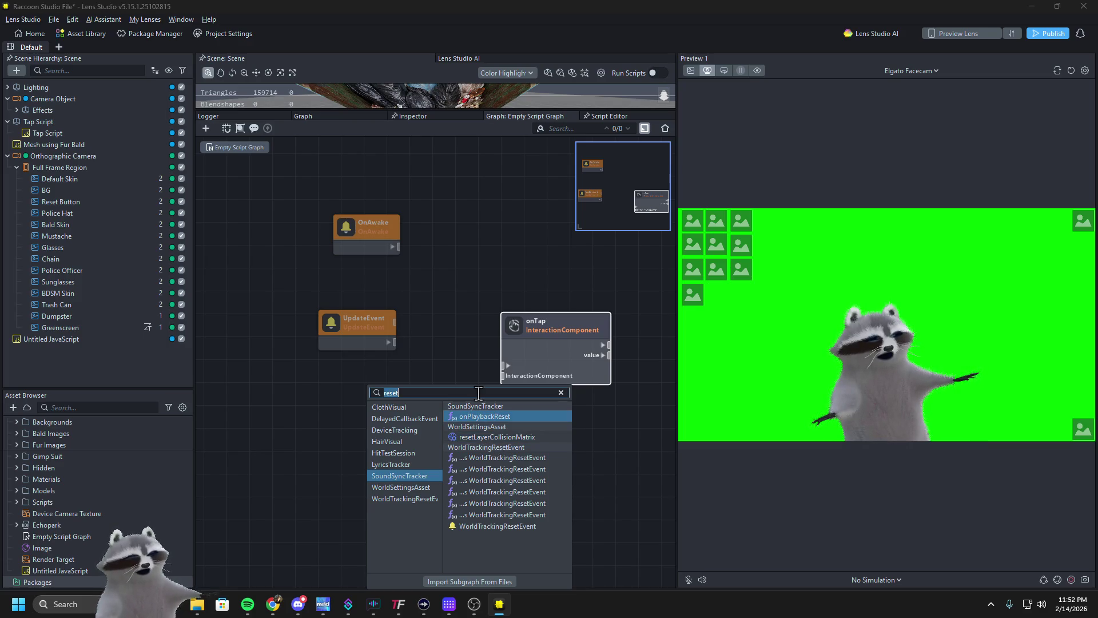
text(scene)
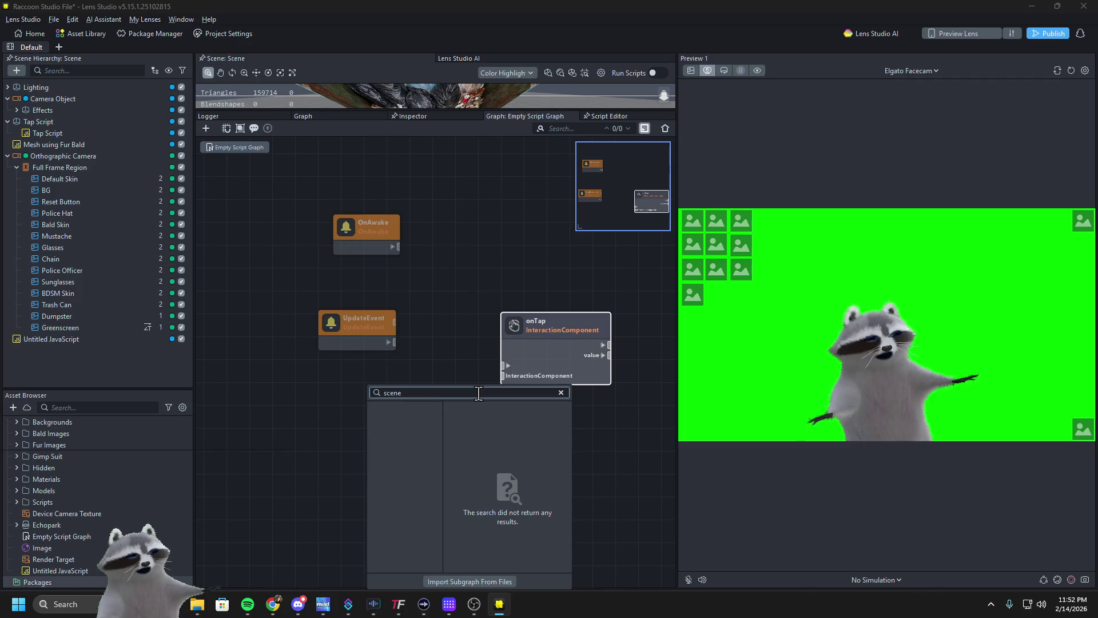
key(BackSpace)
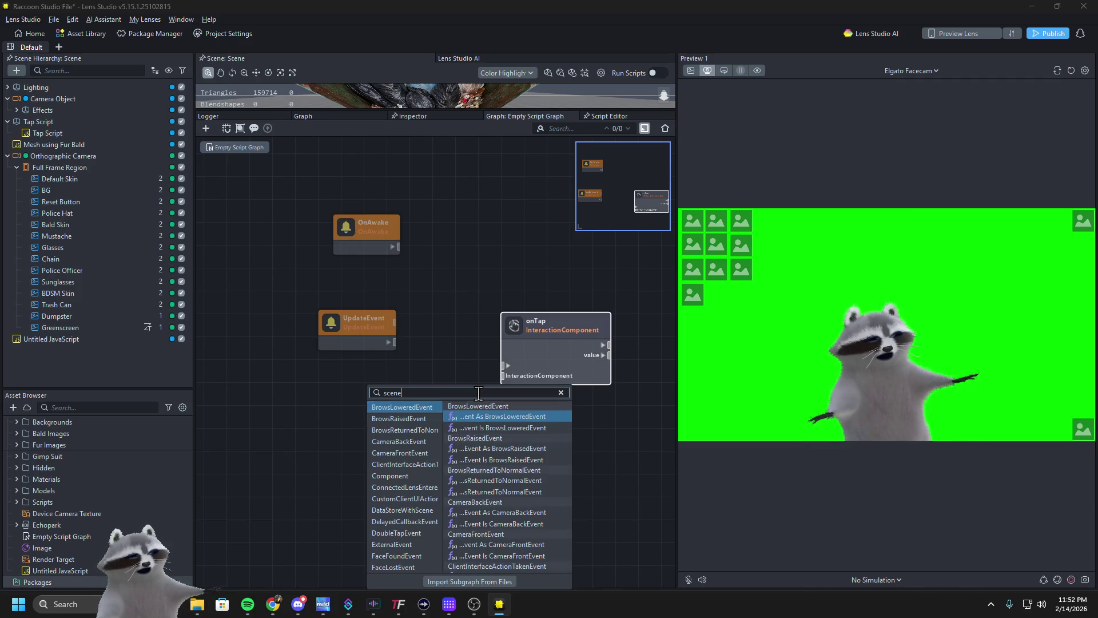
text(R)
key(BackSpace)
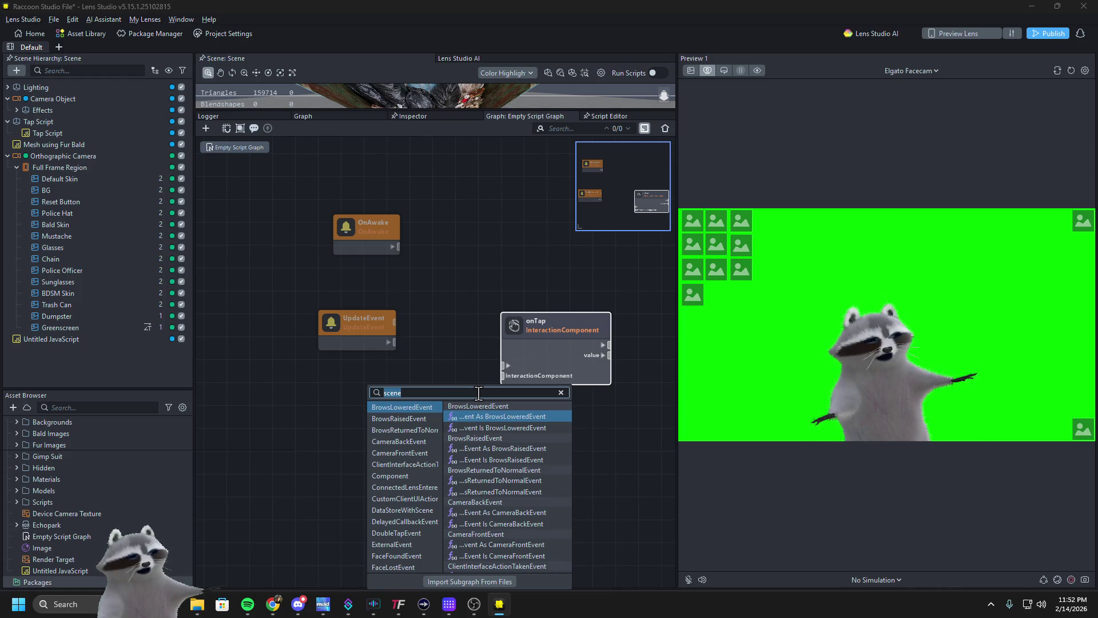
text(Reset)
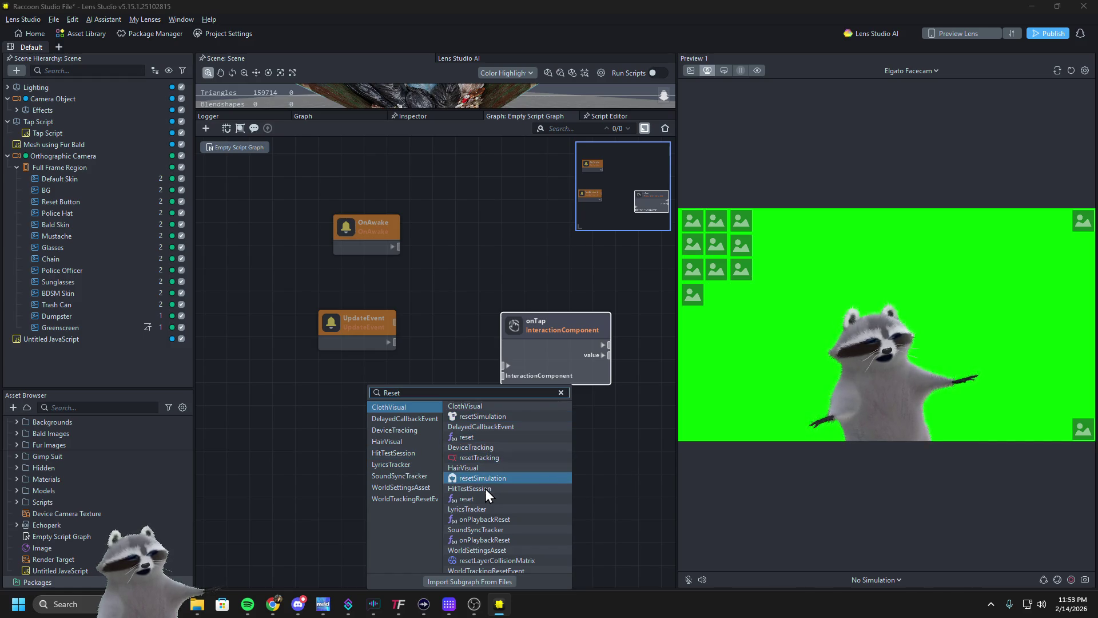
scroll(490, 512, down, 5)
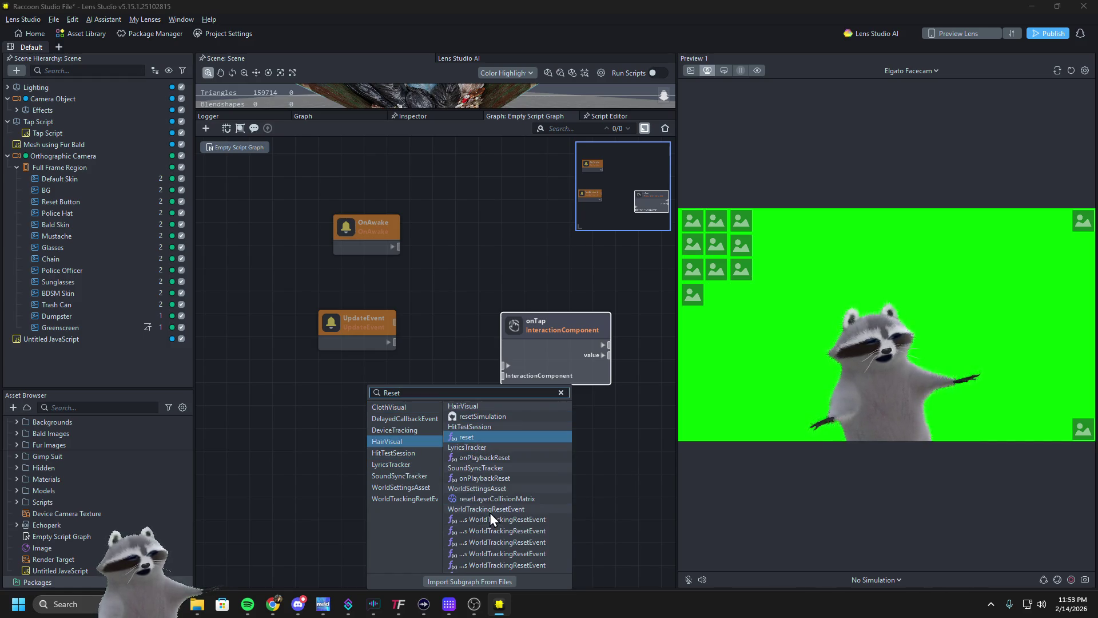
scroll(513, 513, down, 3)
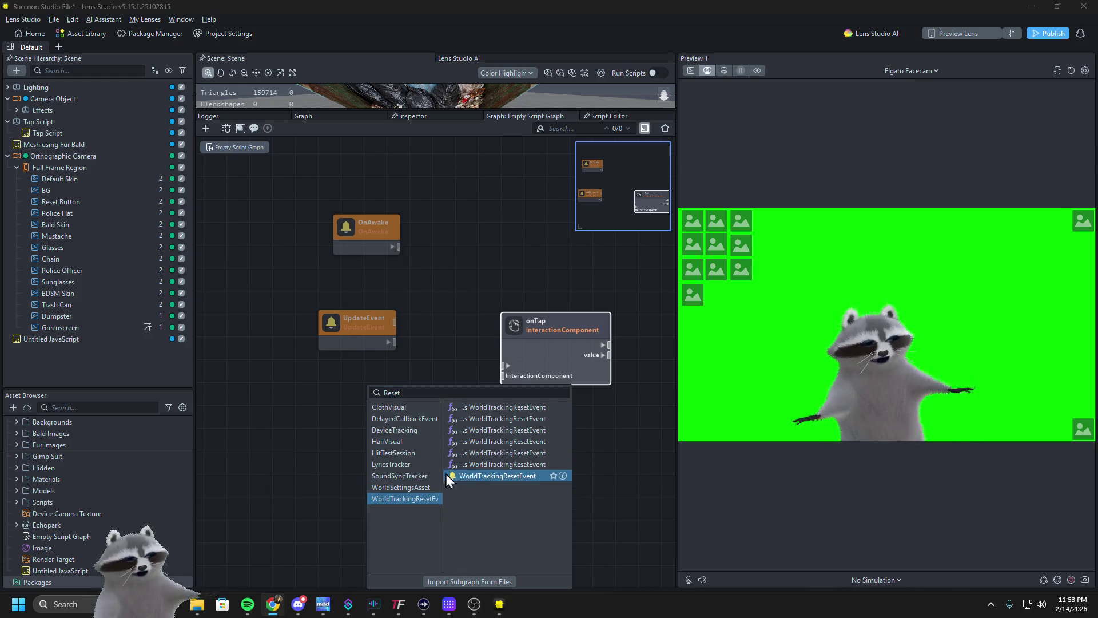
key(Escape)
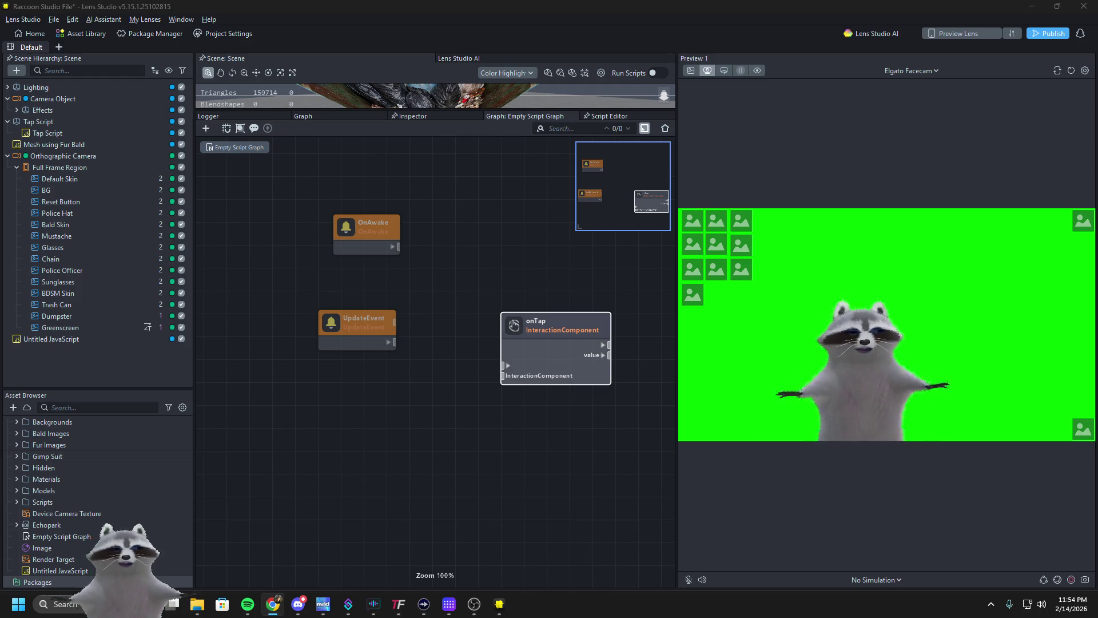
Delete the Untitled JavaScript object from the scene and its asset from the Asset Browser
click(75, 340)
key(Delete)
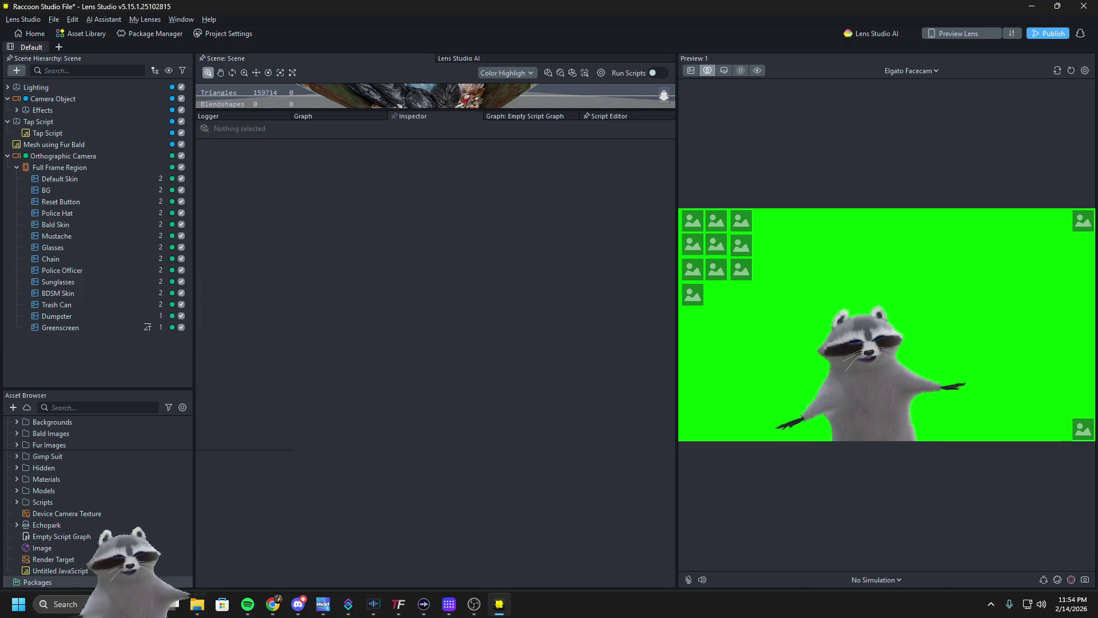
click(97, 571)
key(Delete)
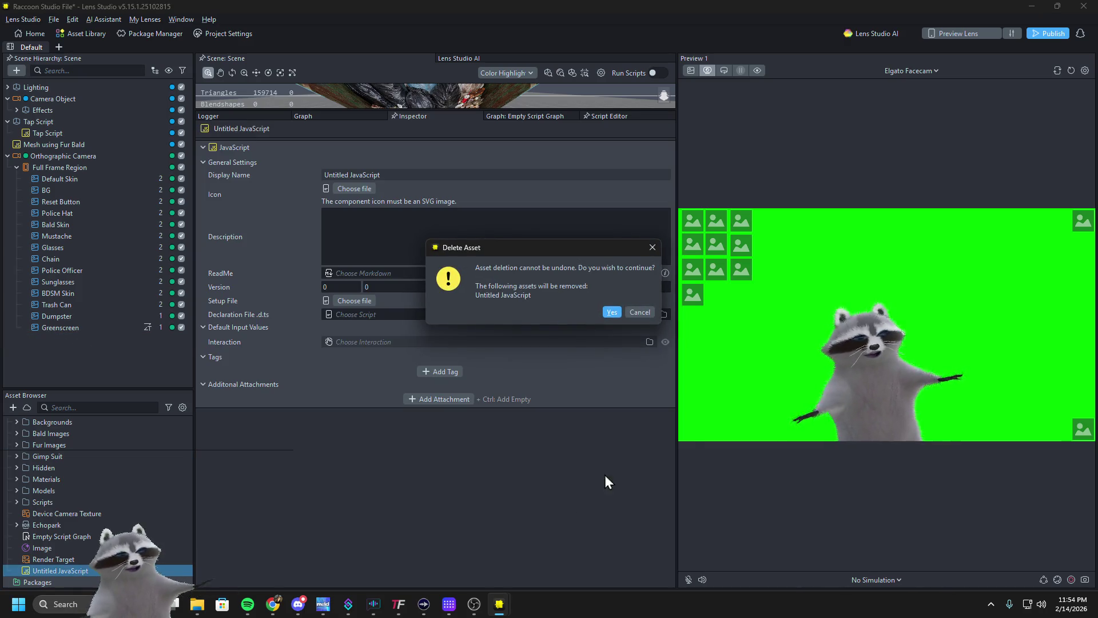
click(607, 311)
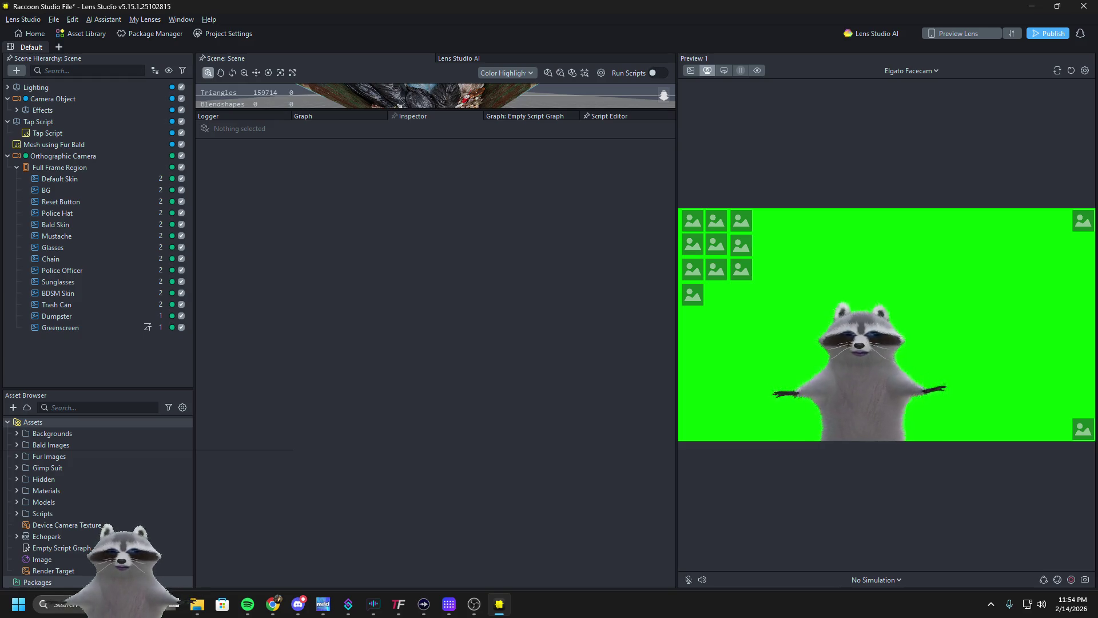
key(alt+Tab)
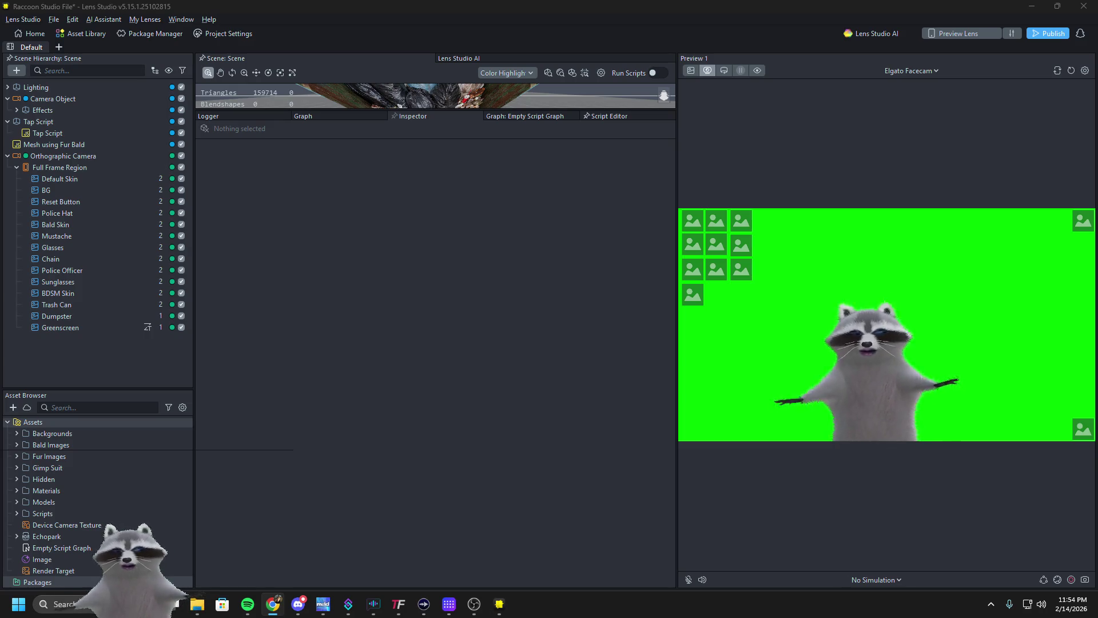
click(257, 156)
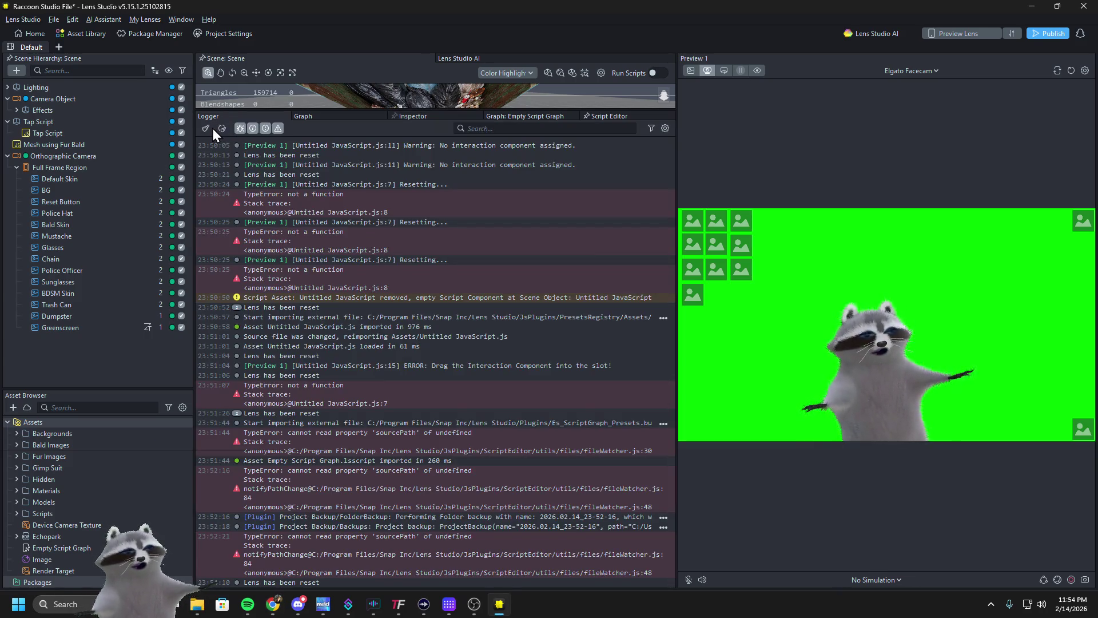
Clear the Logger's old messages and collapse the Orthographic Camera in the Scene Hierarchy
click(210, 128)
click(126, 272)
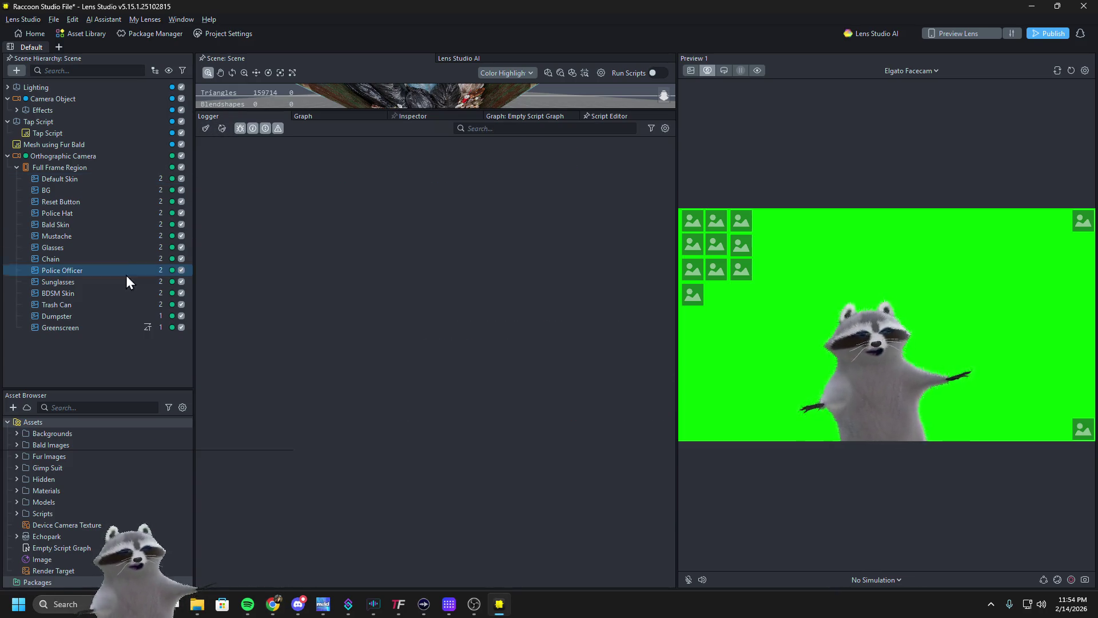
click(8, 156)
click(59, 457)
click(64, 544)
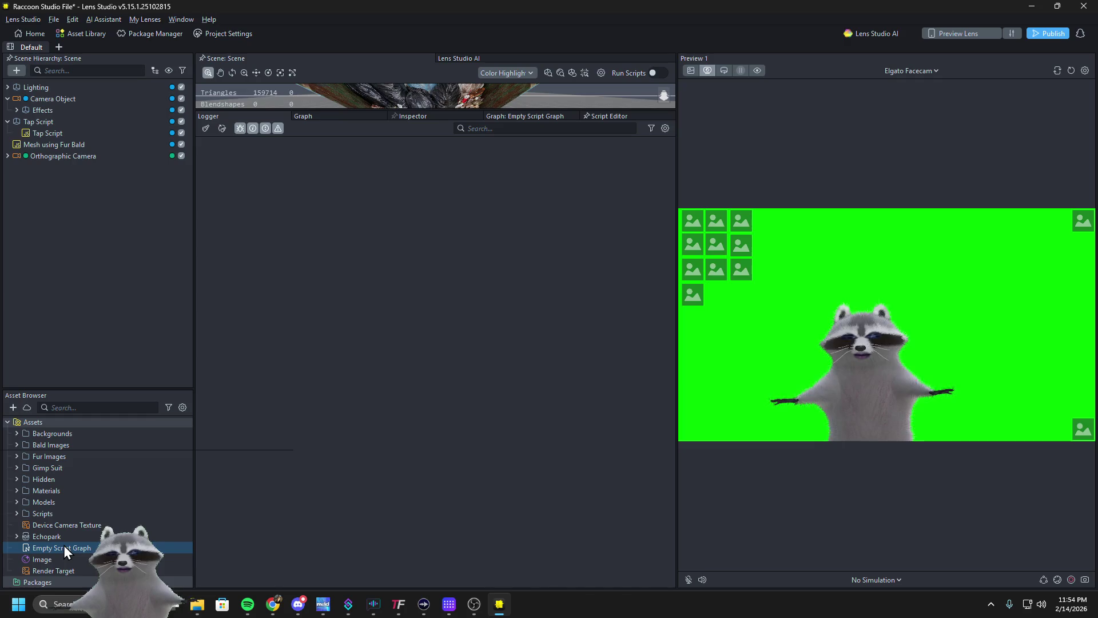
Search the new-asset list for 'script' without creating anything, then dismiss the external script error dialog
click(42, 434)
click(13, 407)
text(script)
key(Escape)
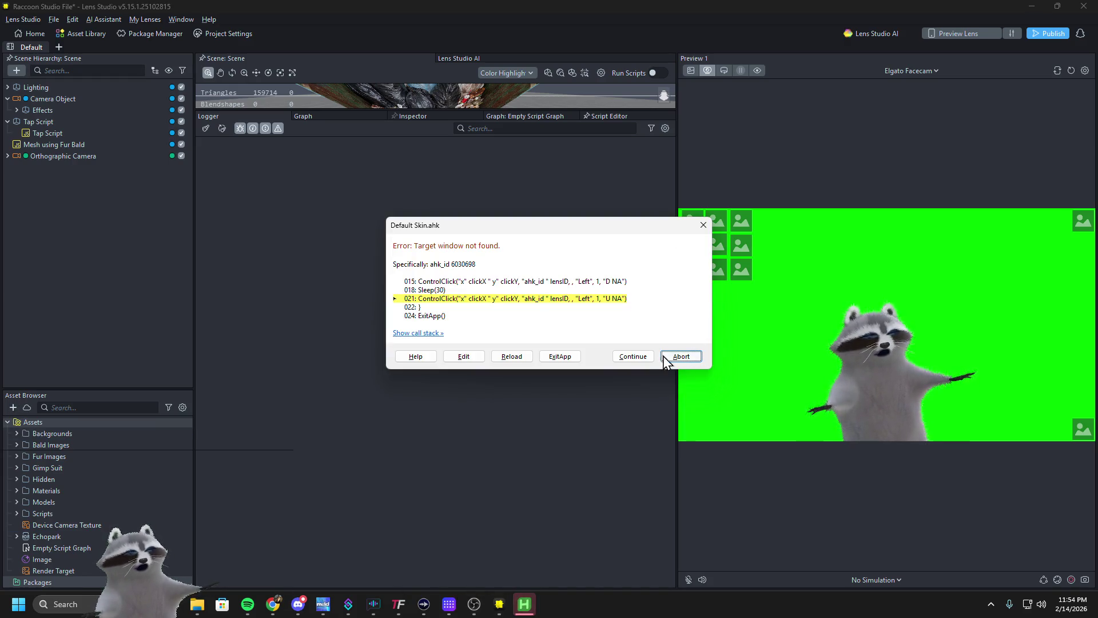
click(703, 225)
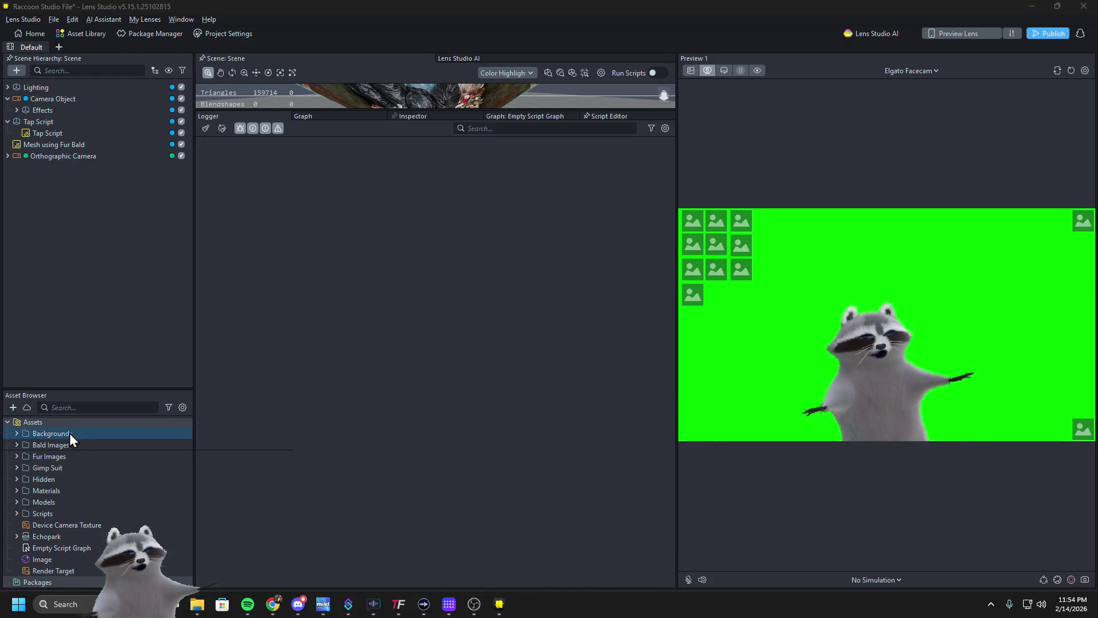
Create a new JavaScript File asset and paste the 22-line delayed tap-reset code into it
click(13, 408)
text(scr)
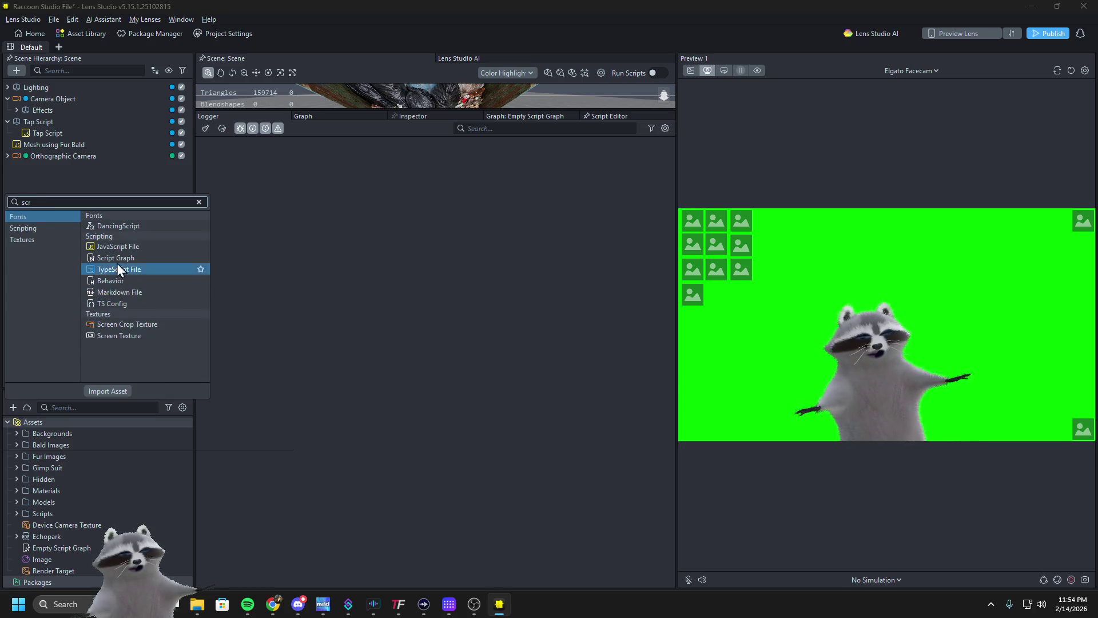
click(116, 242)
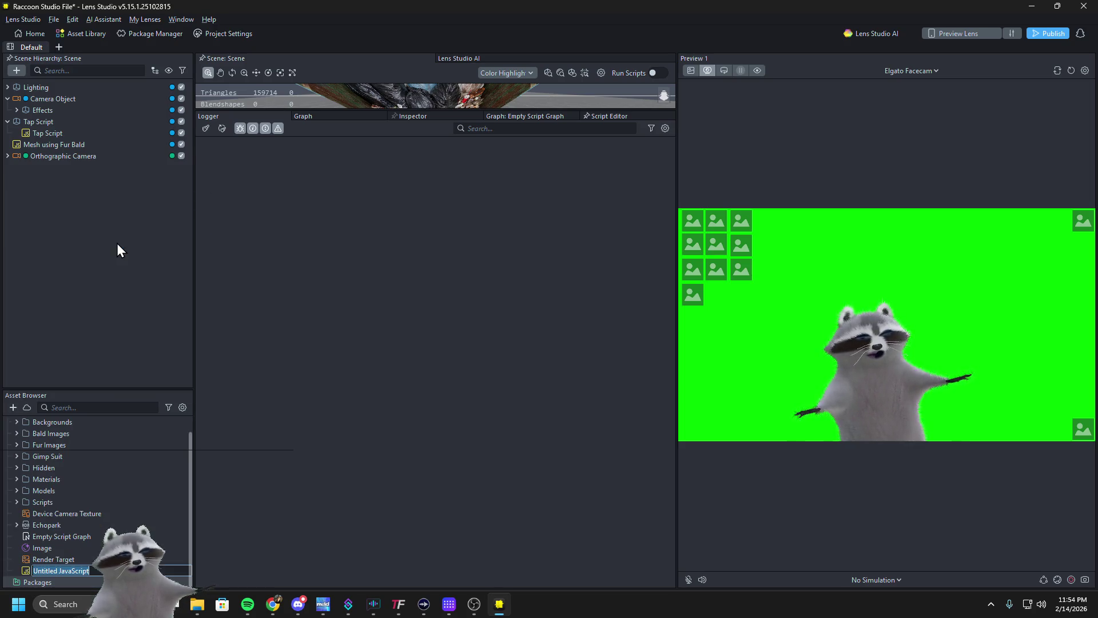
double_click(54, 571)
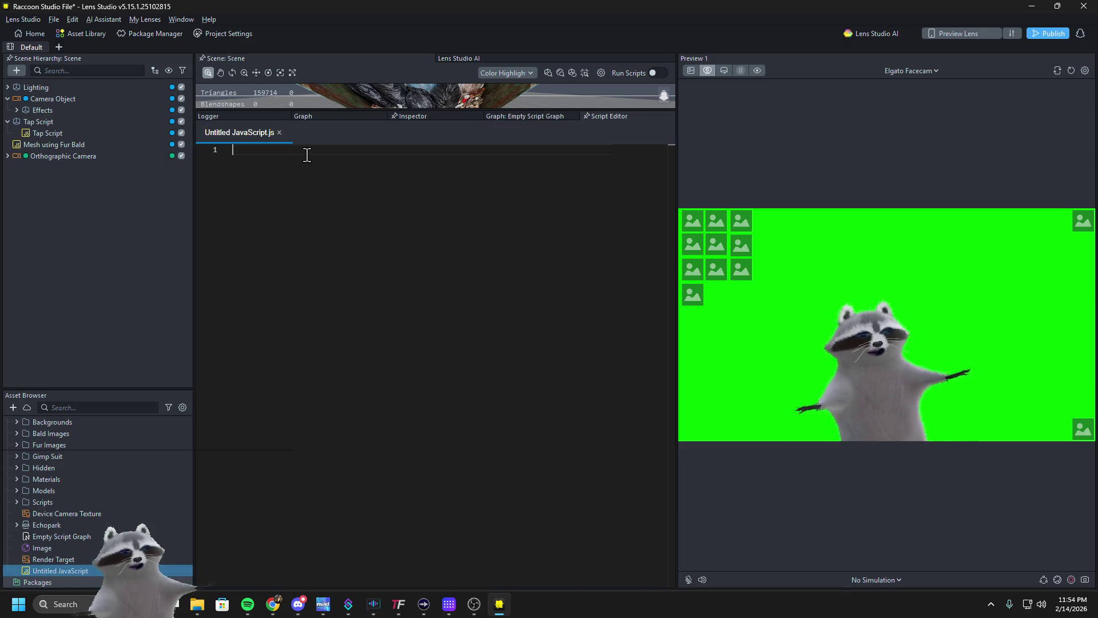
text(// @input Component.InteractionComponent interaction  function init() {     // 1. Create a Tap Event     var tapEvent = script.createEvent("TapEvent");      // 2. Assign the interaction component as the touch target     tapEvent.setInputComponent(script.interaction);      // 3. The Reset Logic     tapEvent.bind(function() {         print("Refresh Triggered!");          // This is the core engine command for 5.15         global.scene.reset();     }); }  // FIX FOR 'NOT YET AWAKE': Wait 0.1 seconds after the lens starts var delay = script.createEvent("DelayedCallbackEvent"); delay.bind(init); delay.reset(0.1);)
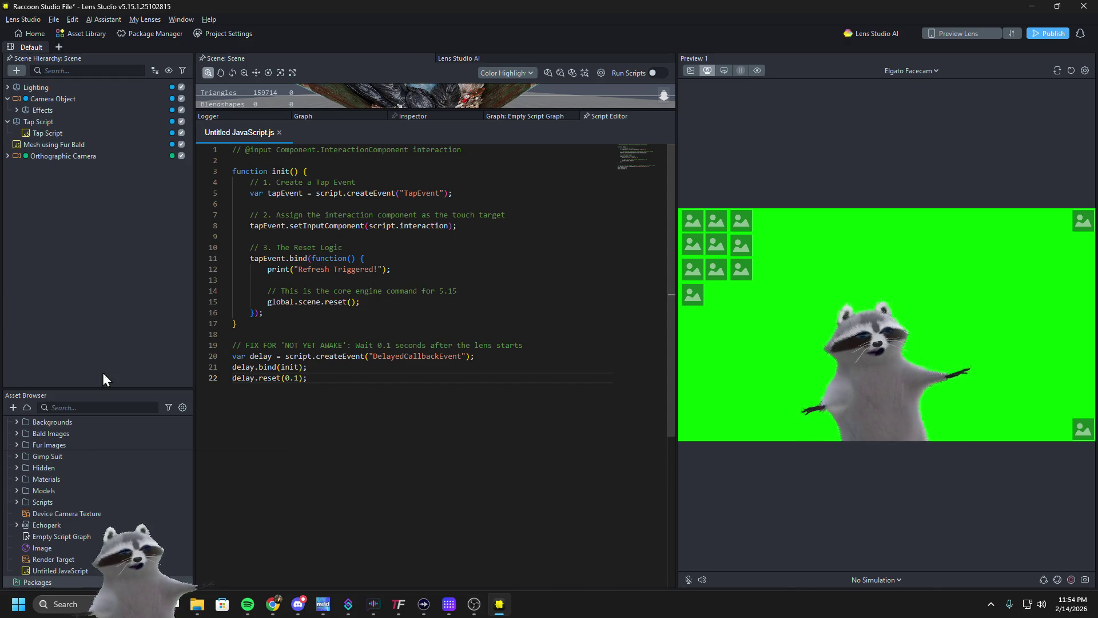
mouse_move(54, 570)
mouse_down()
mouse_move(135, 375)
mouse_move(120, 292)
mouse_move(86, 240)
mouse_up()
Add the new script to the scene as a root object and link Reset Button to its Interaction input
click(8, 156)
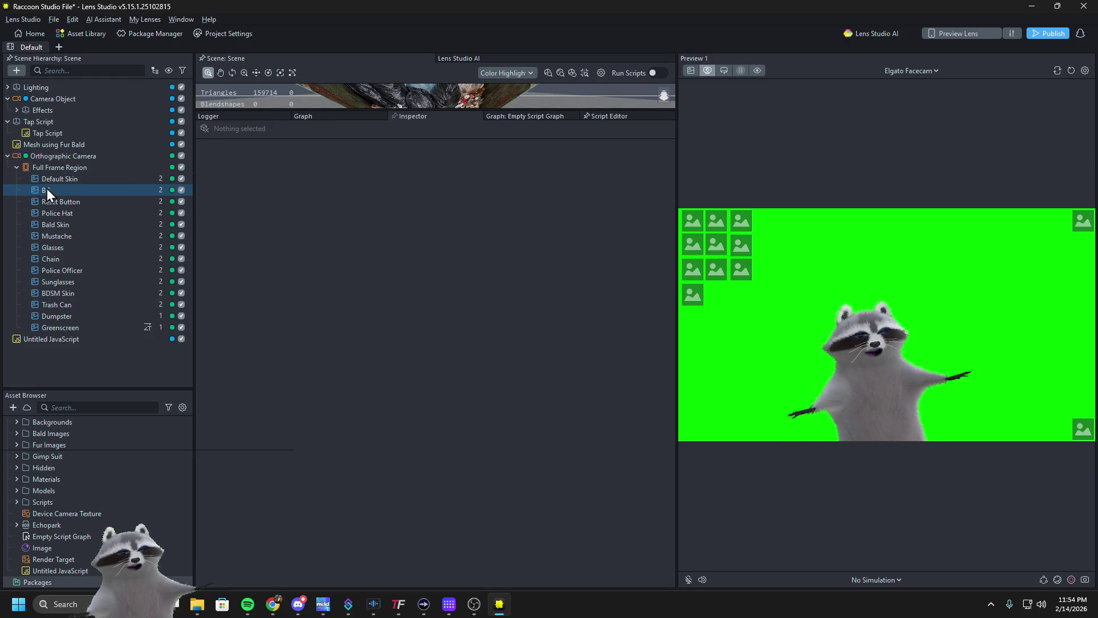
click(25, 340)
drag(65, 200, 336, 256)
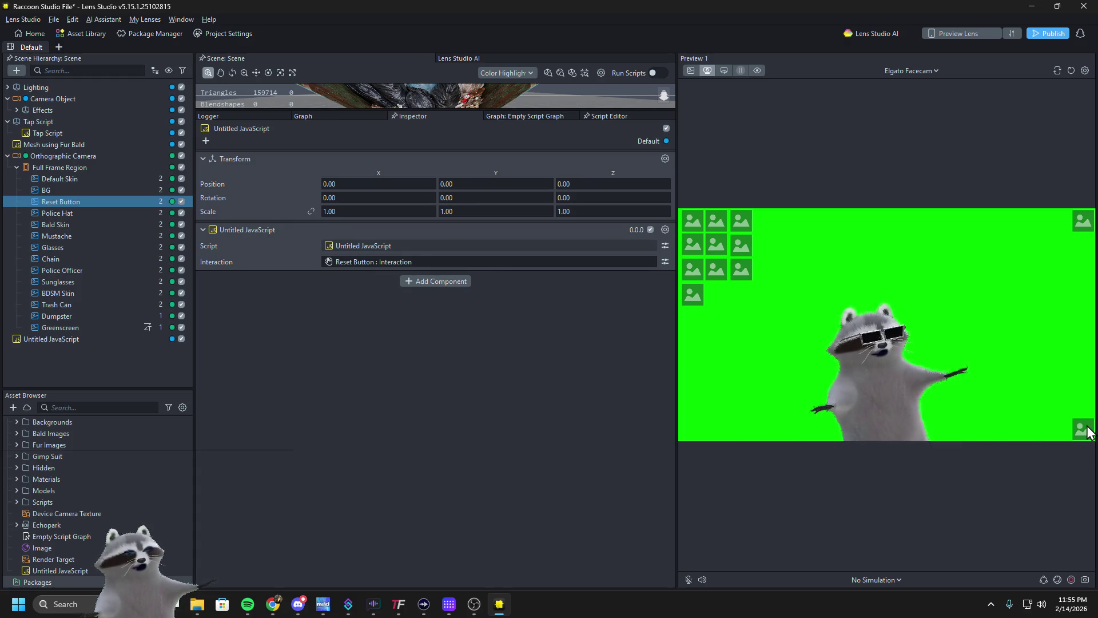
Check the Logger's 'TypeError: not a function' at line 8, screenshot it, and reset the preview
click(242, 117)
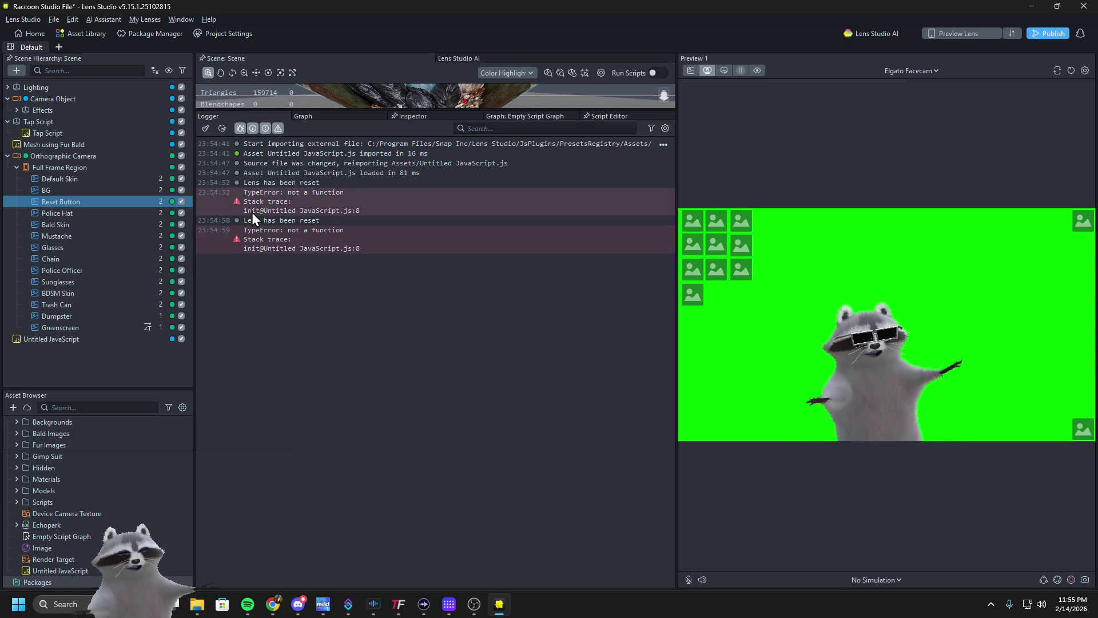
key(super+shift+s)
mouse_move(196, 225)
mouse_down()
mouse_move(619, 274)
mouse_move(683, 259)
mouse_move(675, 255)
mouse_up()
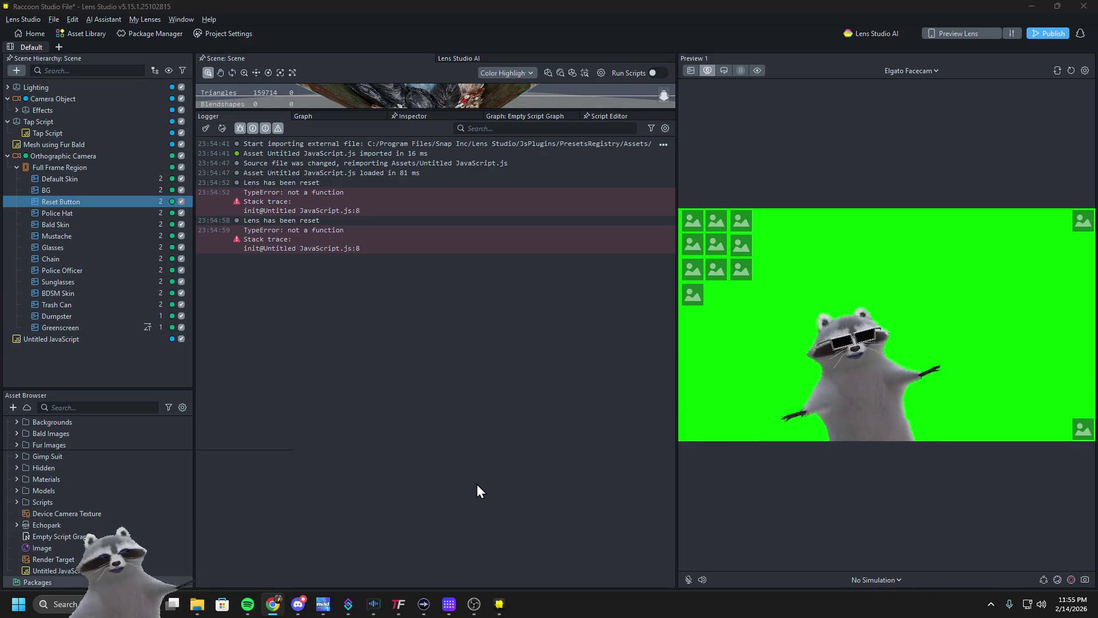
click(1082, 430)
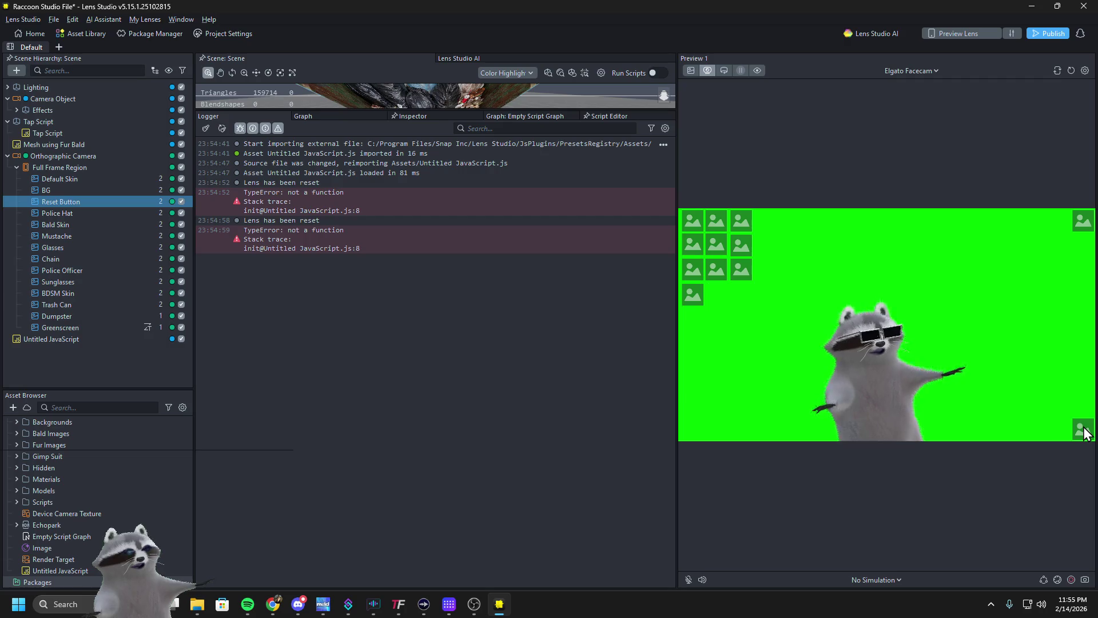
Test sunglasses, reset and the trash can in the preview, then select the Untitled JavaScript asset
click(739, 268)
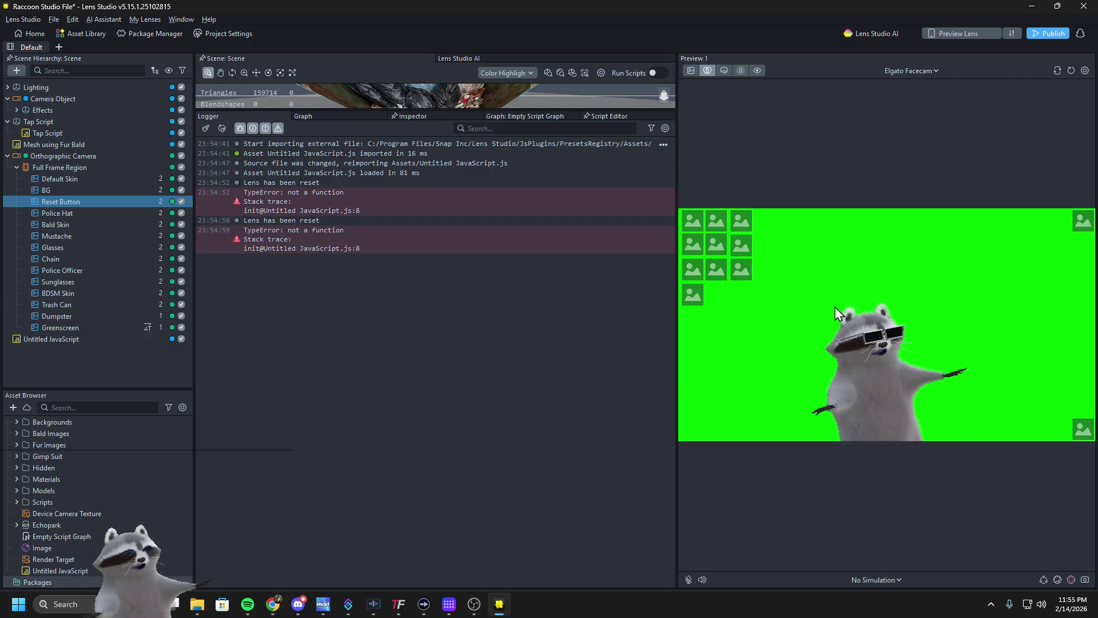
click(1070, 70)
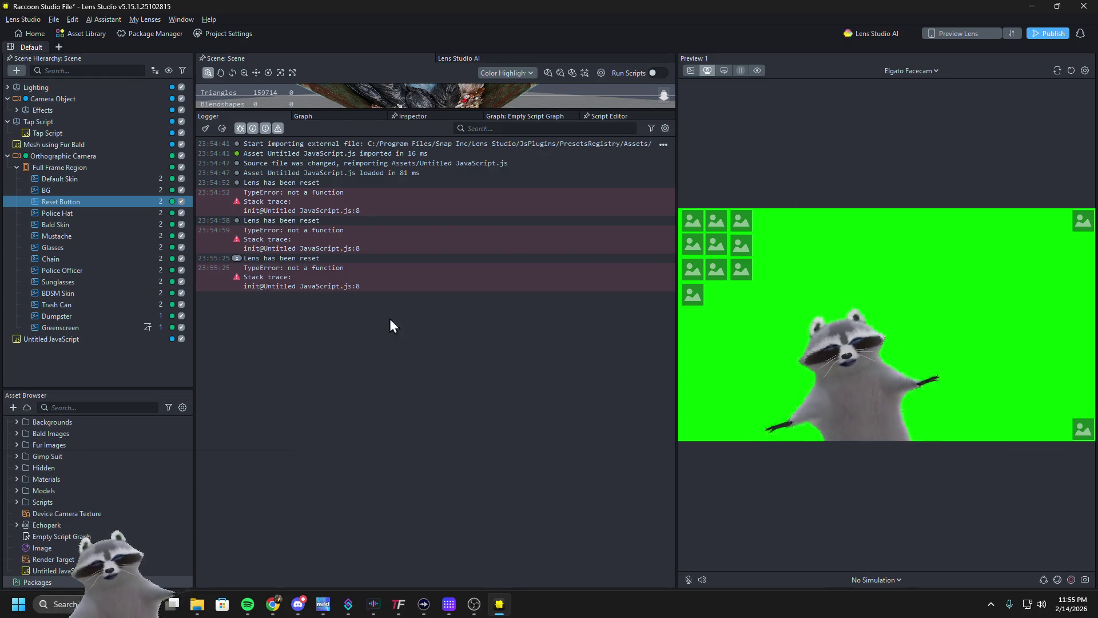
click(1070, 70)
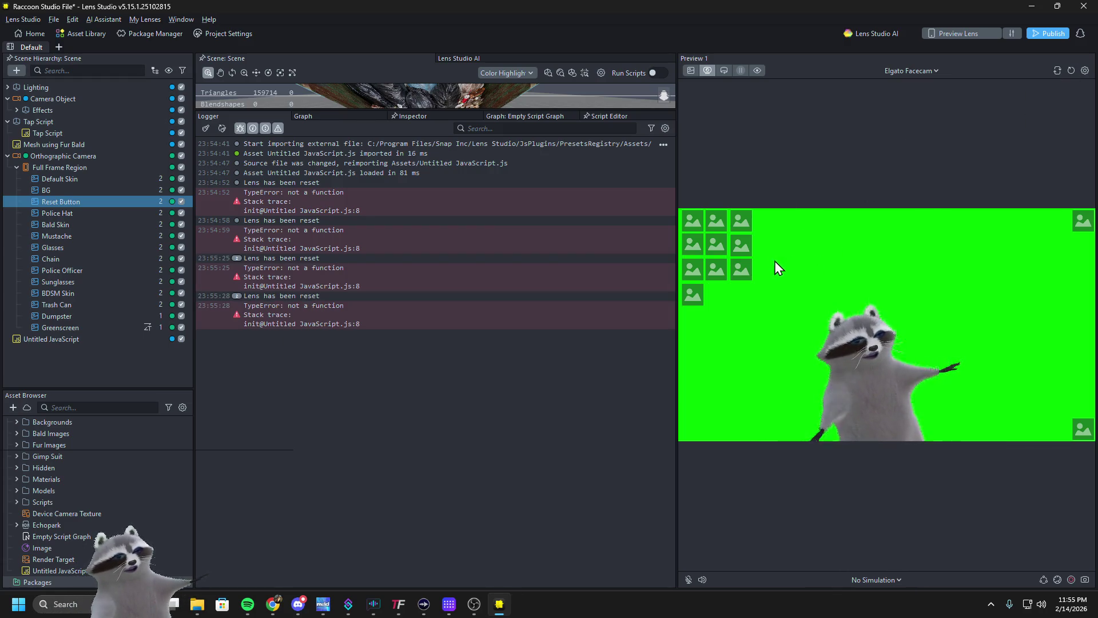
click(743, 268)
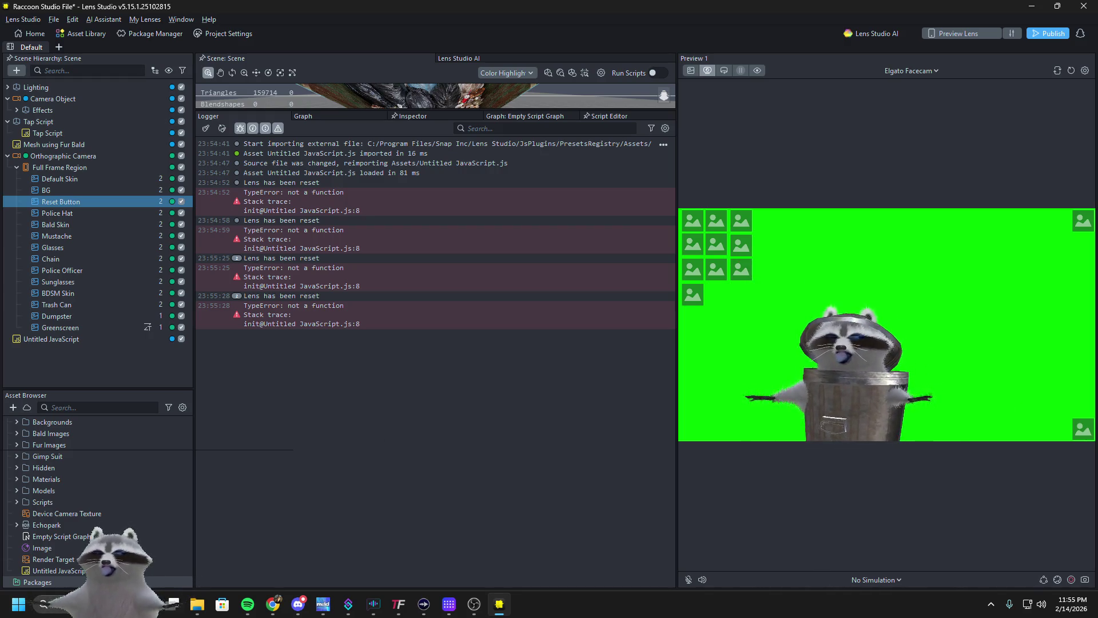
key(alt+Tab)
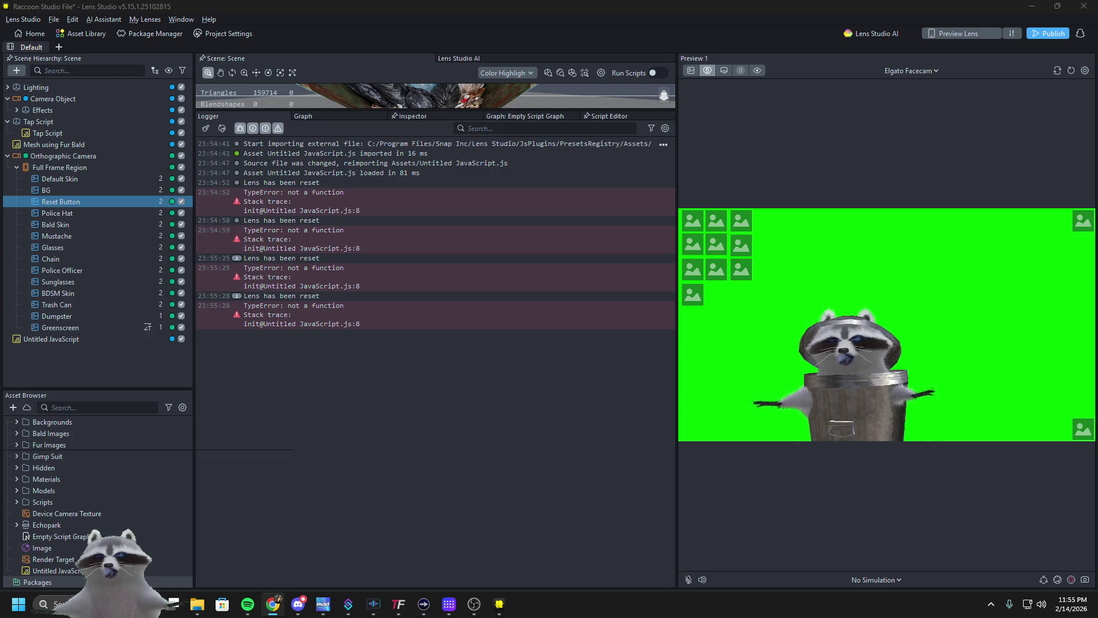
click(51, 570)
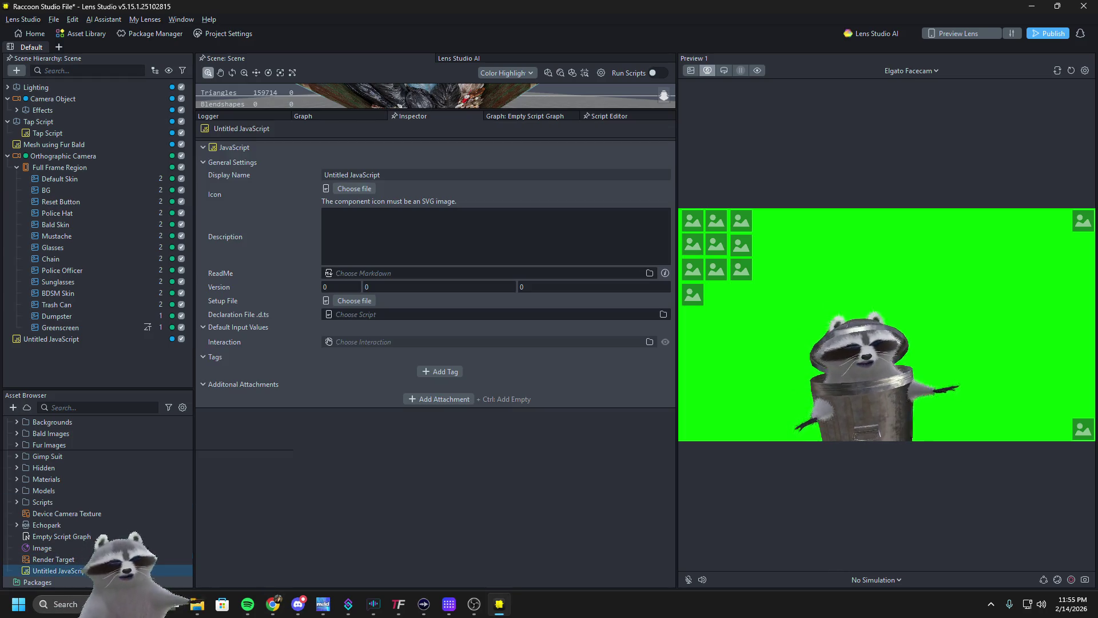
Delete the Untitled JavaScript asset and remove its object from the scene
key(Delete)
click(617, 311)
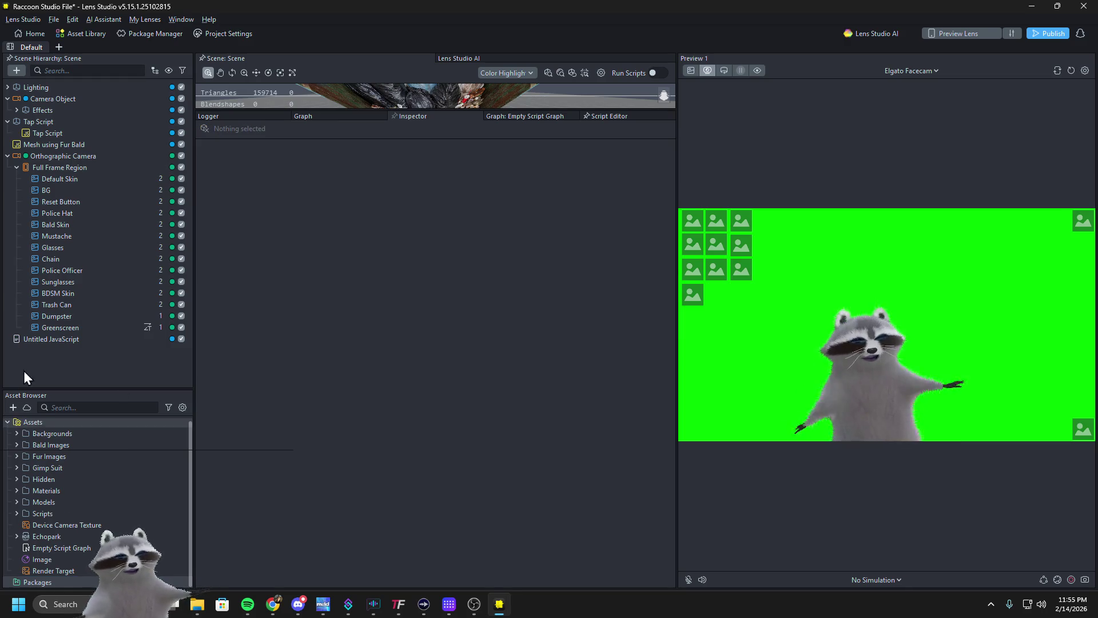
click(45, 342)
key(Delete)
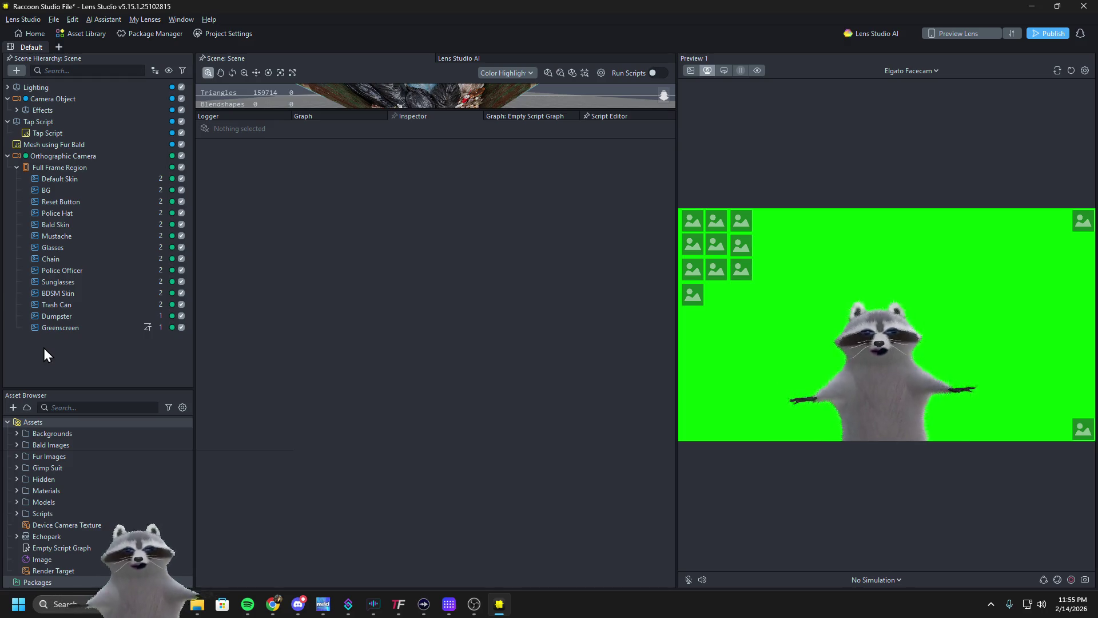
Create root object Object 0 with a new JavaScript component and paste the 9-line TapEvent reset code
right_click(44, 349)
click(93, 379)
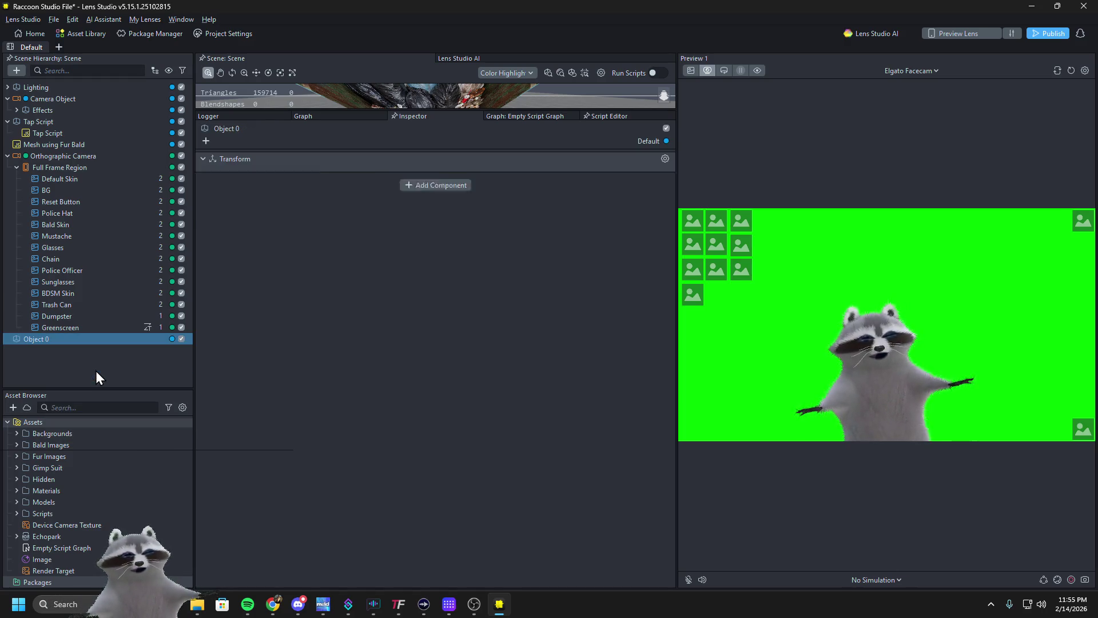
click(401, 237)
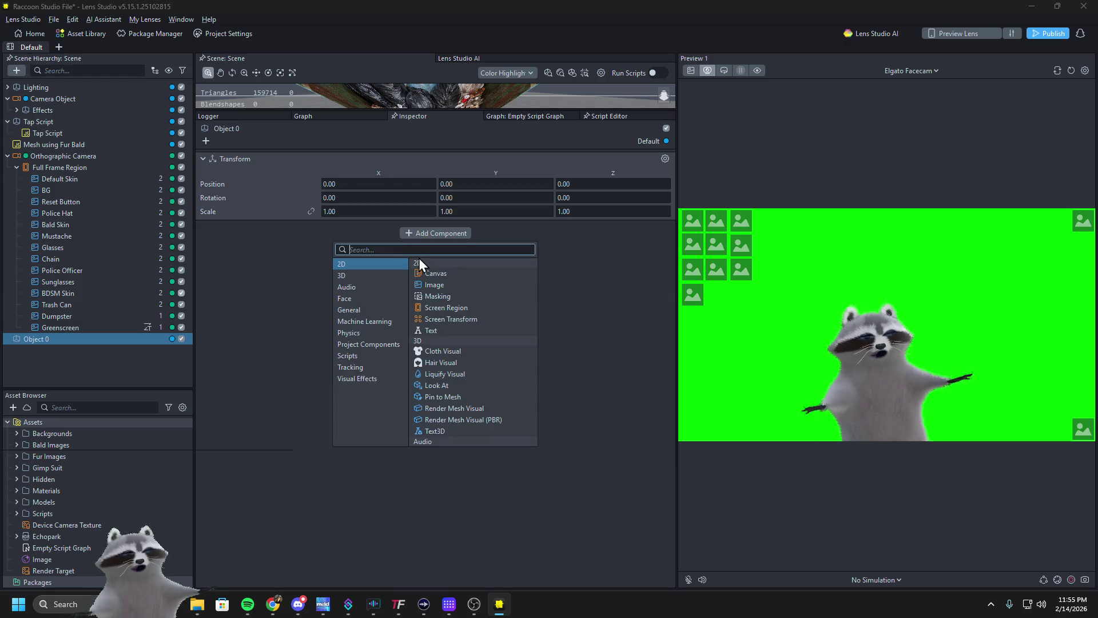
text(scr)
click(437, 338)
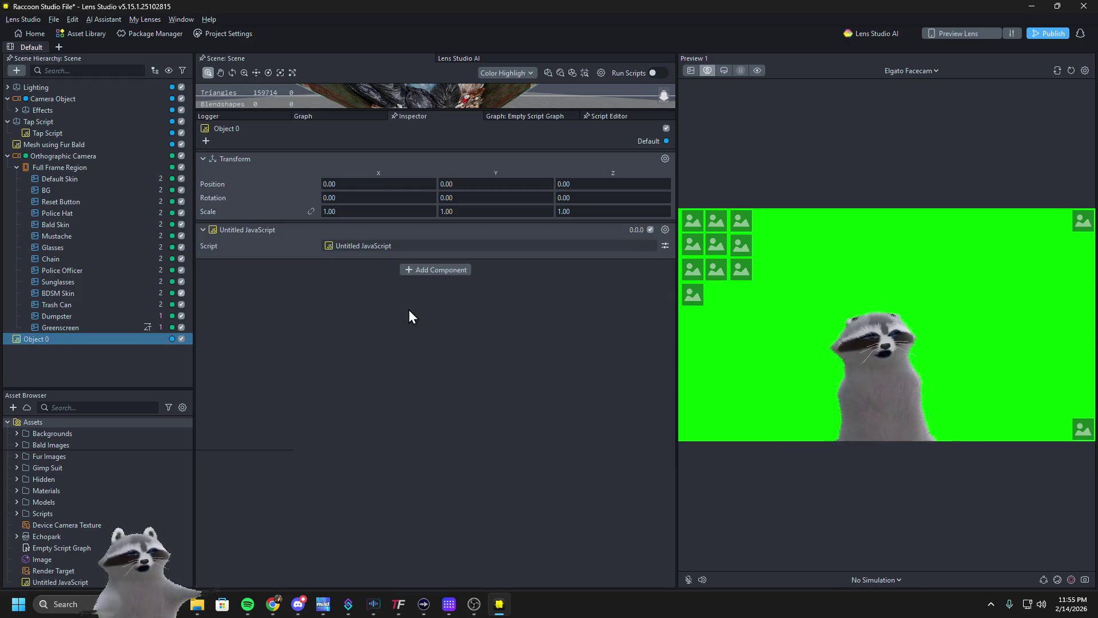
scroll(62, 543, down, 1)
double_click(58, 568)
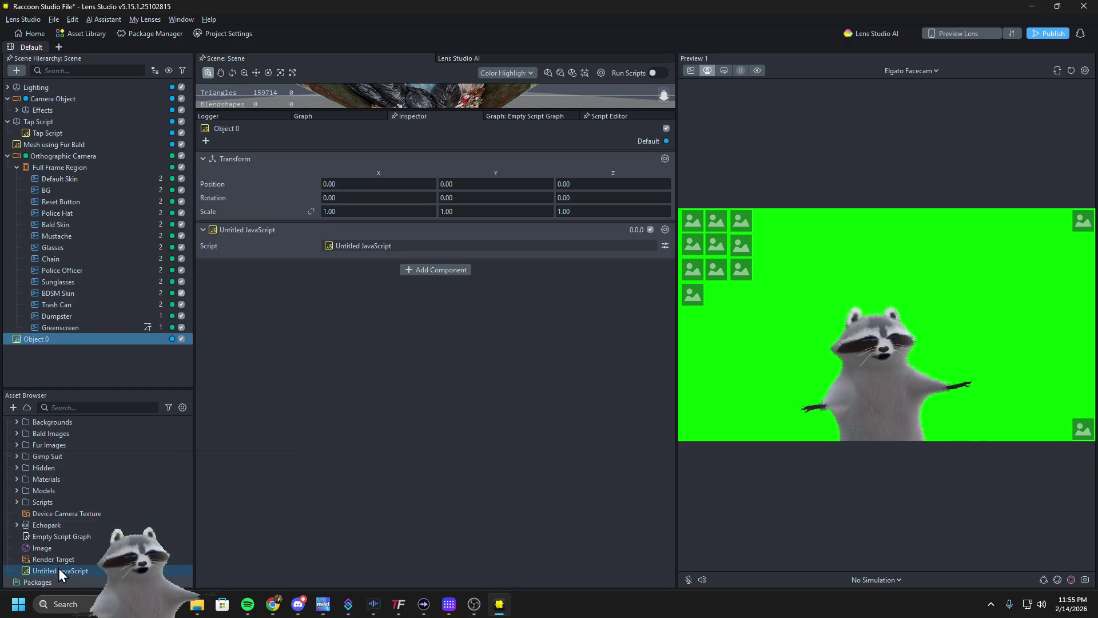
text(// This script bypasses all components to avoid "not a function" errors // Place this on a Scene Object that is ALWAYS active.  script.createEvent("TapEvent").bind(function() {     print("GLOBAL RESET TRIGGERED");      // This is the only command that matters in 5.15     global.scene.reset(); });)
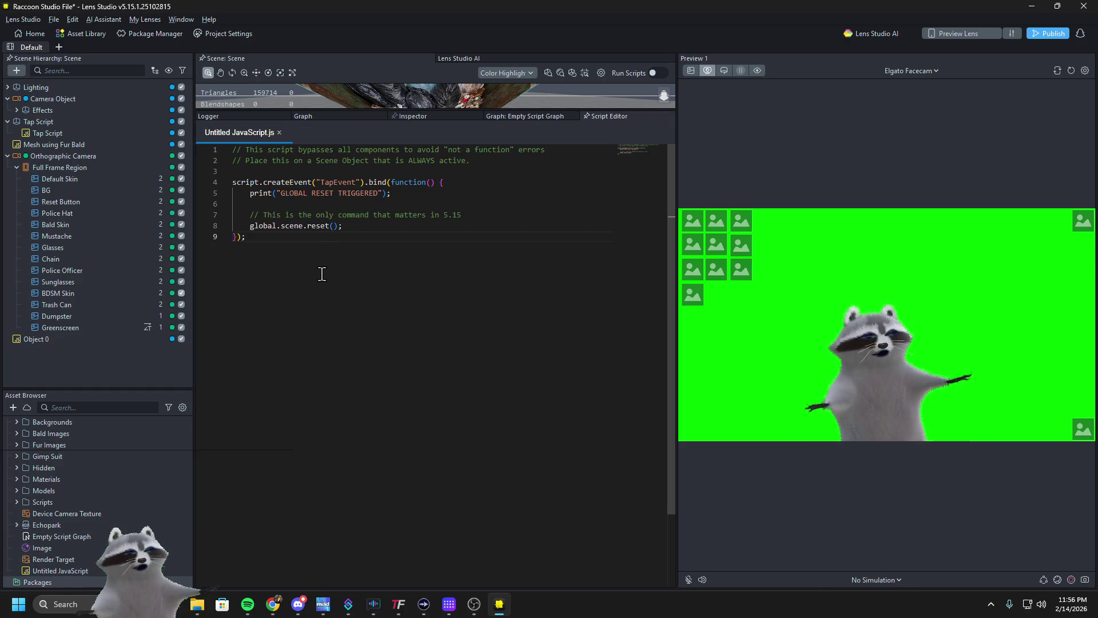
Show Object 0's Untitled JavaScript component in the Inspector and tap the preview to test it
click(69, 342)
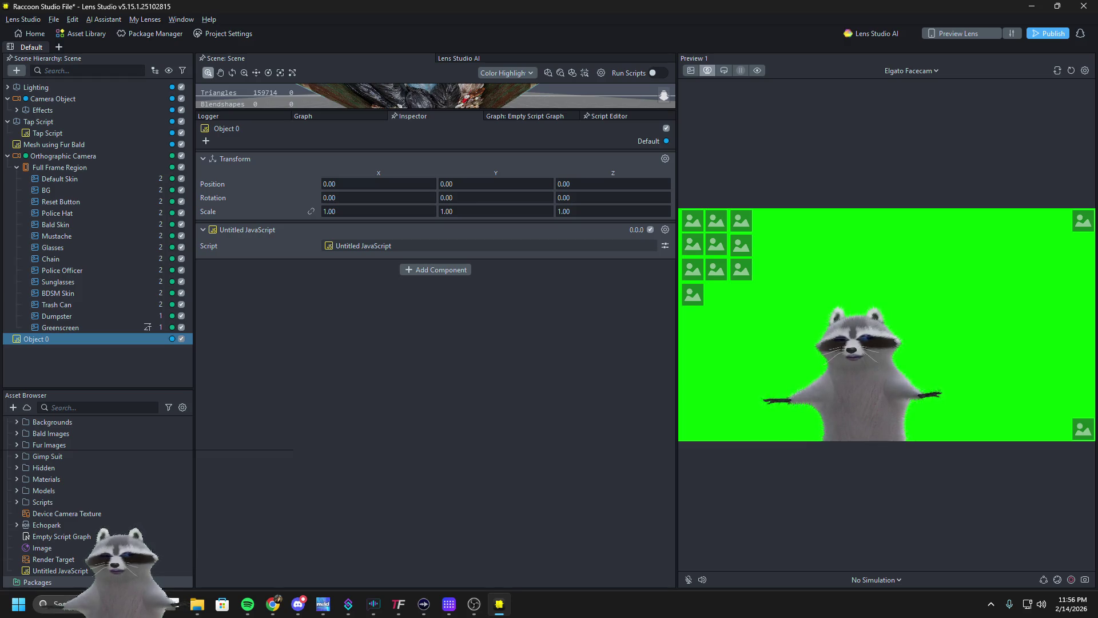
click(841, 304)
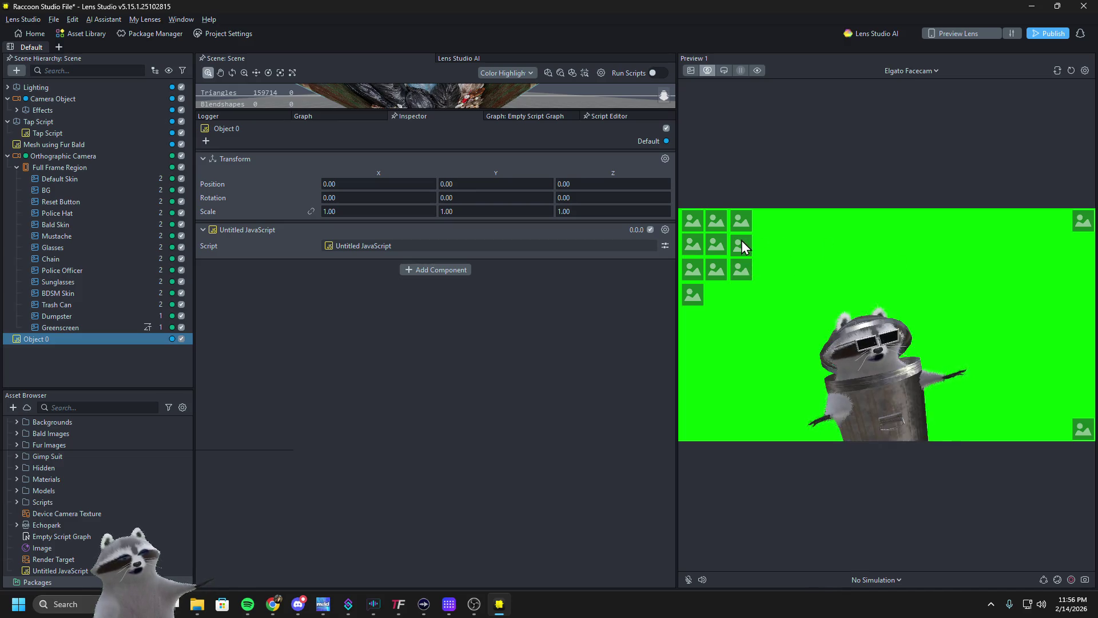
Reset the preview, then delete the Untitled JavaScript asset and Object 0 from the scene
click(132, 345)
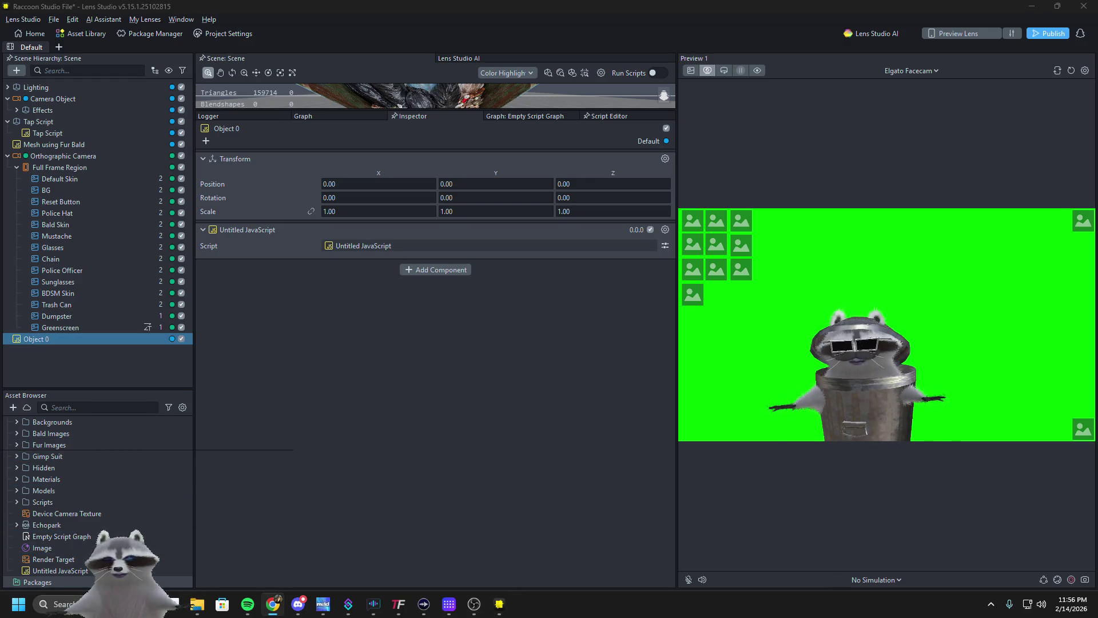
click(1071, 72)
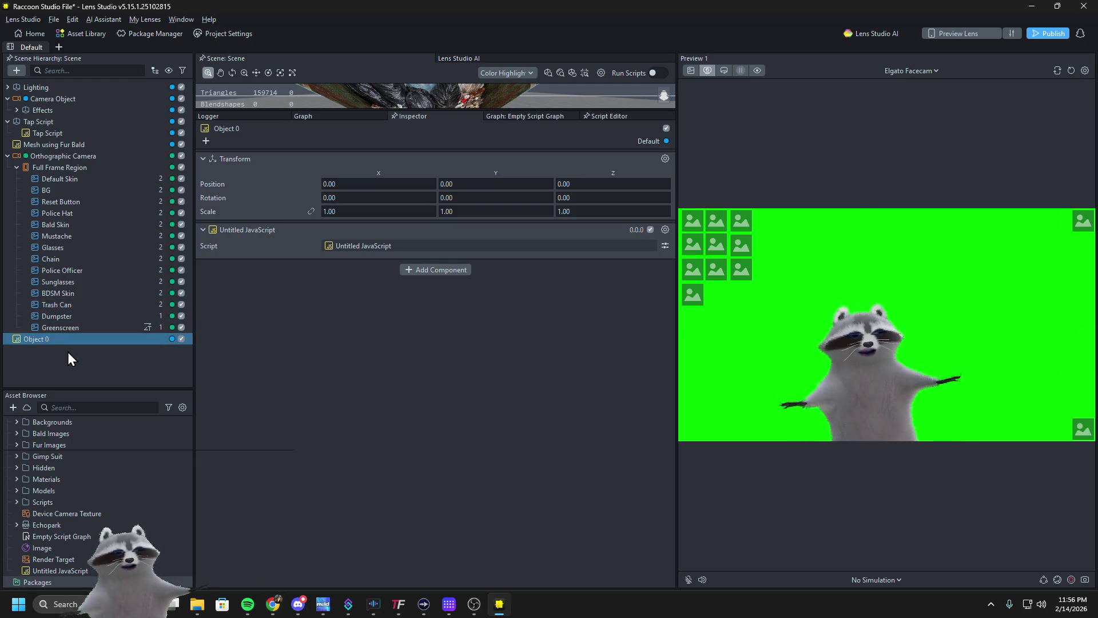
click(60, 571)
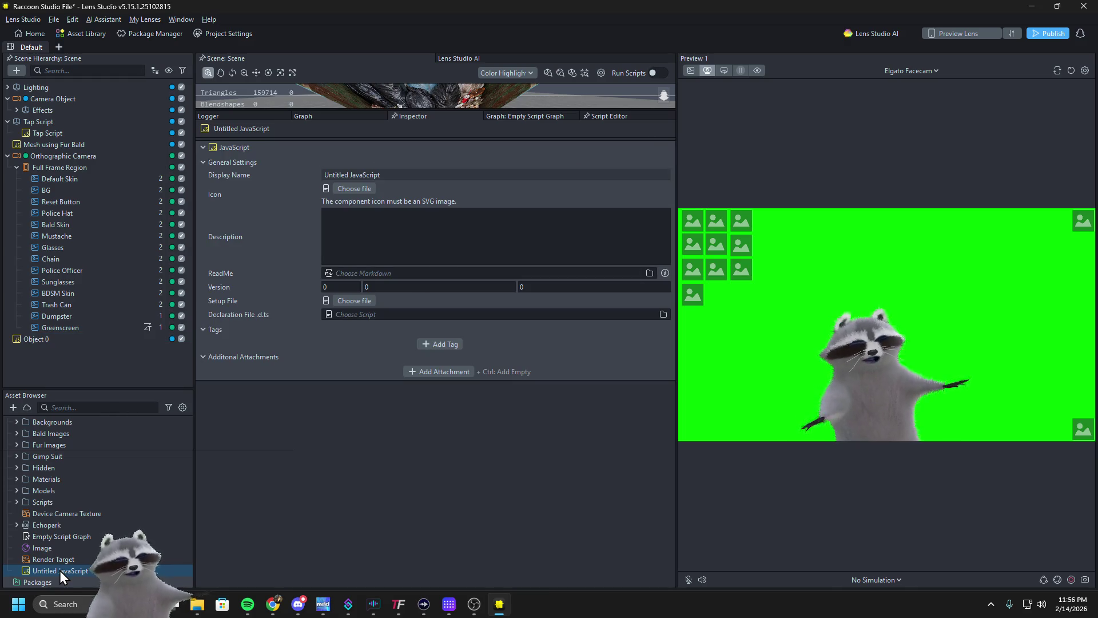
key(Delete)
click(607, 311)
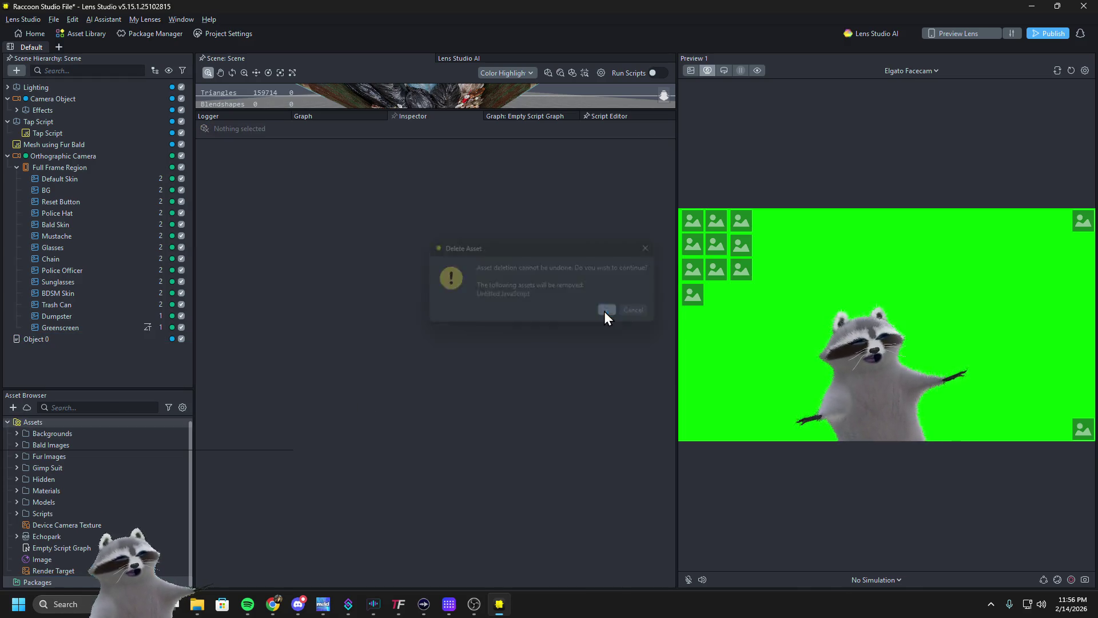
click(90, 342)
key(Delete)
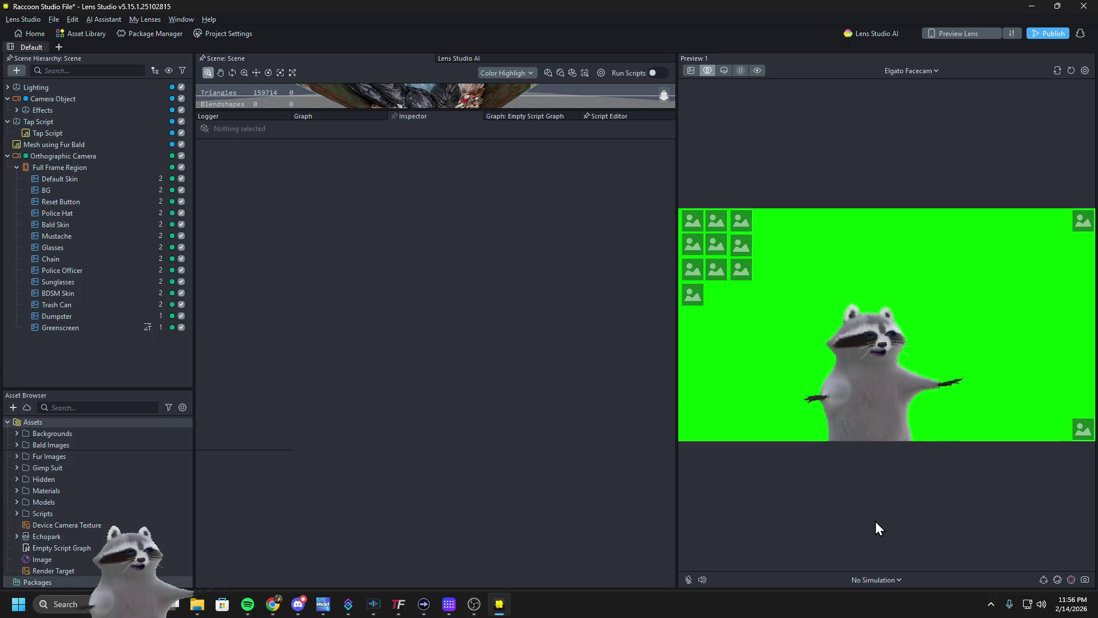
Collapse and re-expand the Orthographic Camera and select the child Tap Script object
click(7, 156)
click(8, 124)
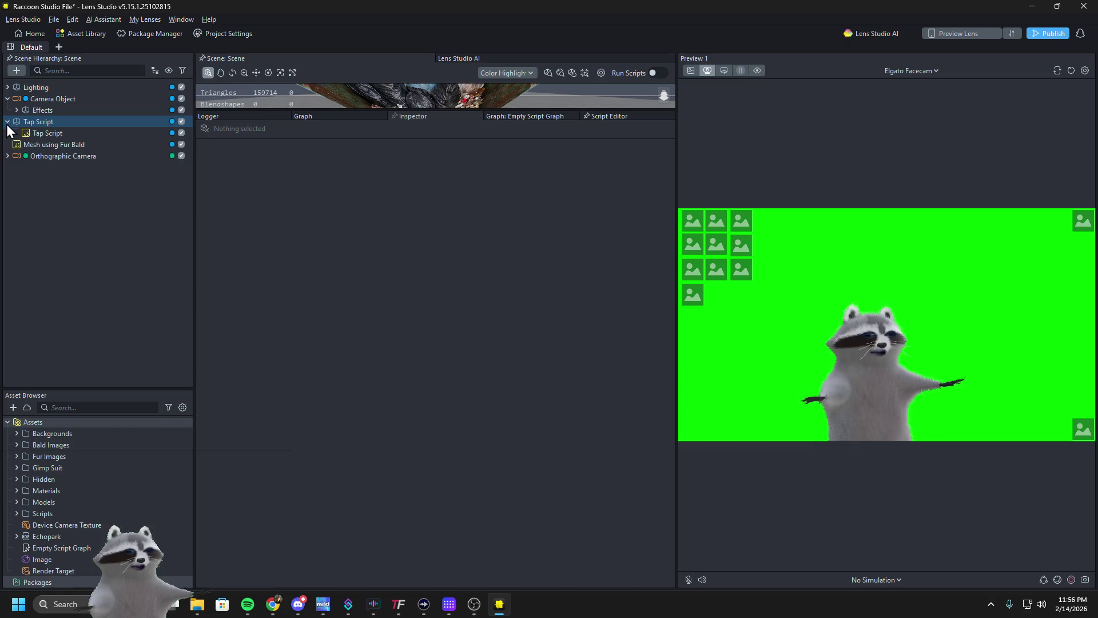
click(9, 153)
click(10, 153)
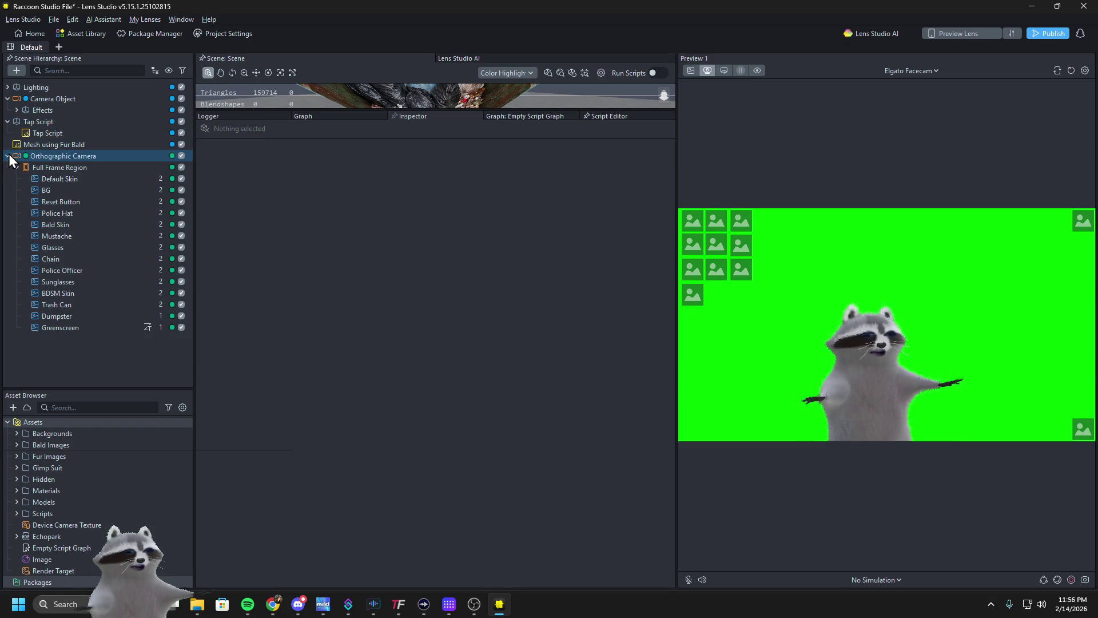
click(23, 134)
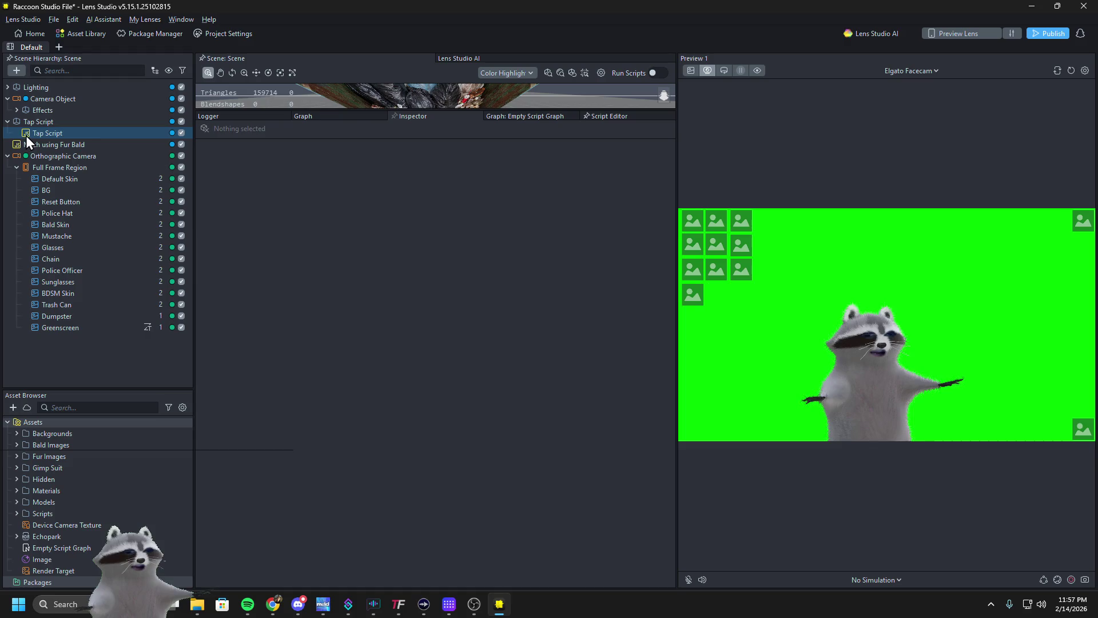
Duplicate Tap Script, then set Screen Image to Reset Button for the first, glasses and sunglasses components
right_click(26, 136)
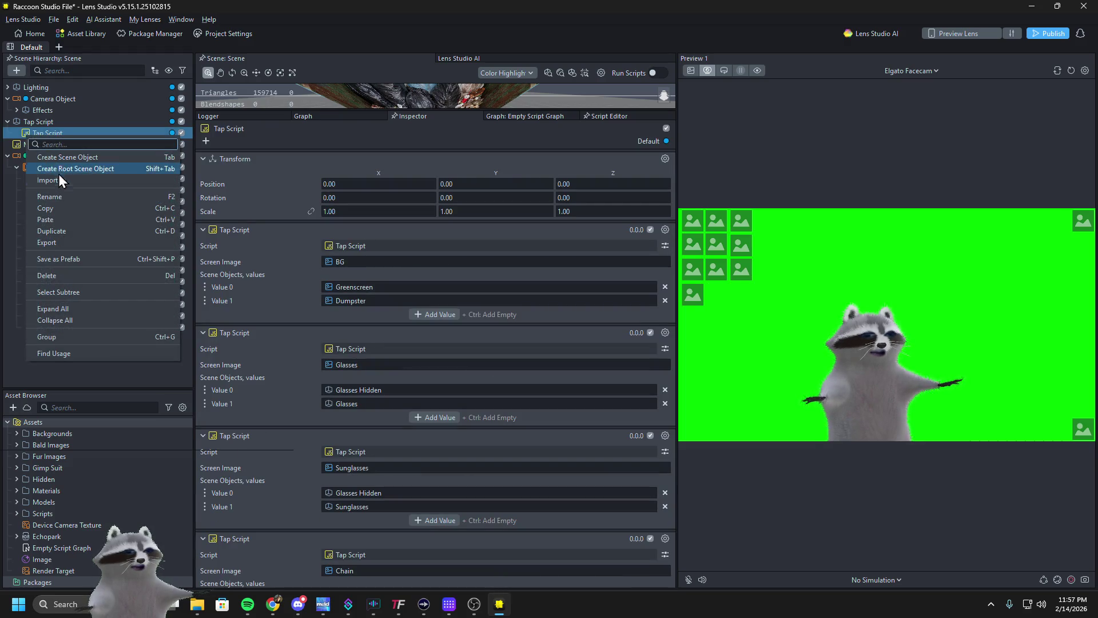
click(67, 230)
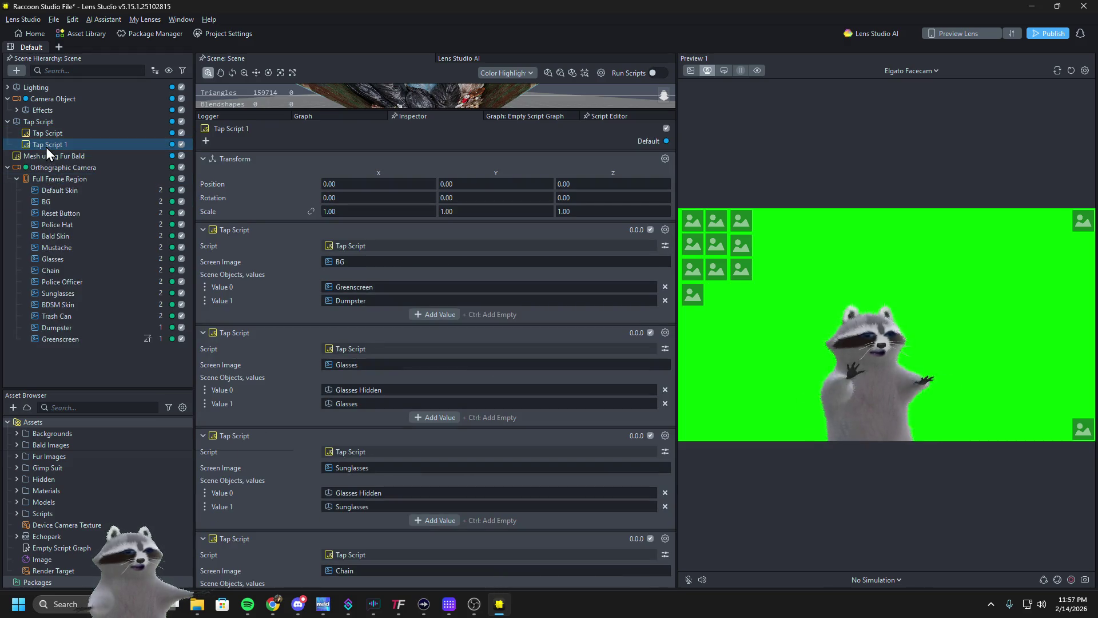
click(332, 261)
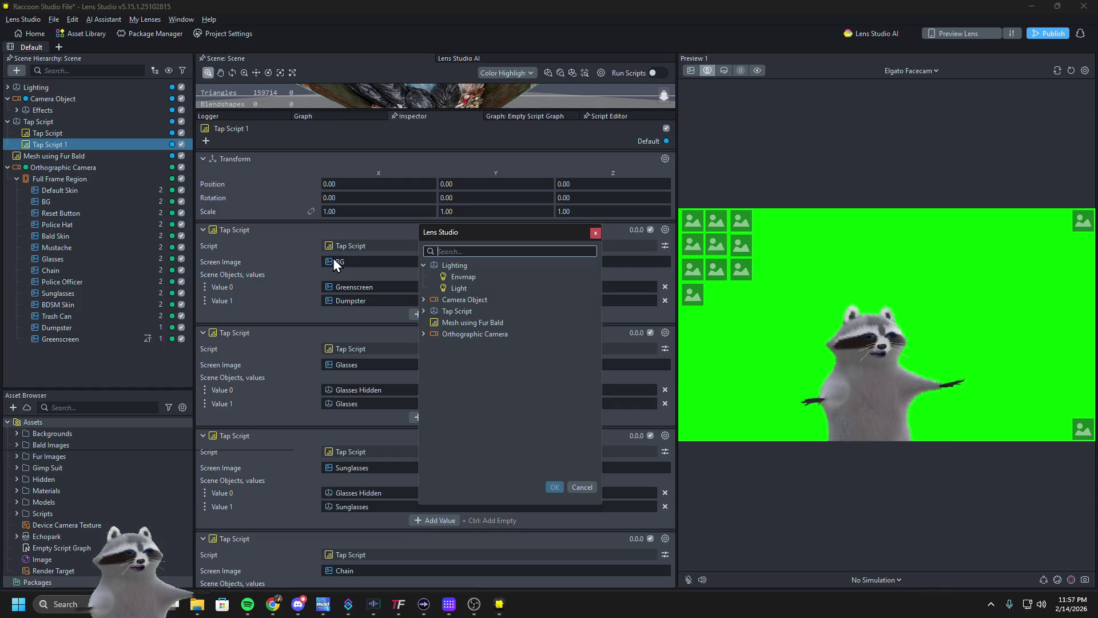
text(res)
click(465, 289)
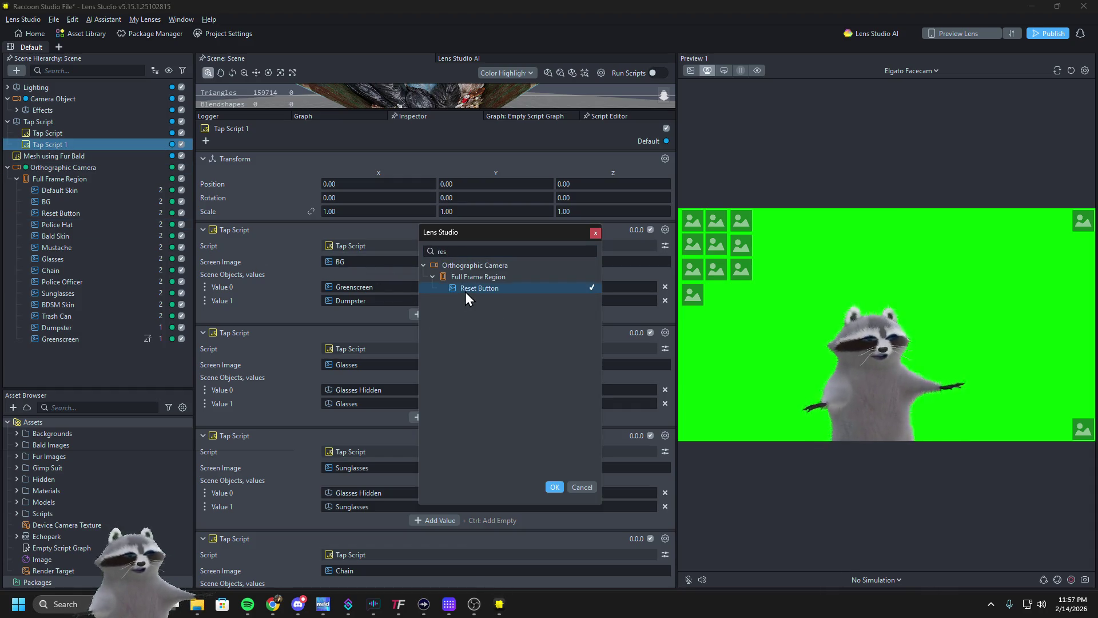
click(555, 486)
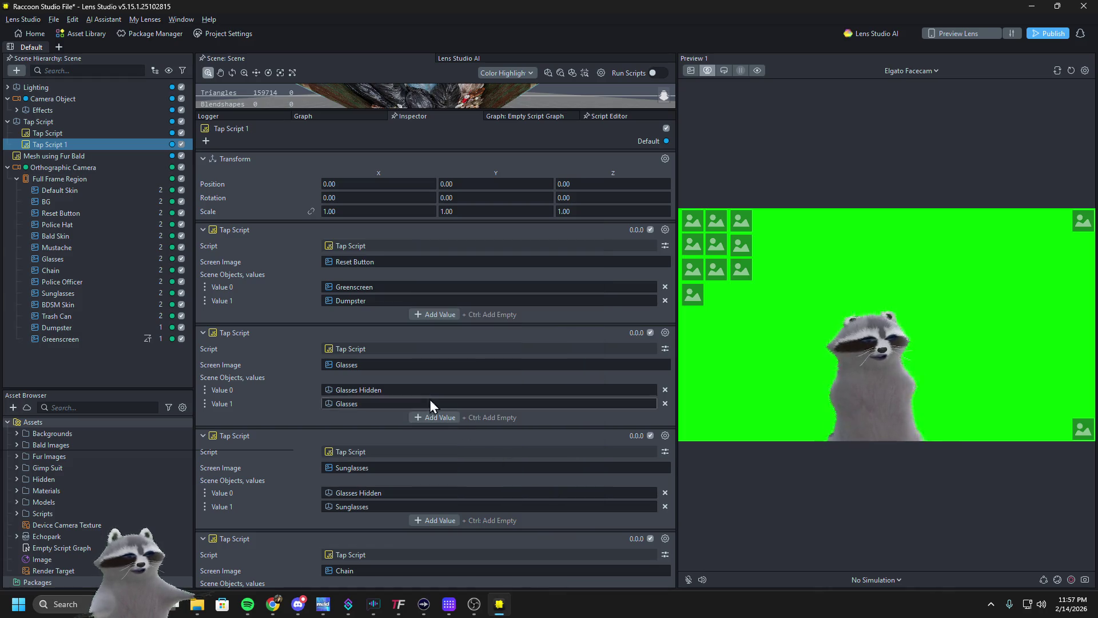
click(389, 369)
text(res)
click(464, 389)
click(549, 589)
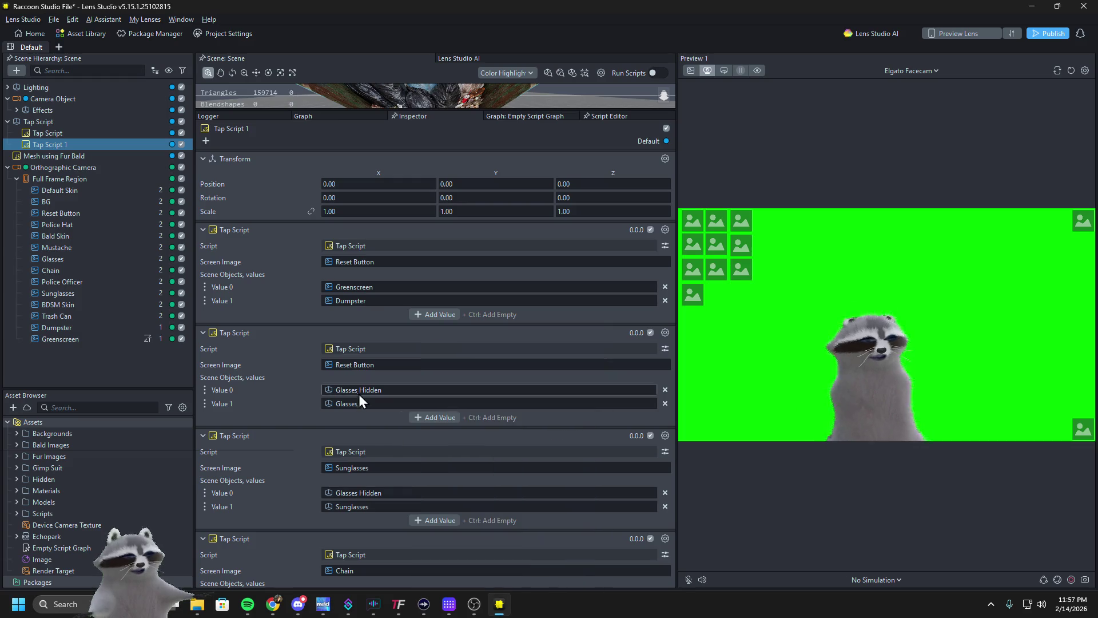
click(363, 465)
click(473, 391)
click(554, 589)
Set Screen Image to Reset Button for the chain, police hat and mustache tap components
scroll(269, 486, down, 2)
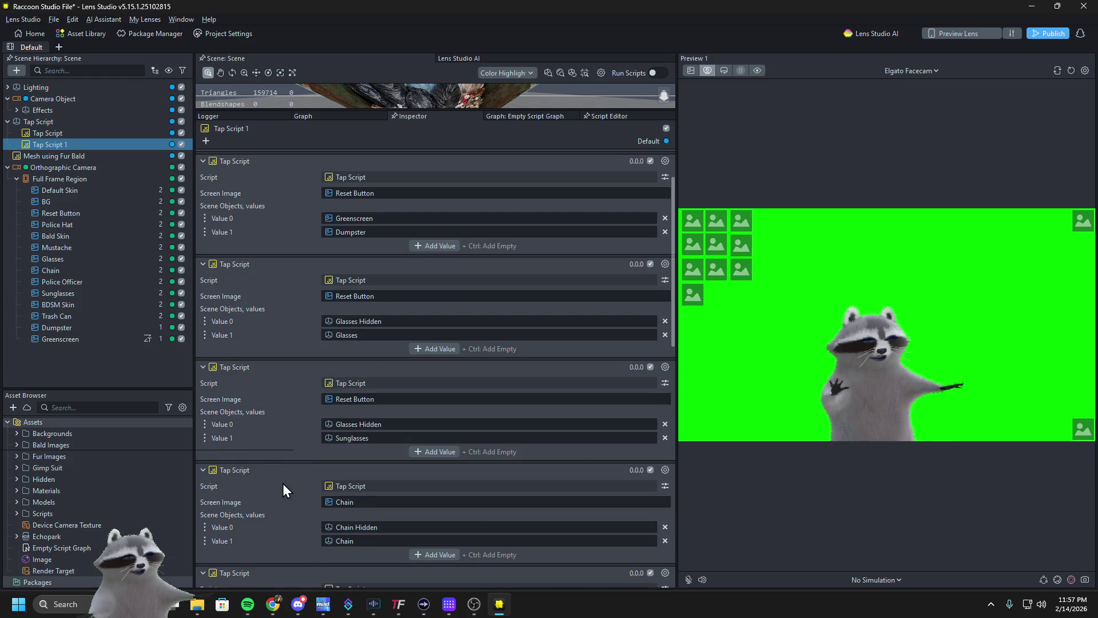
click(374, 506)
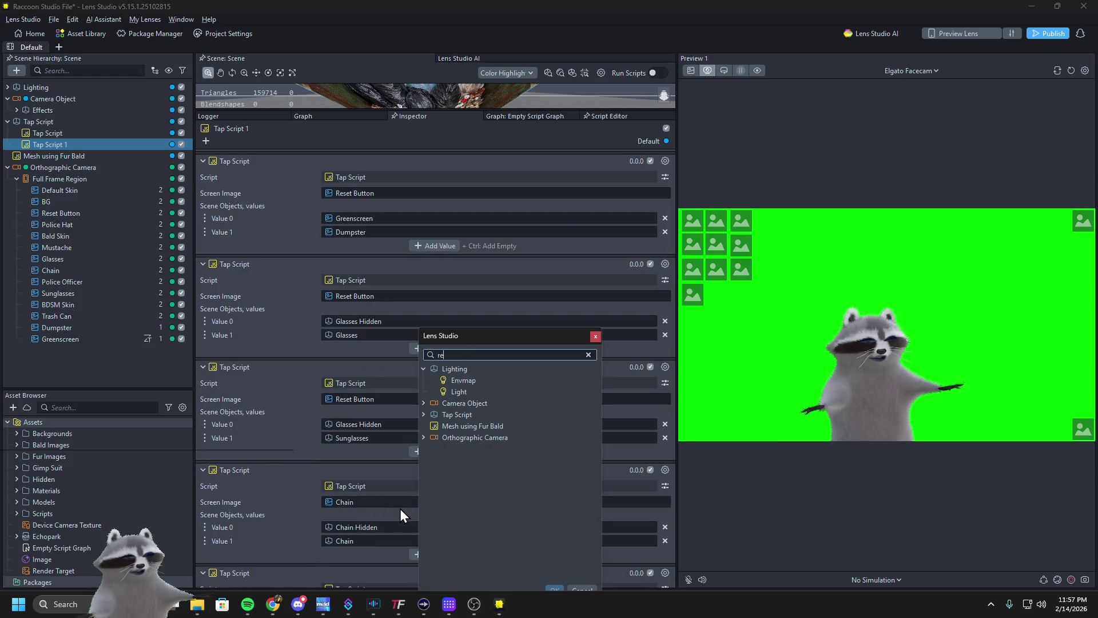
click(551, 588)
scroll(315, 518, down, 1)
click(369, 537)
key(BackSpace)
key(BackSpace)
text(es)
click(486, 393)
click(553, 589)
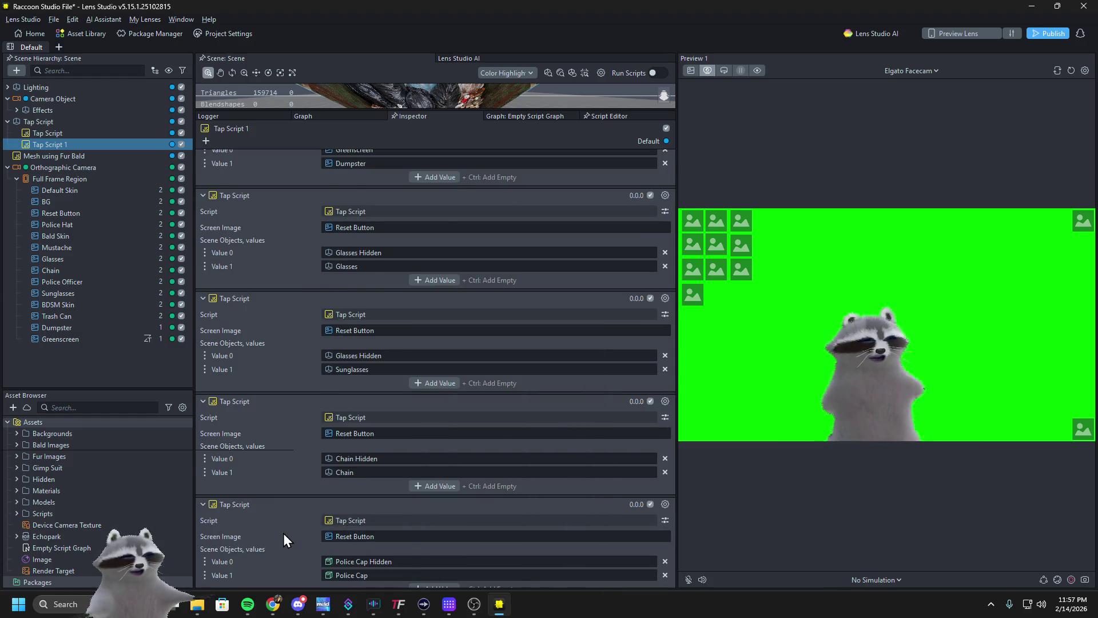
scroll(283, 533, down, 1)
click(383, 571)
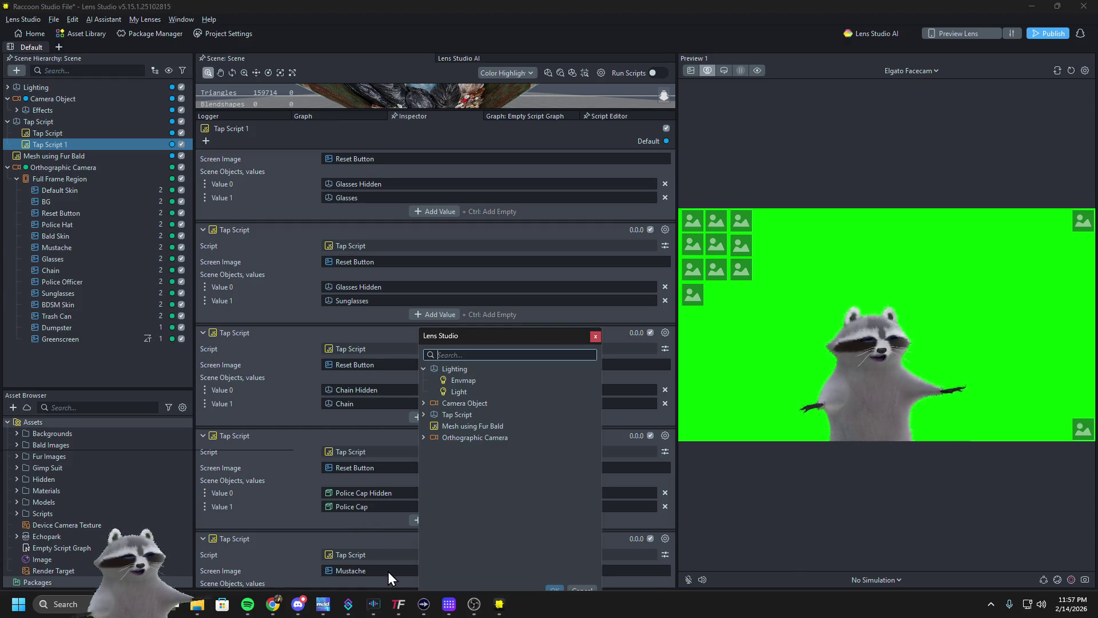
click(591, 341)
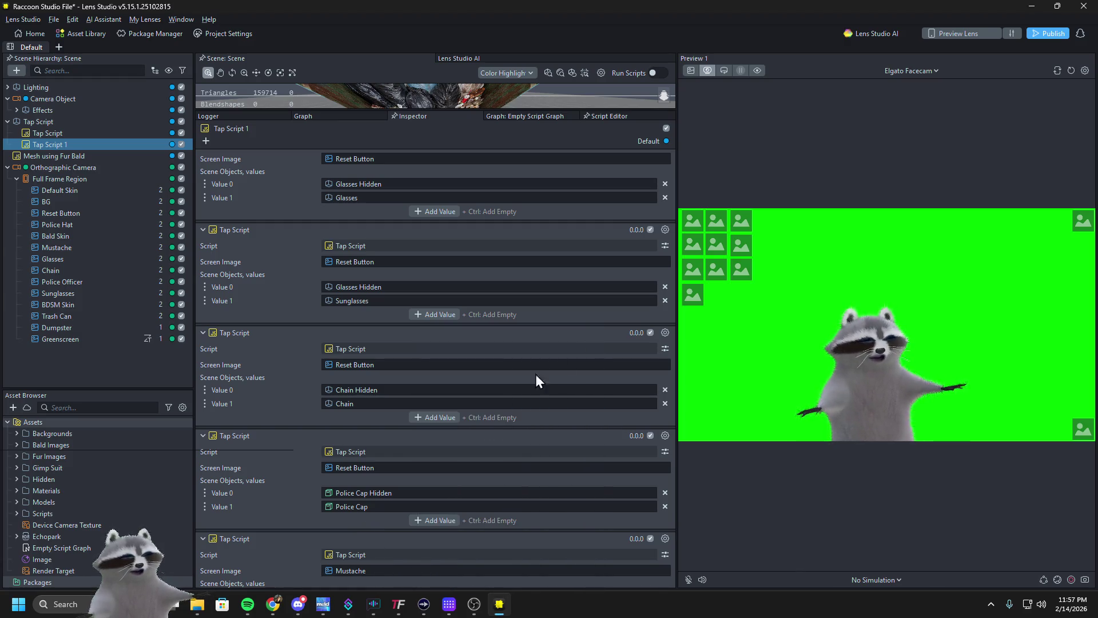
scroll(269, 465, down, 1)
click(339, 506)
text(res)
click(482, 392)
click(555, 588)
Set Screen Image to Reset Button for the trash can, trash lid, police cap and last components
scroll(301, 513, down, 1)
scroll(301, 512, down, 1)
click(350, 469)
text(res)
click(458, 393)
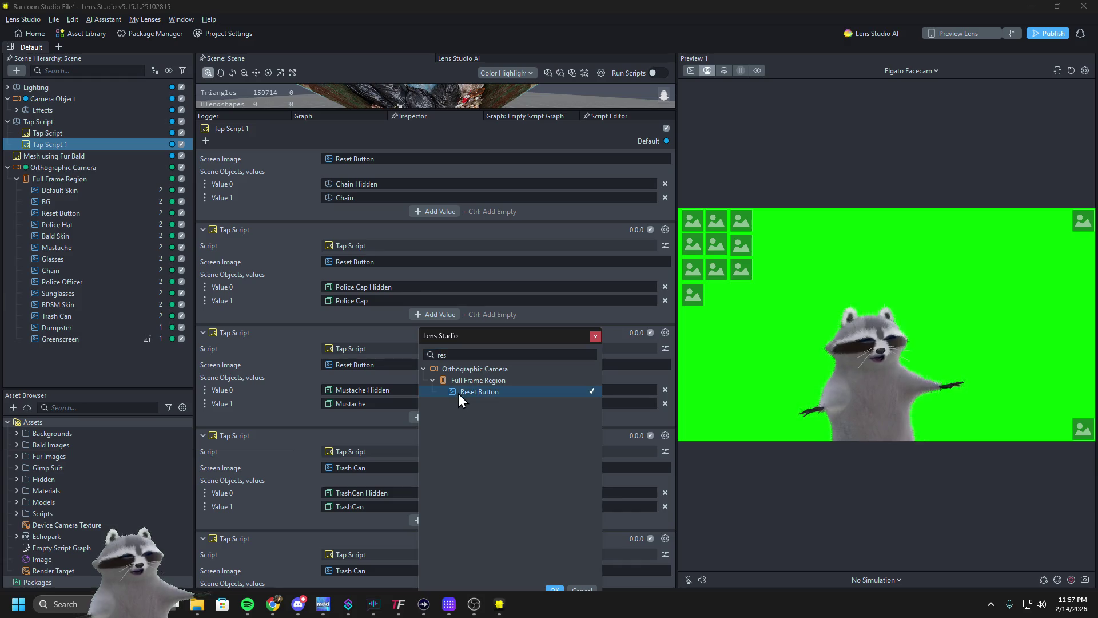
click(553, 589)
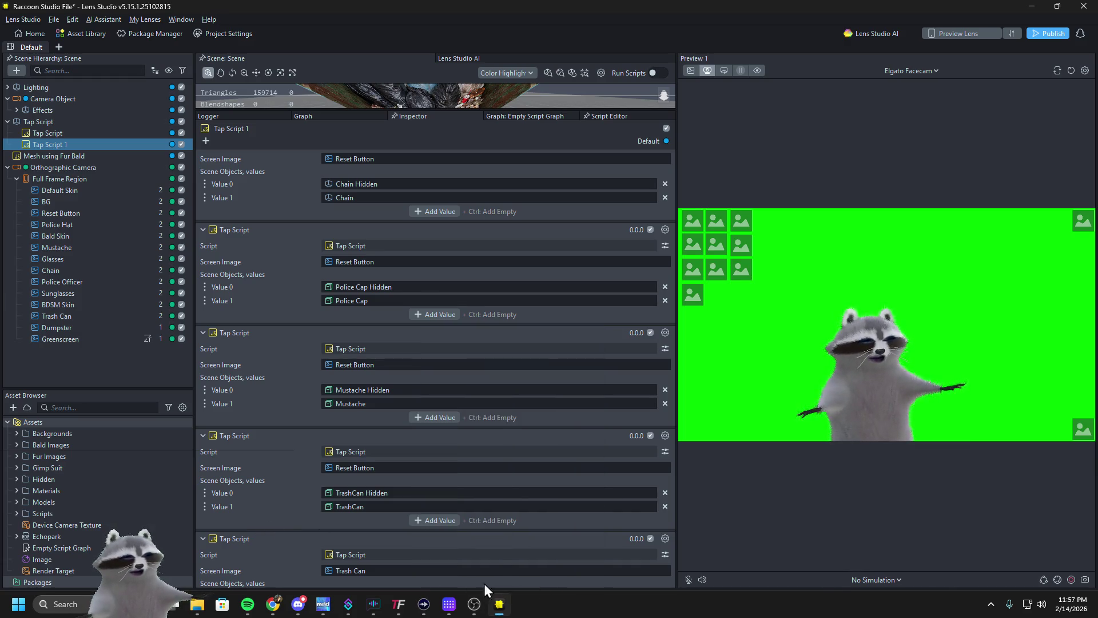
click(371, 572)
text(res)
key(Down)
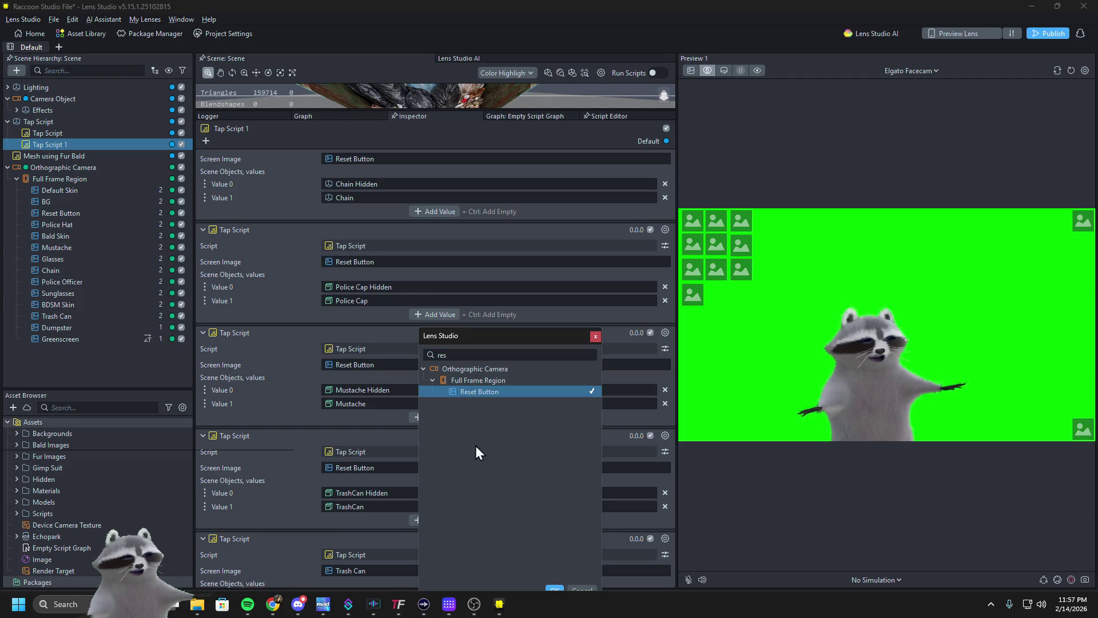
click(549, 585)
scroll(291, 534, down, 4)
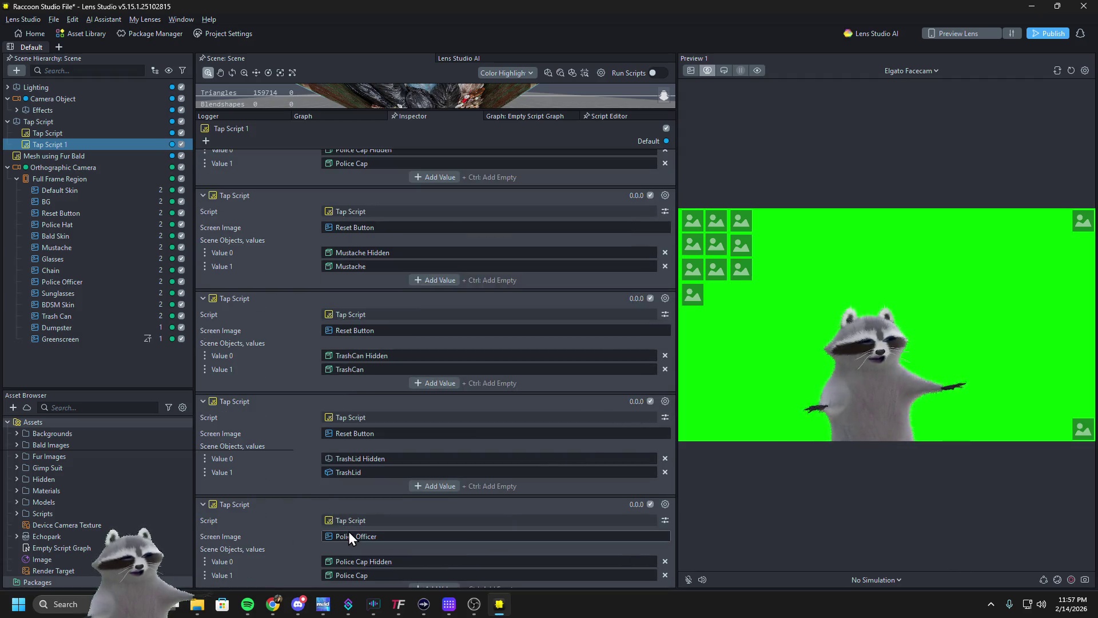
click(356, 533)
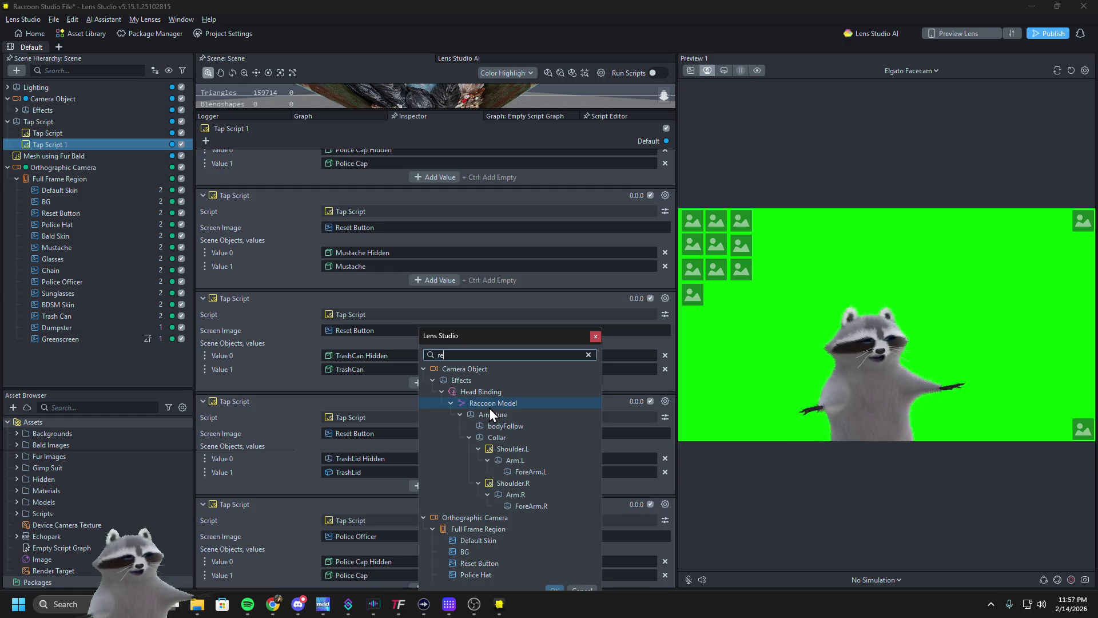
text(res)
key(Down)
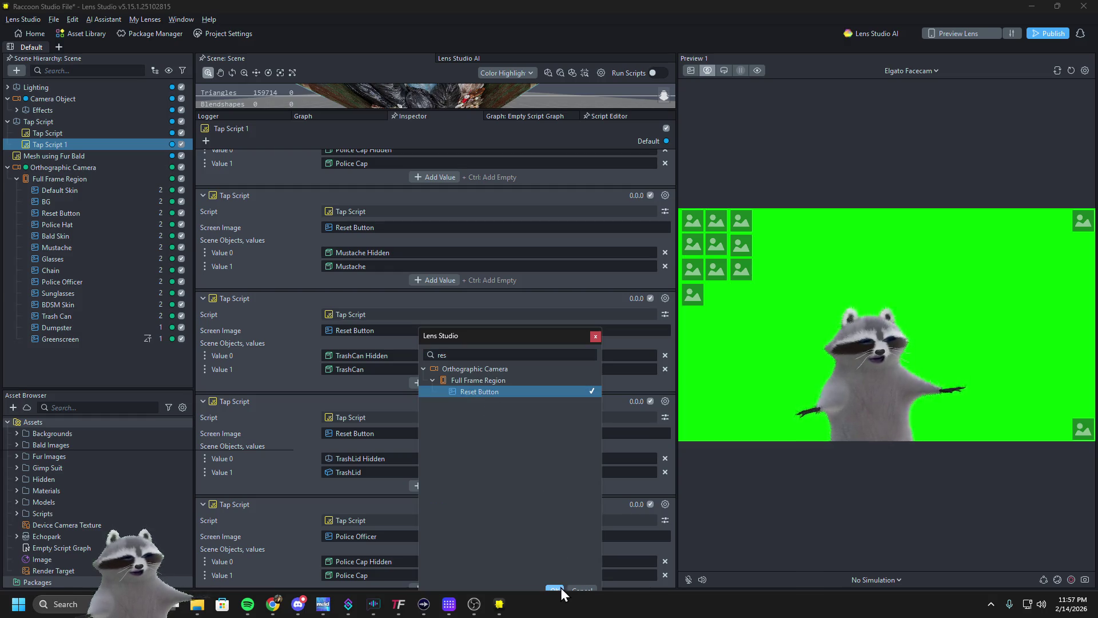
click(555, 589)
scroll(282, 510, down, 3)
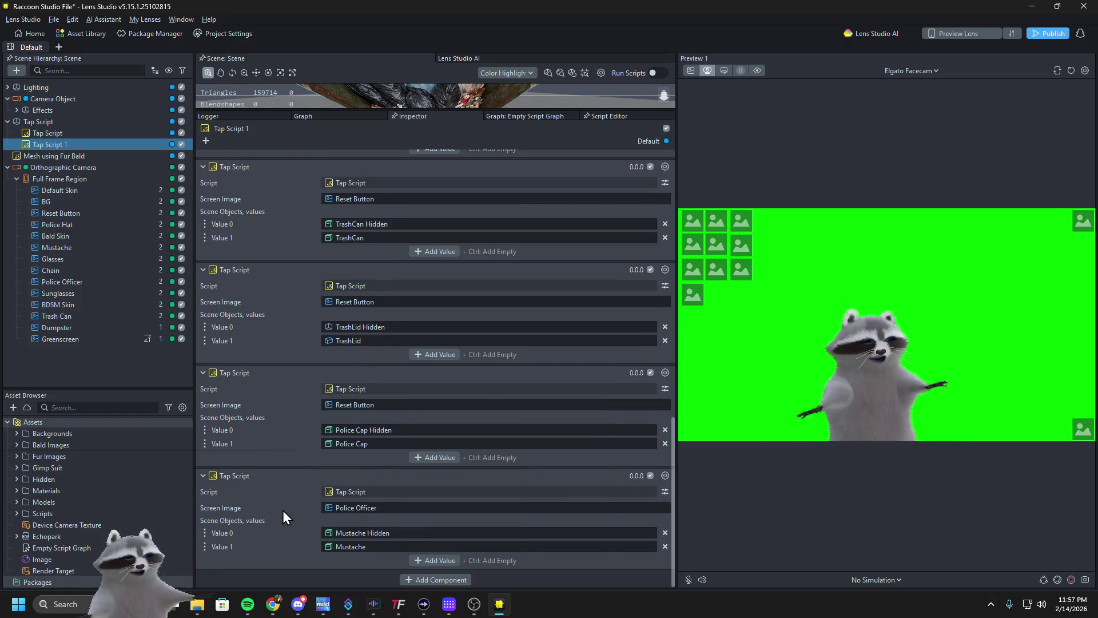
click(338, 510)
text(res)
click(464, 396)
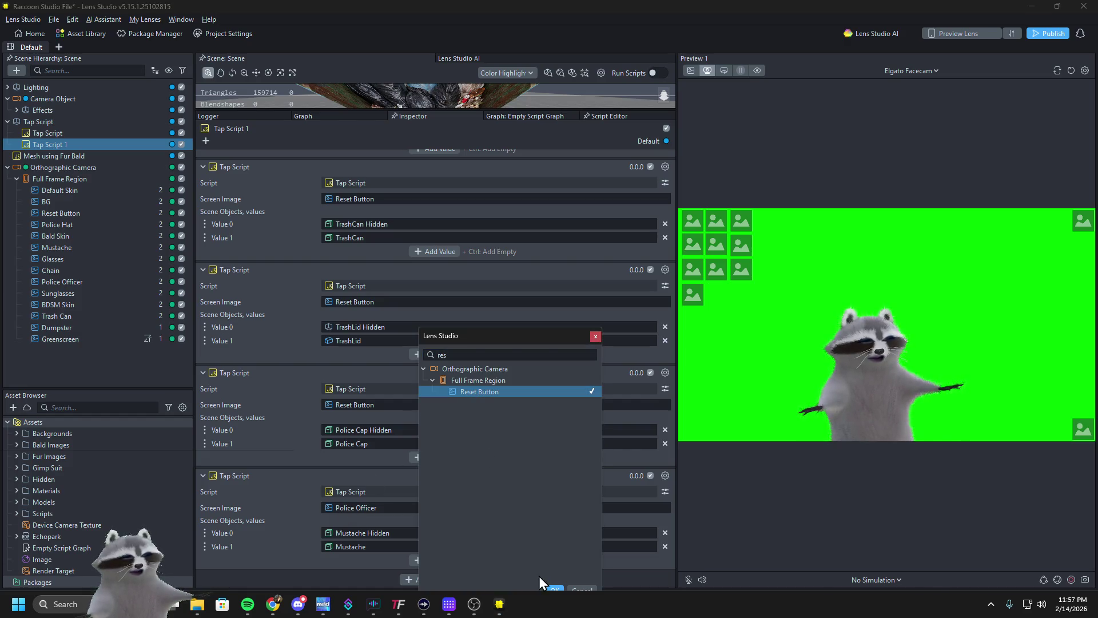
click(553, 589)
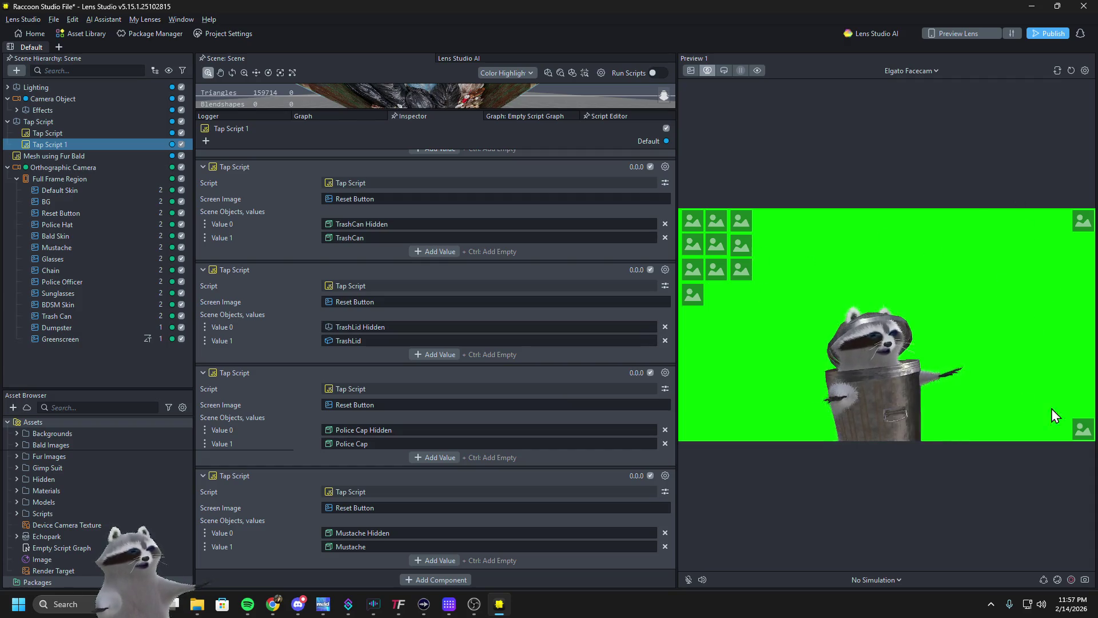
Tap the preview repeatedly to test, then delete the Greenscreen/Dumpster Tap Script component
click(1082, 429)
click(1082, 429)
click(1083, 429)
click(1083, 429)
click(1082, 429)
click(1082, 429)
click(1082, 429)
click(1083, 429)
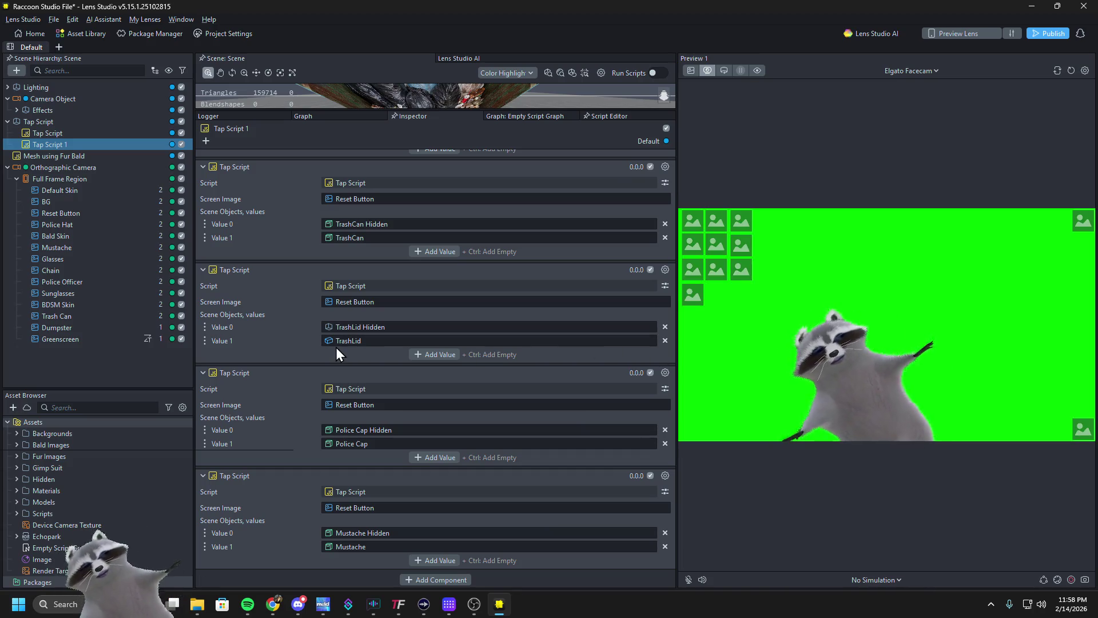
scroll(285, 370, up, 10)
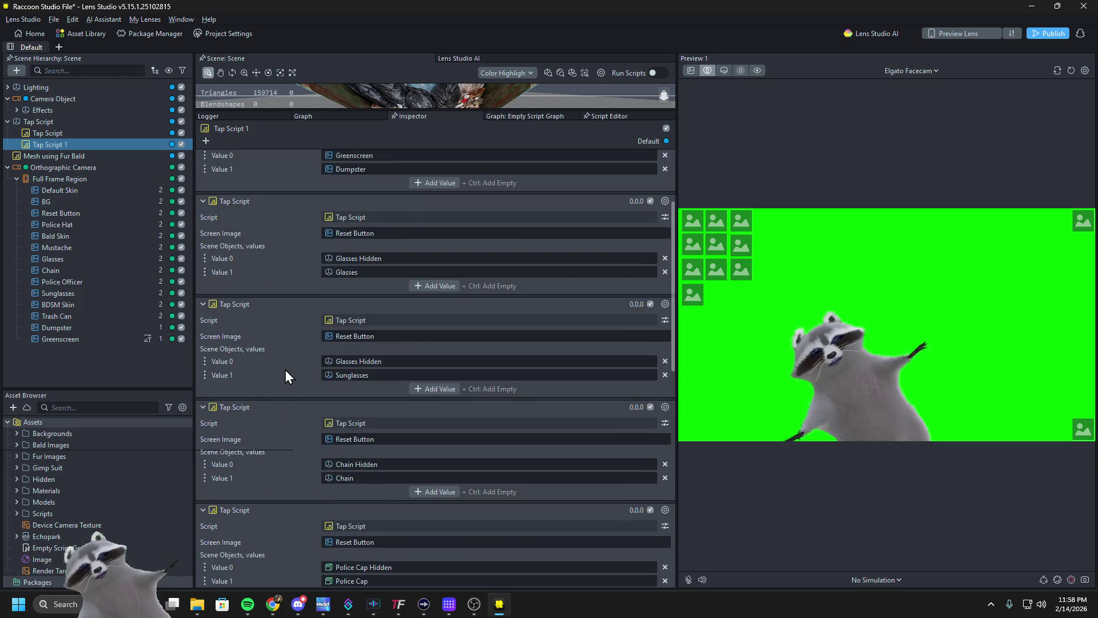
scroll(285, 369, up, 2)
click(665, 230)
click(692, 284)
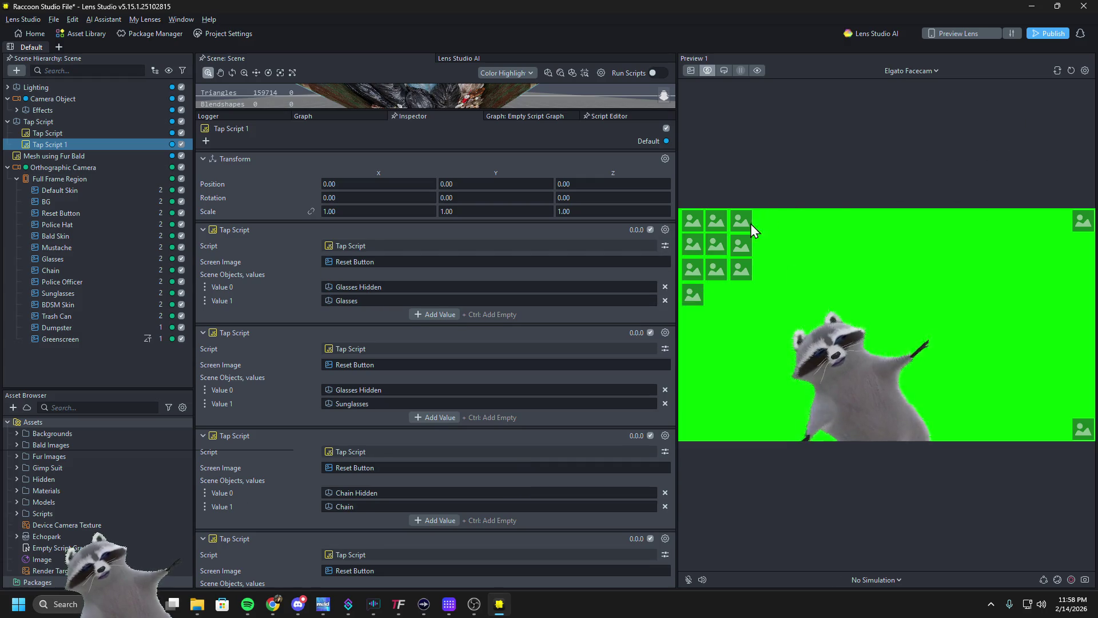
Verify reset clears the trash can, sunglasses and police hat, then remove Glasses from the first script's list
click(743, 251)
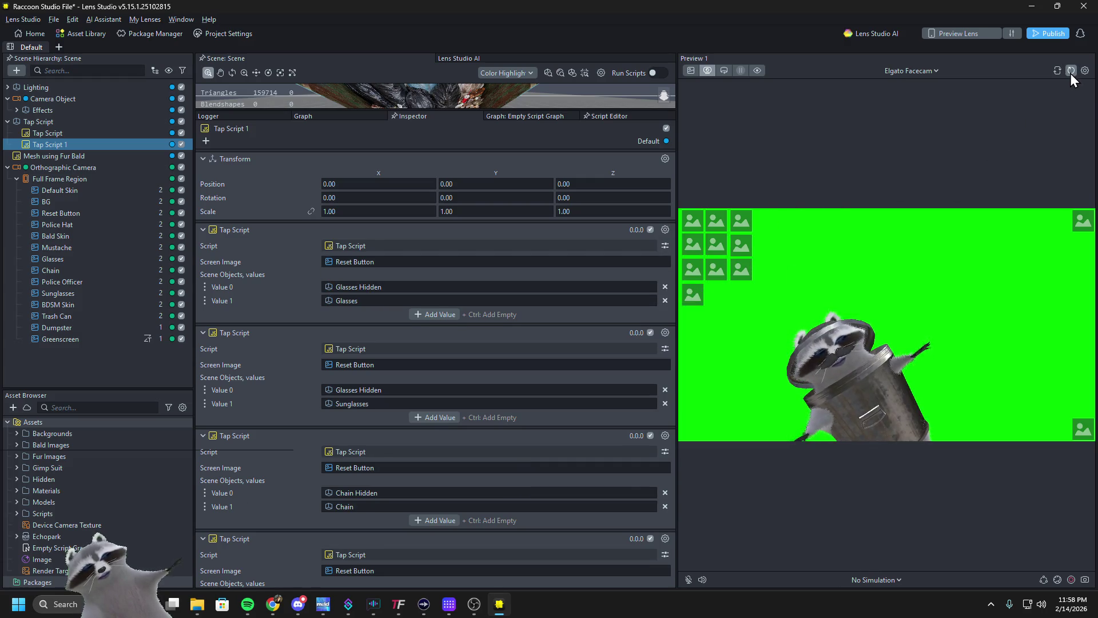
click(744, 244)
click(1081, 430)
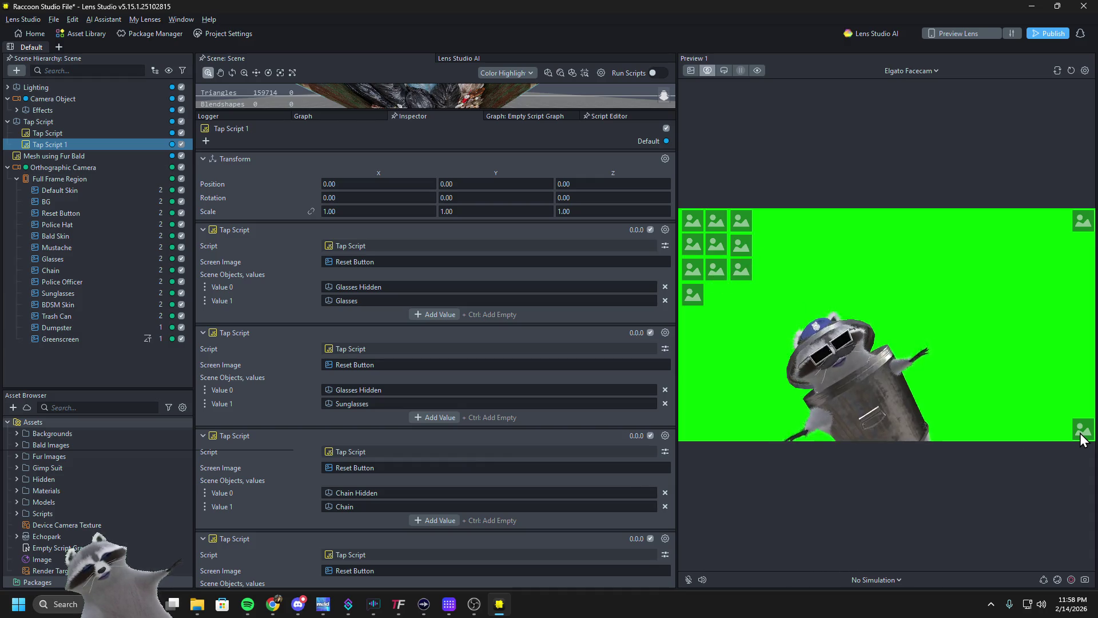
click(1081, 434)
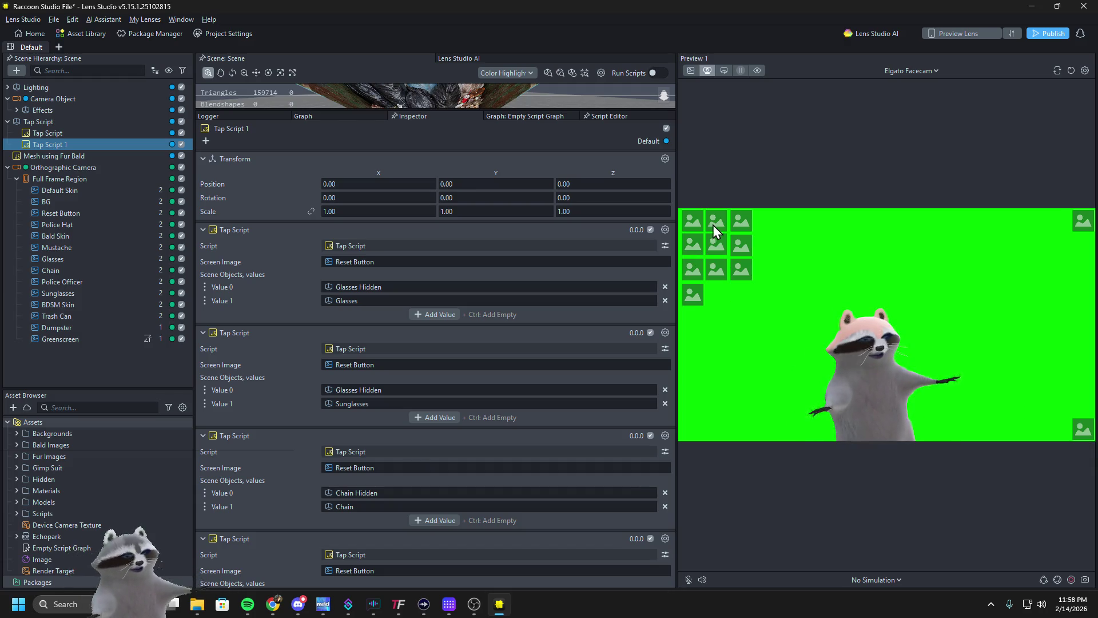
click(1087, 431)
click(1090, 432)
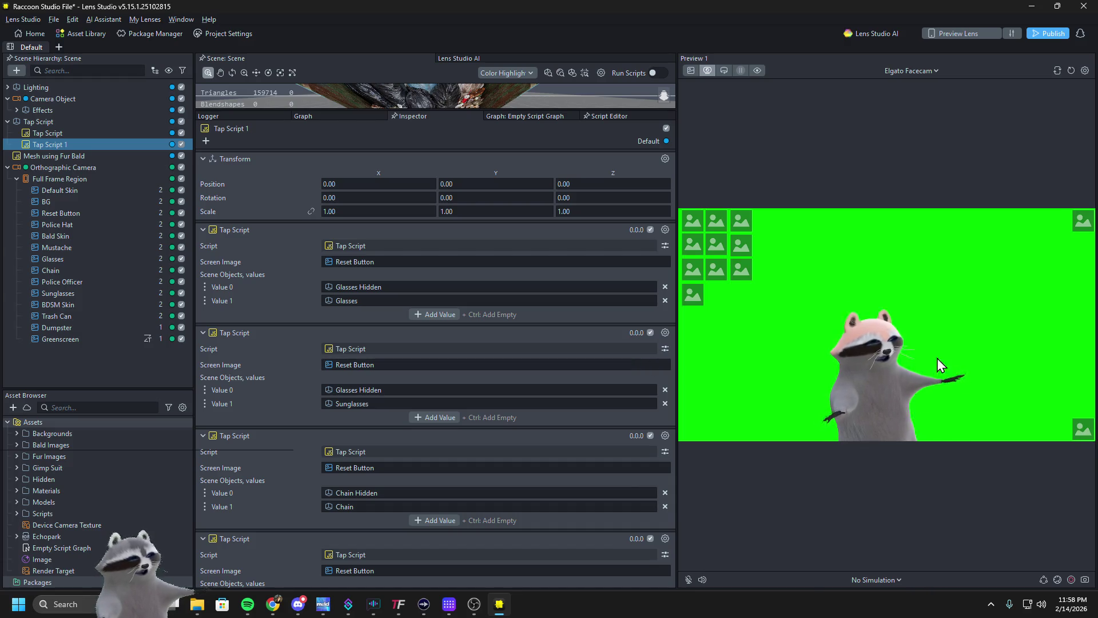
click(1086, 432)
click(1087, 431)
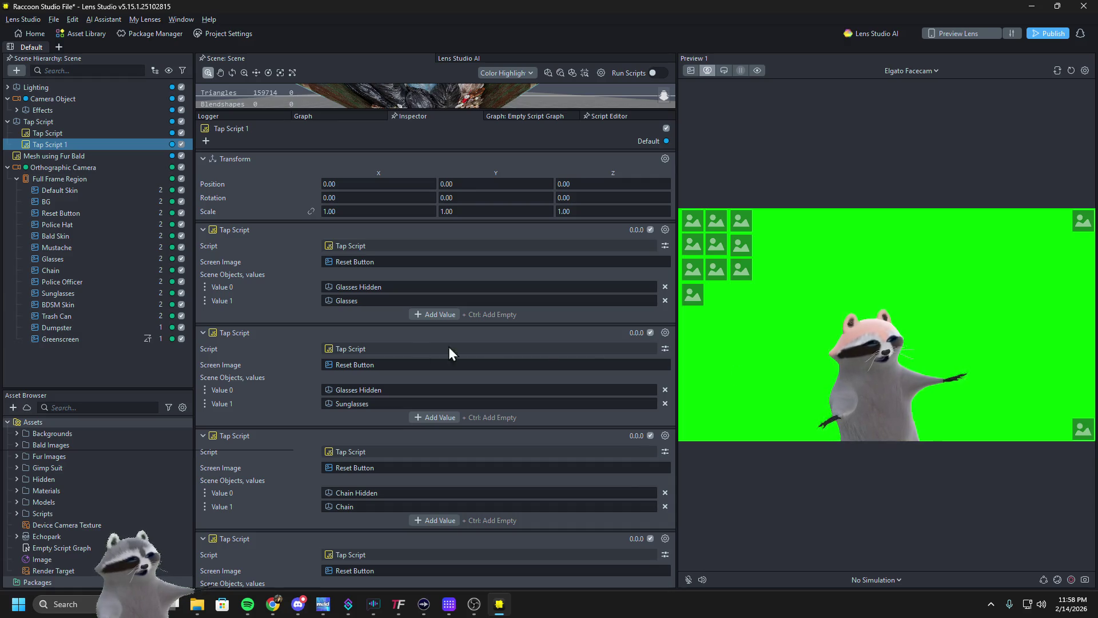
click(665, 300)
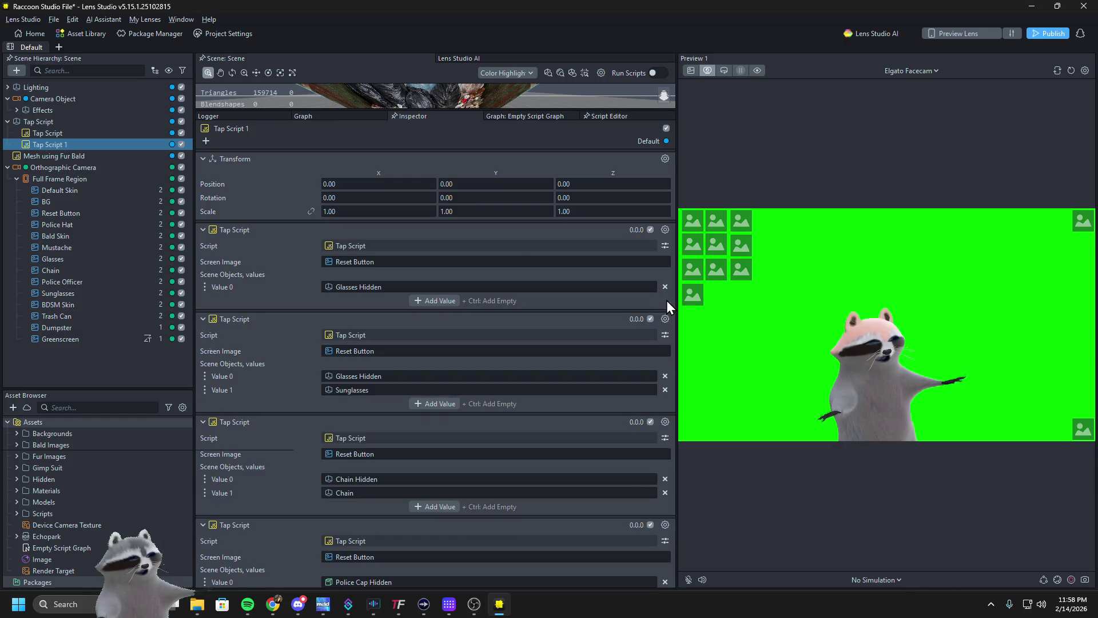
Remove Sunglasses, Chain, Police Cap and Mustache from the tap scripts' object lists, then test in Preview
click(665, 389)
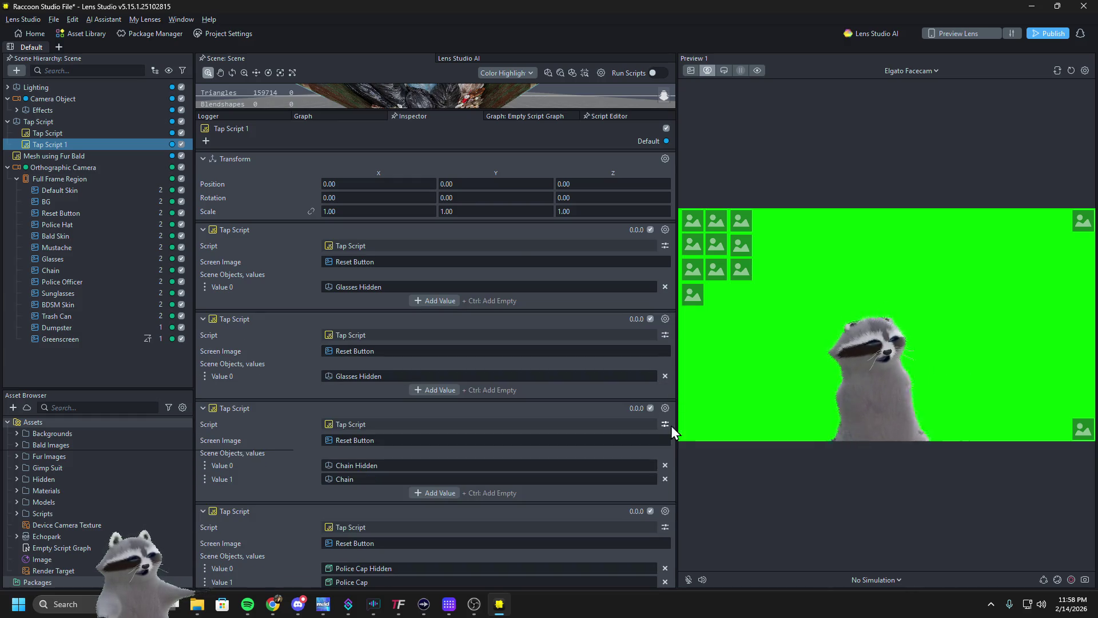
click(665, 479)
scroll(606, 466, down, 2)
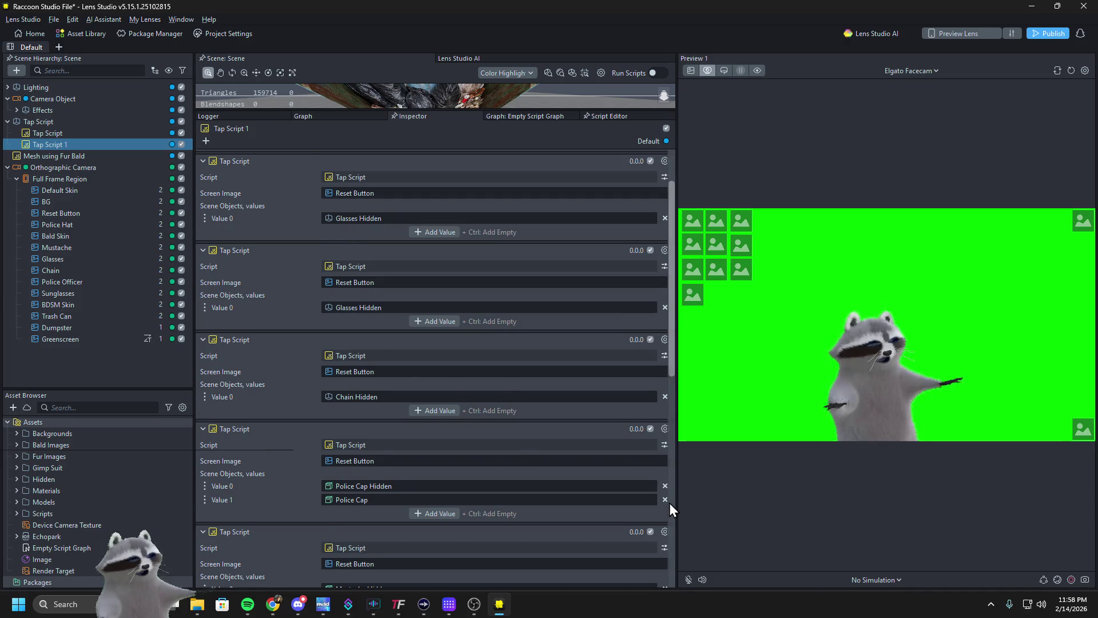
scroll(665, 503, down, 10)
click(665, 472)
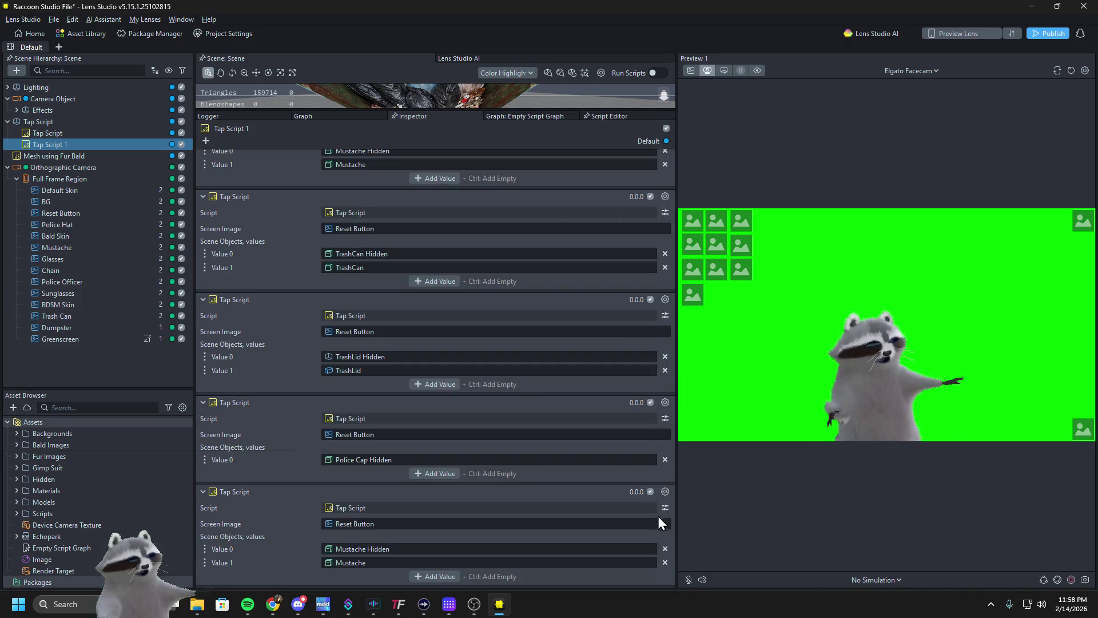
click(665, 562)
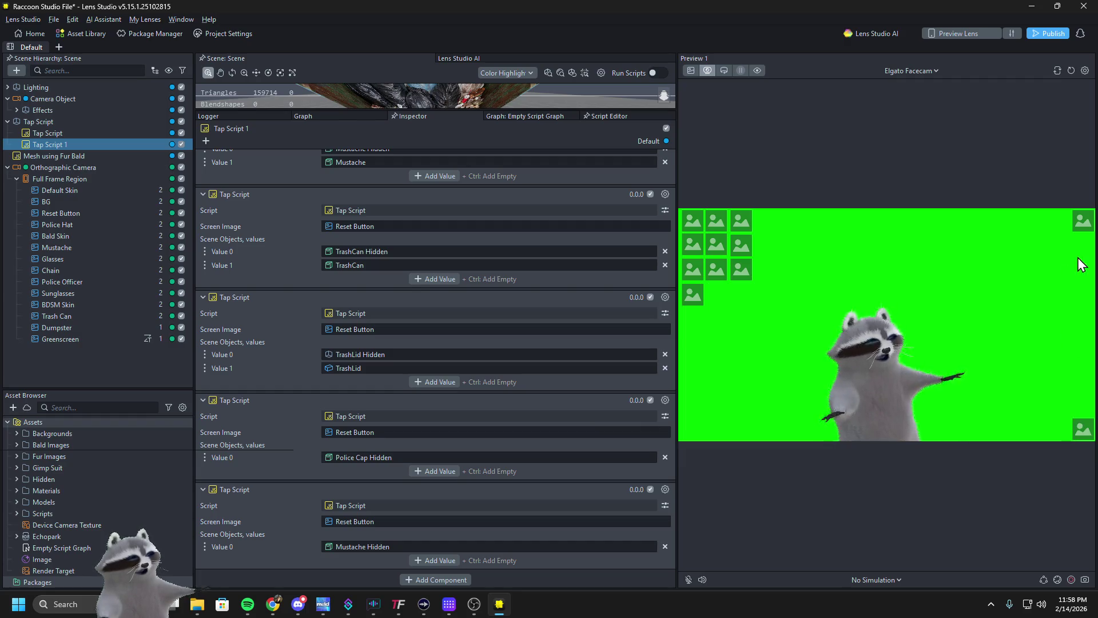
click(1085, 428)
click(1083, 430)
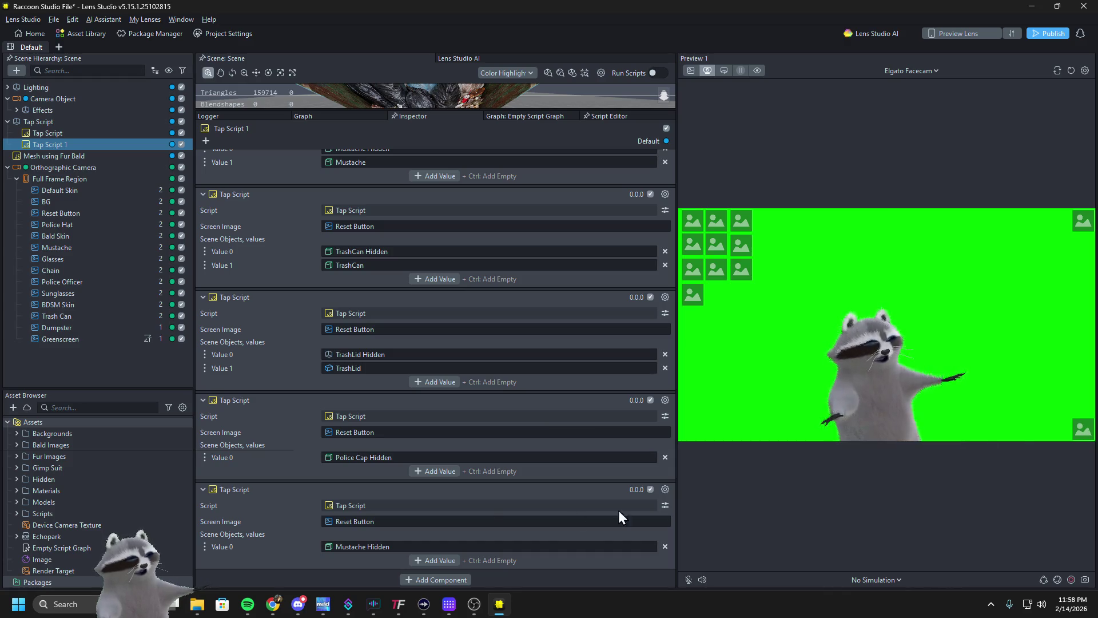
Remove the TrashCan, Mustache and Police Cap entries from their scripts' object lists
scroll(386, 520, up, 3)
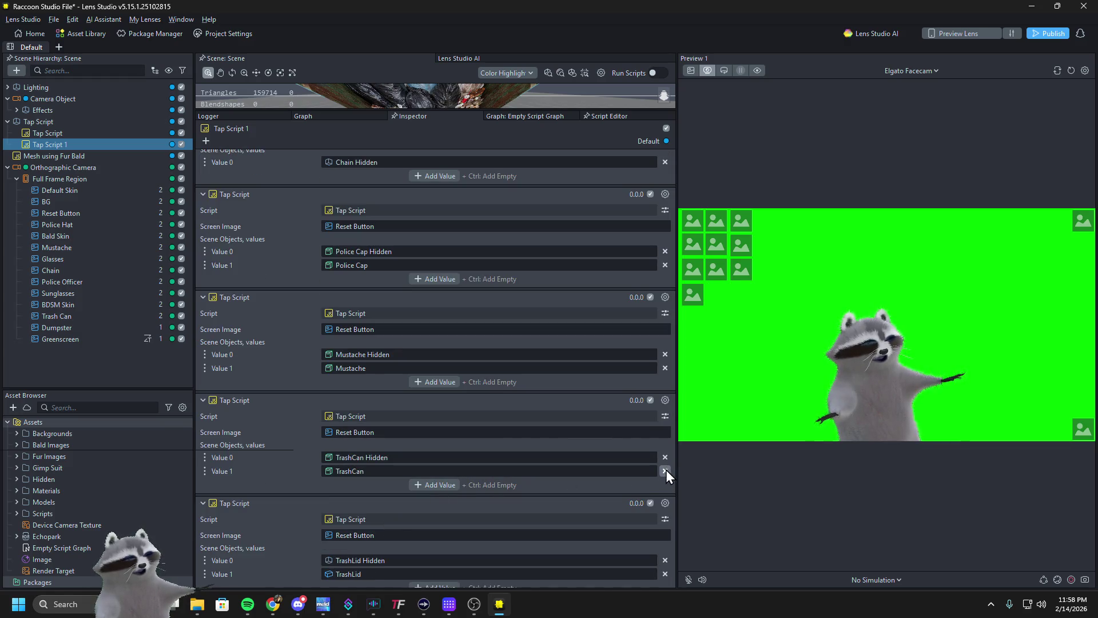
click(664, 471)
click(664, 367)
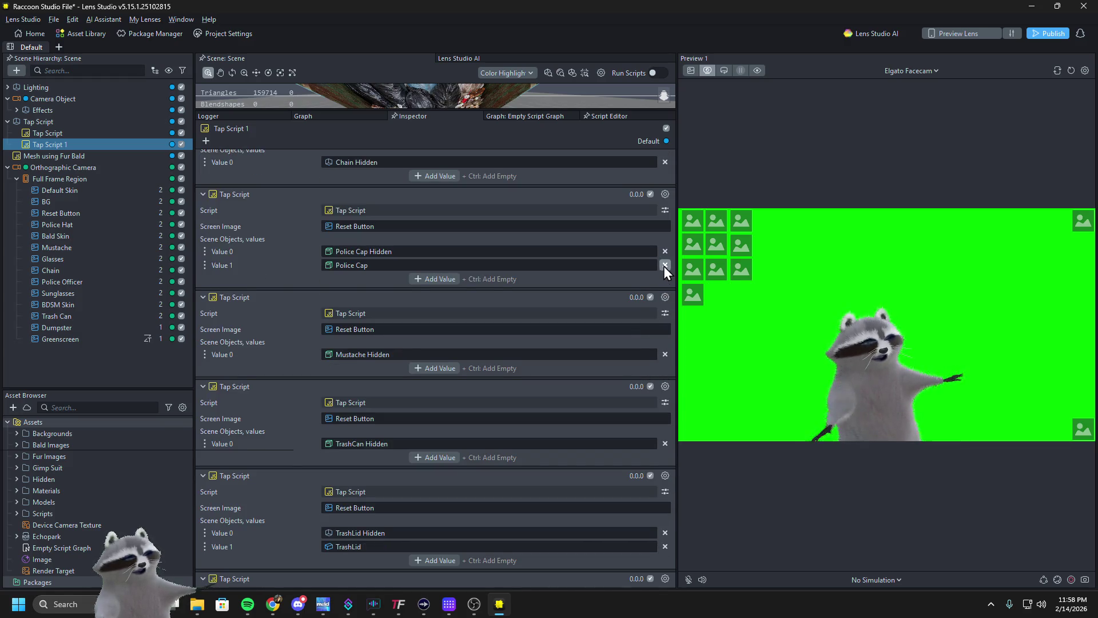
click(664, 265)
scroll(625, 326, up, 2)
scroll(622, 325, up, 3)
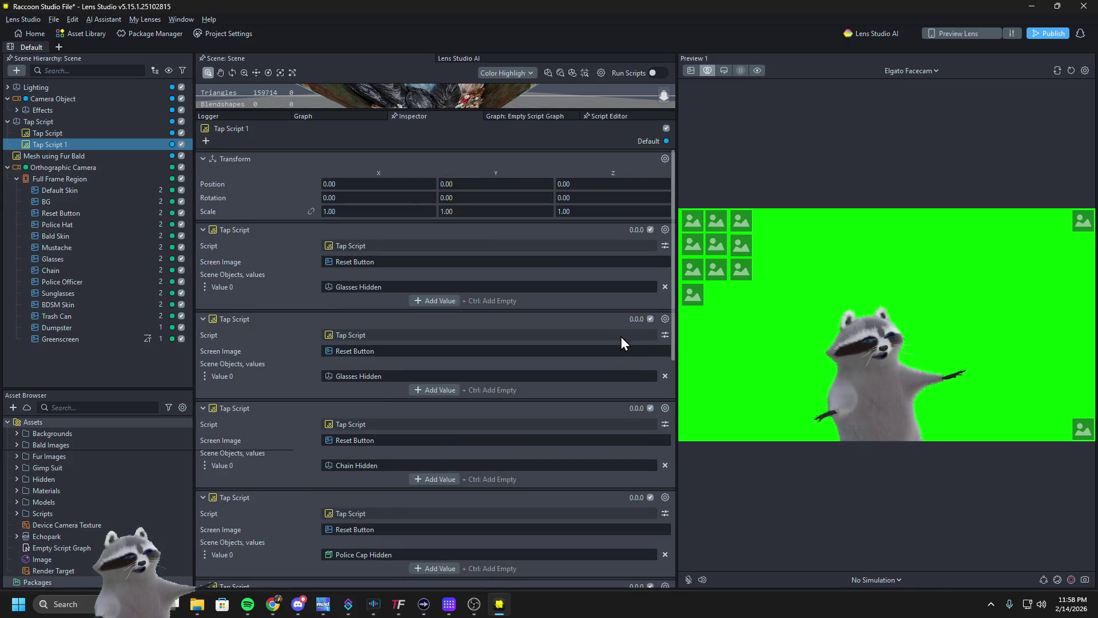
Test the glasses in Preview and remove TrashLid from the last script's list
click(693, 292)
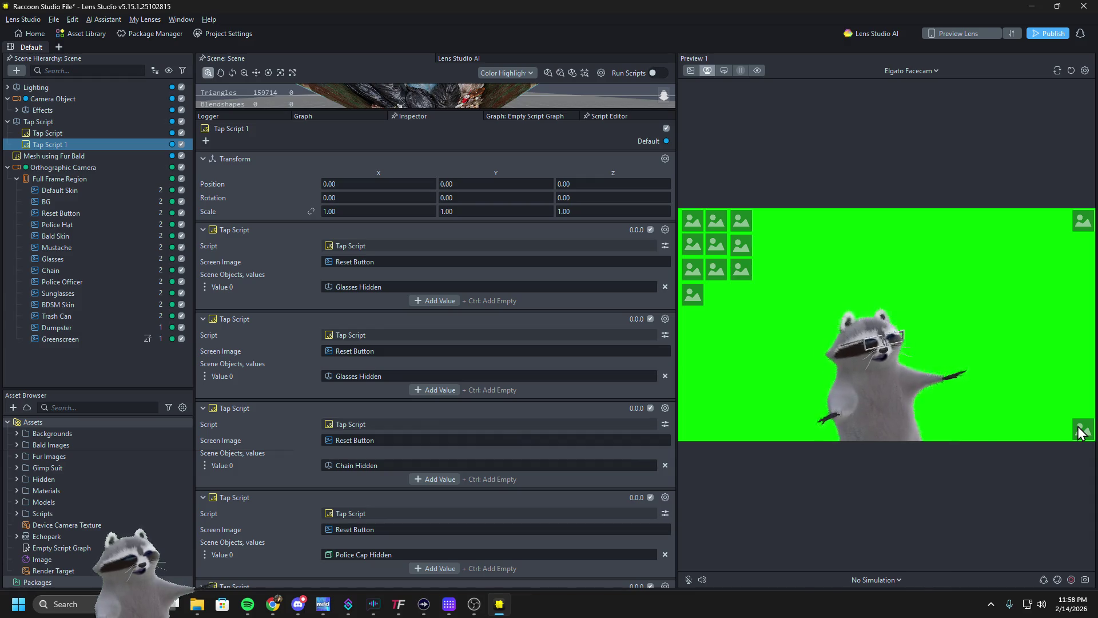
scroll(257, 430, down, 1)
scroll(260, 428, down, 3)
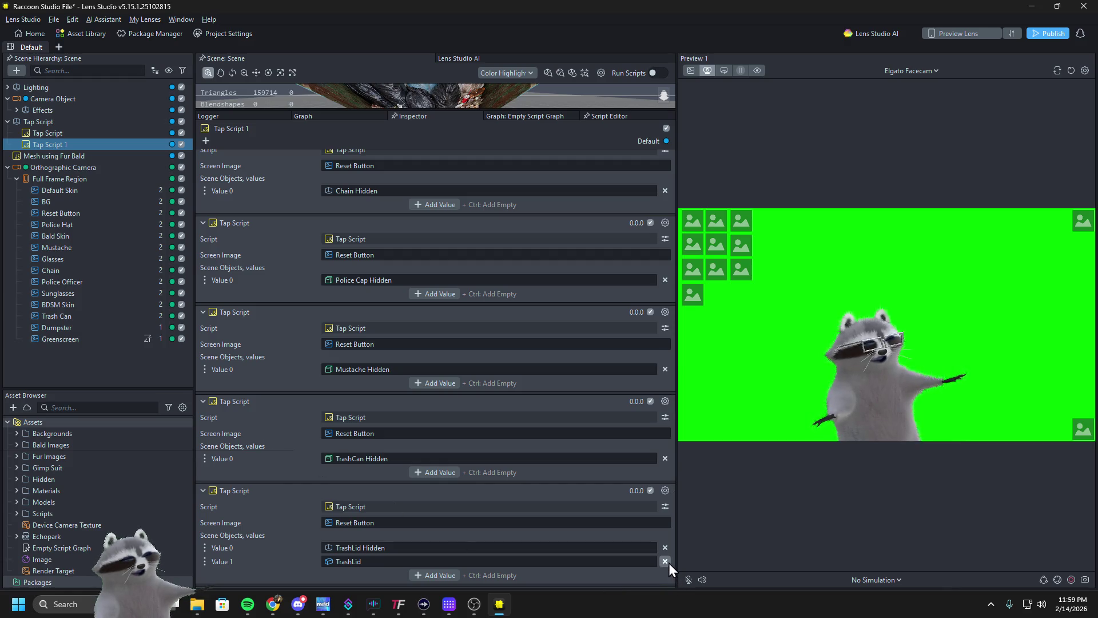
click(664, 561)
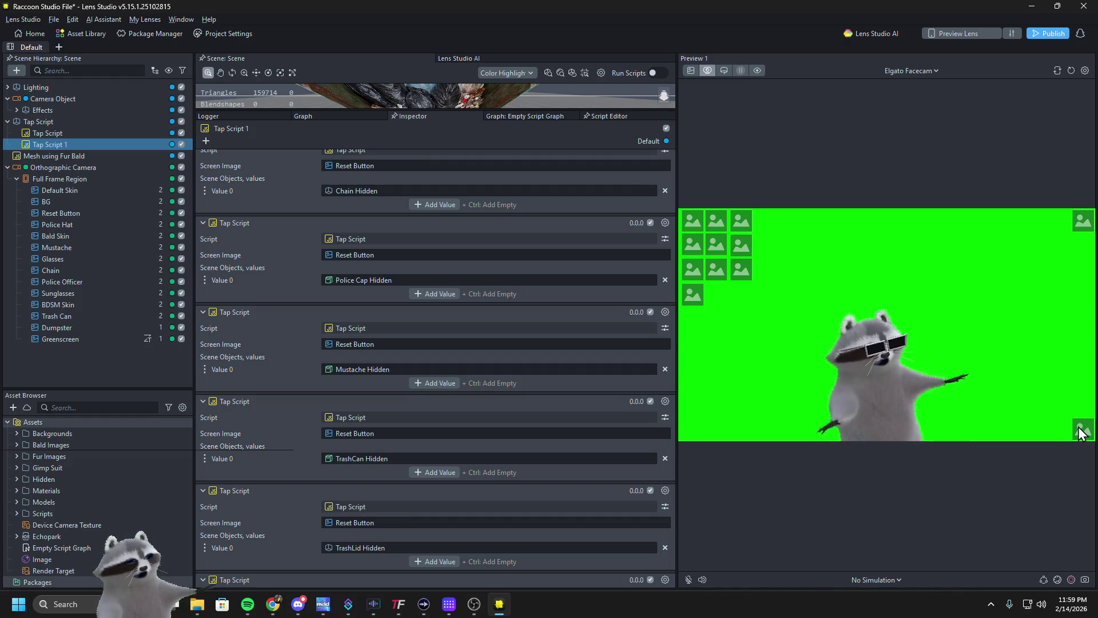
scroll(282, 500, down, 3)
scroll(283, 497, down, 2)
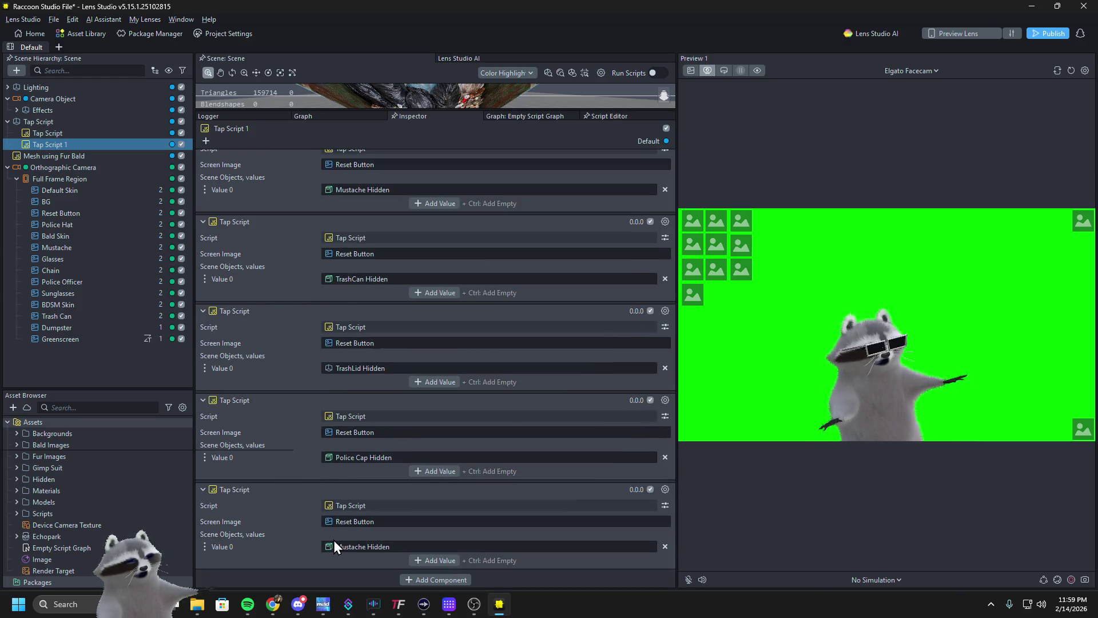
Open the object picker for the Mustache Hidden slot and expand Tap Script inside it
click(334, 546)
click(423, 403)
click(423, 403)
click(423, 414)
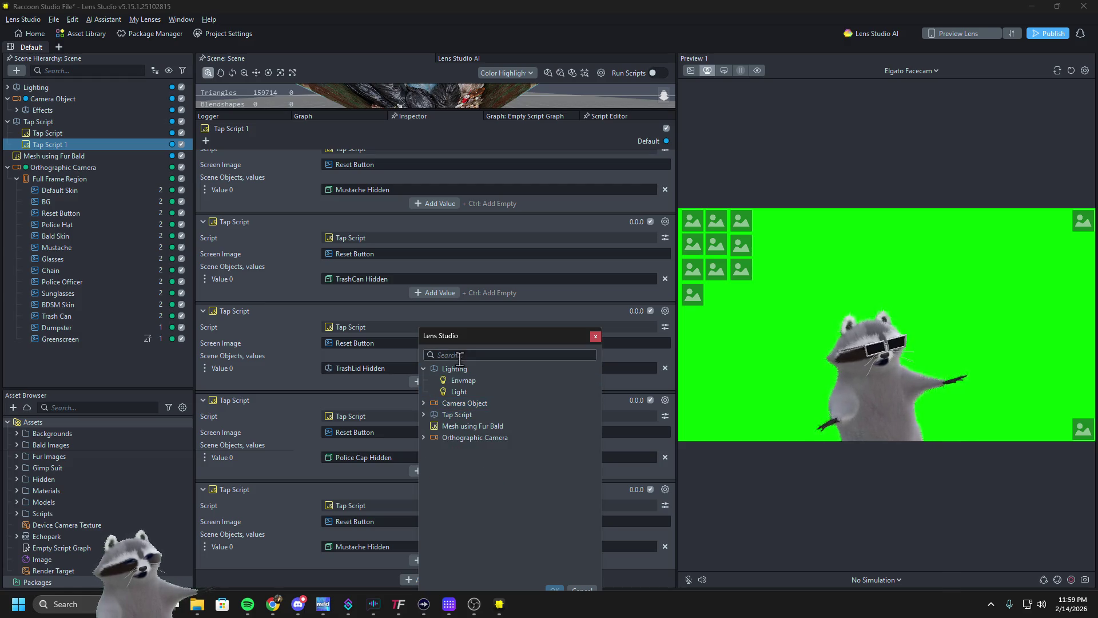
Close the picker, remove Glasses Hidden, and delete the Greenscreen/Dumpster tap component
click(596, 336)
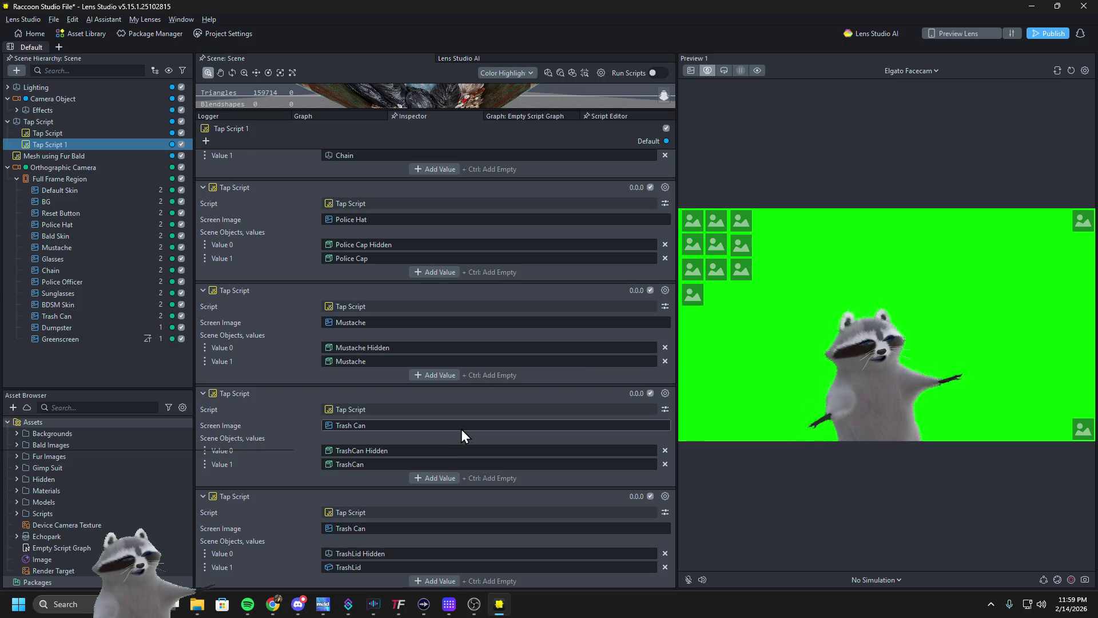
scroll(452, 428, up, 5)
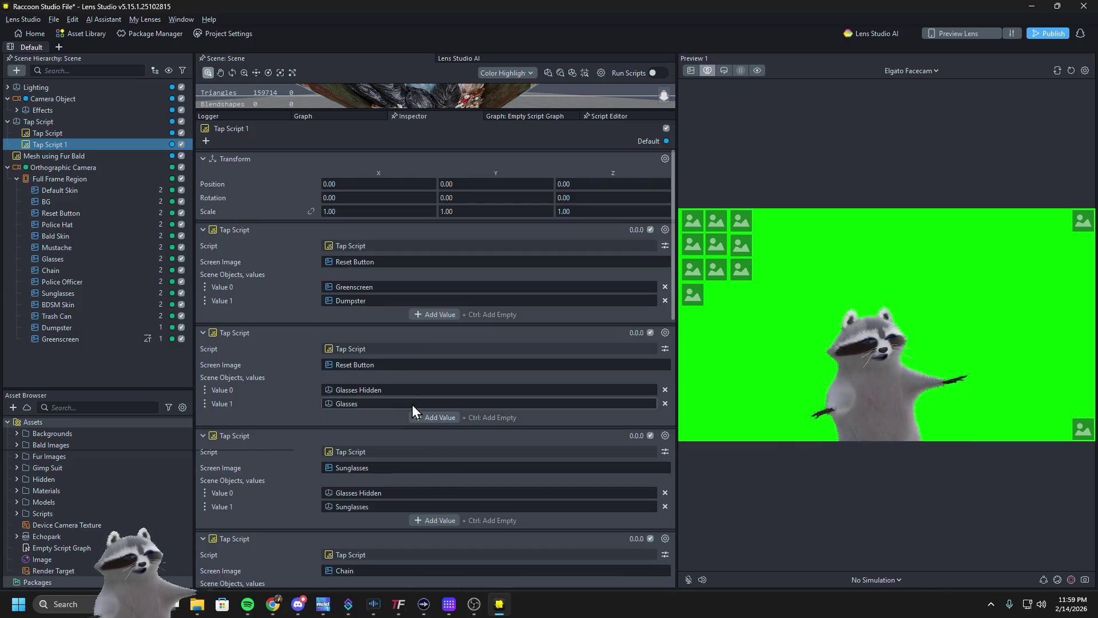
click(664, 390)
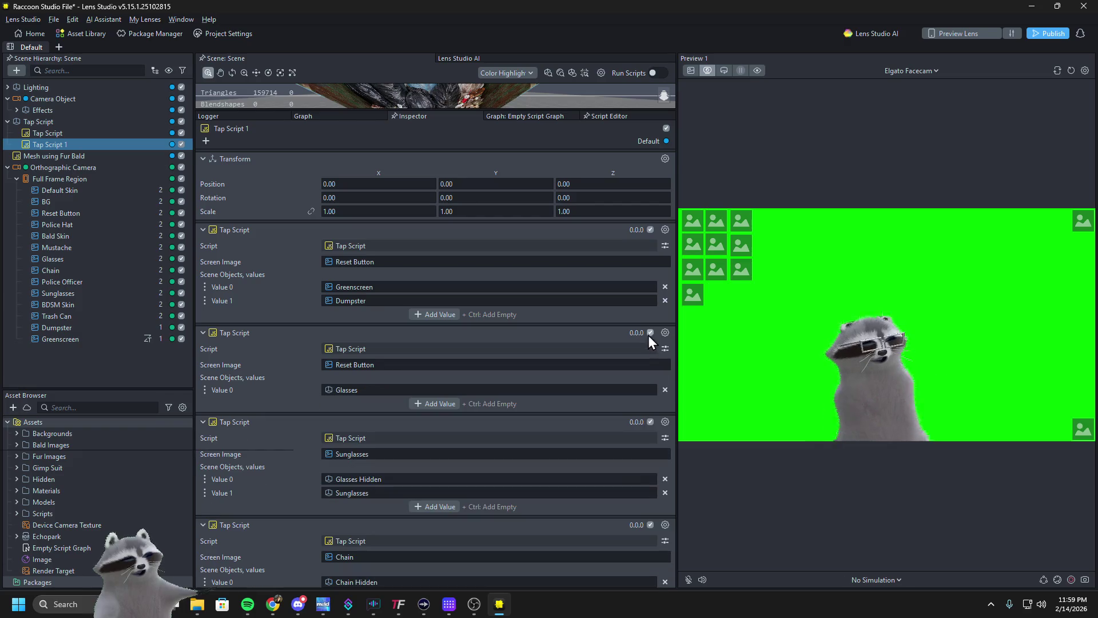
click(664, 230)
click(684, 289)
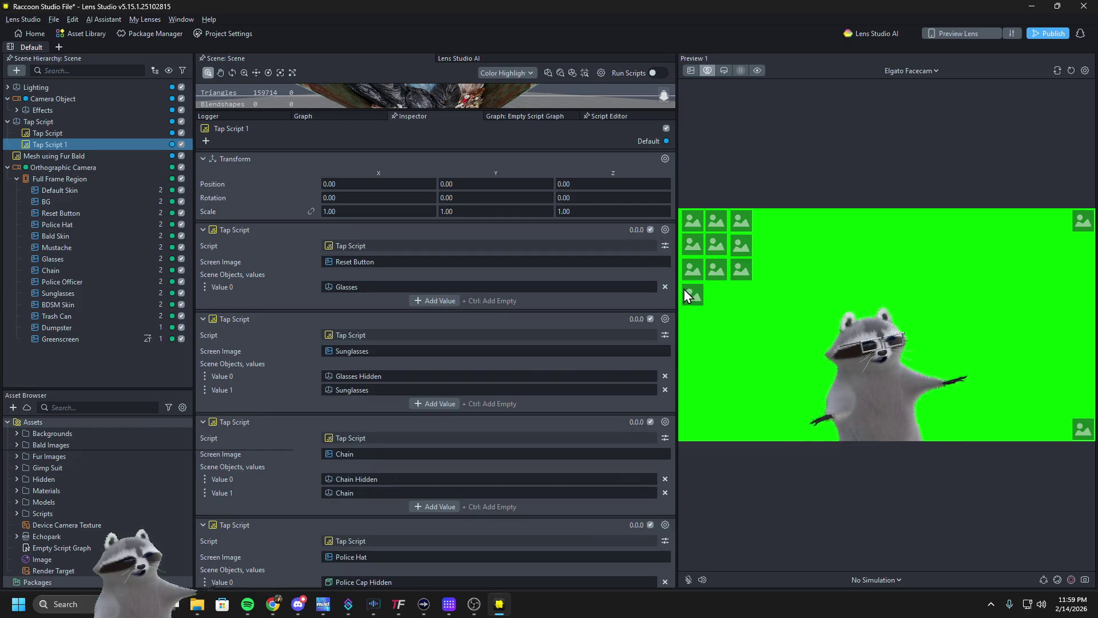
Set the Sunglasses script's screen image to Reset Button and remove its Glasses Hidden entry
click(400, 350)
text(res)
click(442, 375)
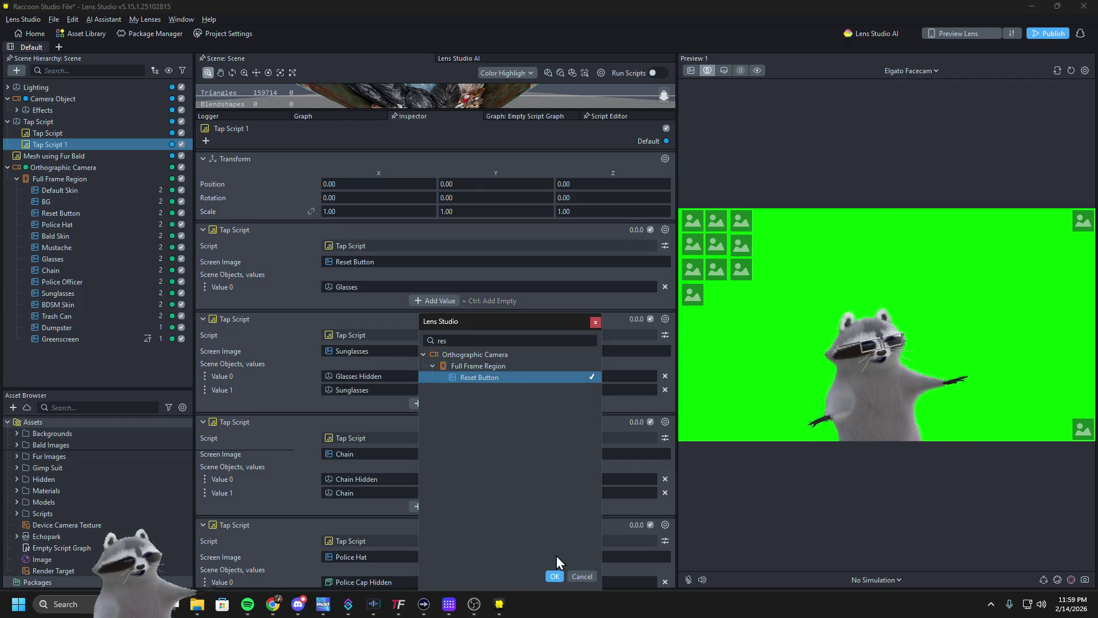
click(554, 575)
click(664, 375)
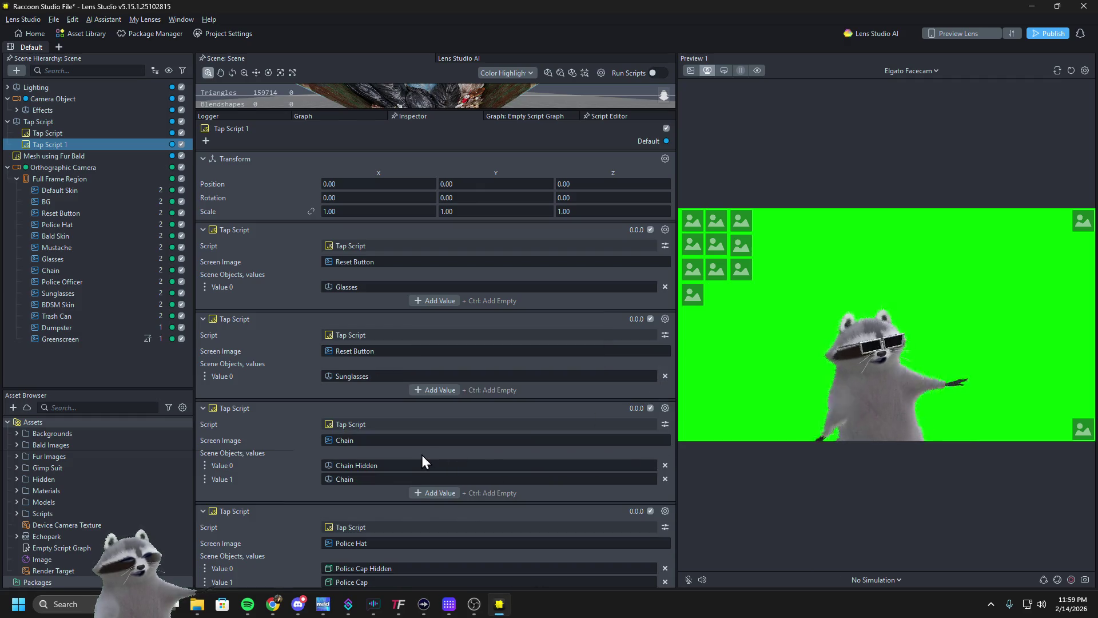
Set the Chain script's screen image to Reset Button and remove Chain Hidden
click(411, 443)
text(res)
click(470, 393)
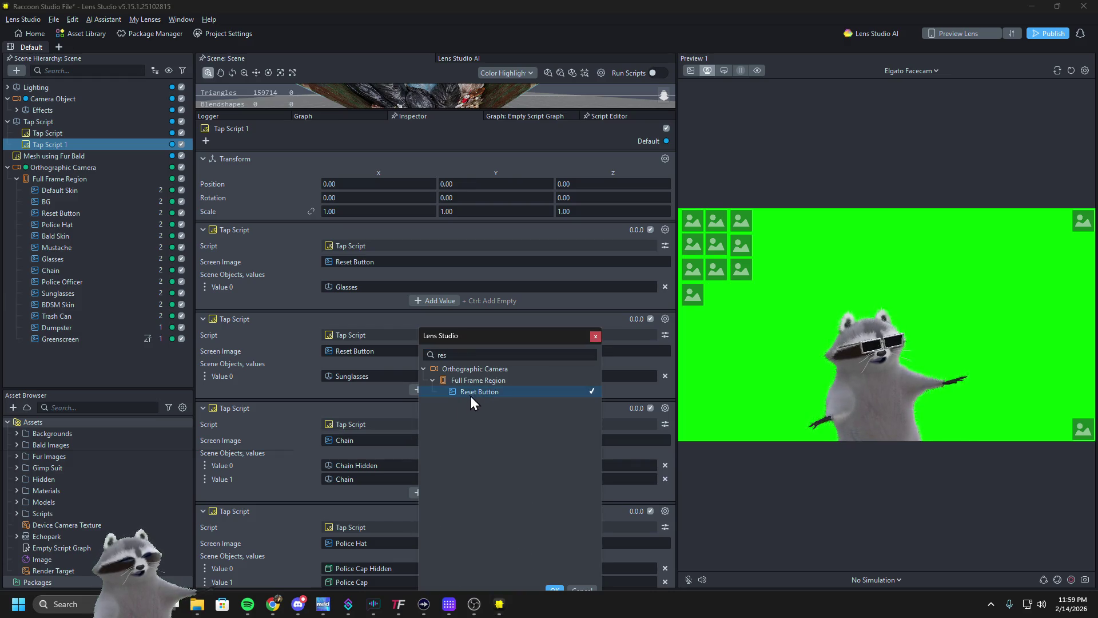
click(555, 586)
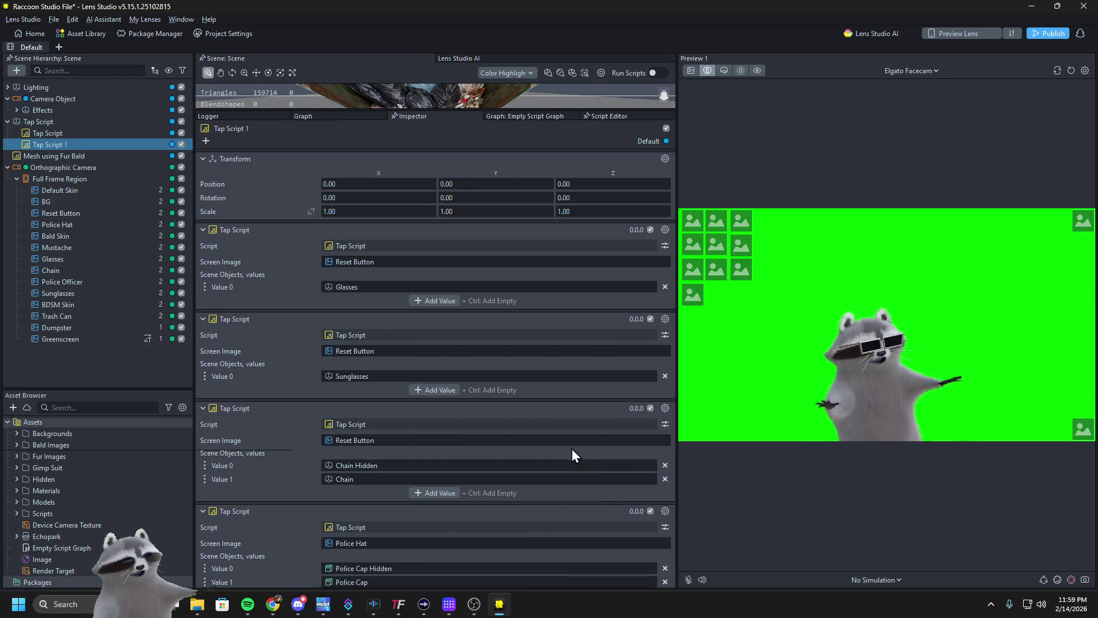
click(664, 465)
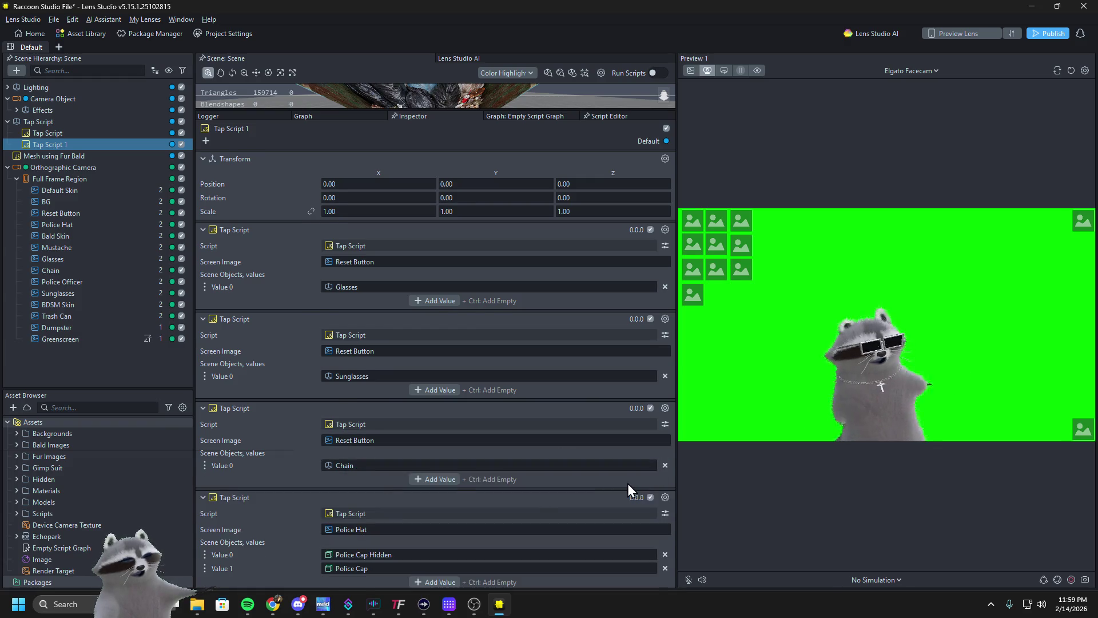
Set the Police Hat script's screen image to Reset Button and remove Police Cap Hidden
scroll(627, 482, down, 2)
click(452, 460)
text(res)
click(486, 397)
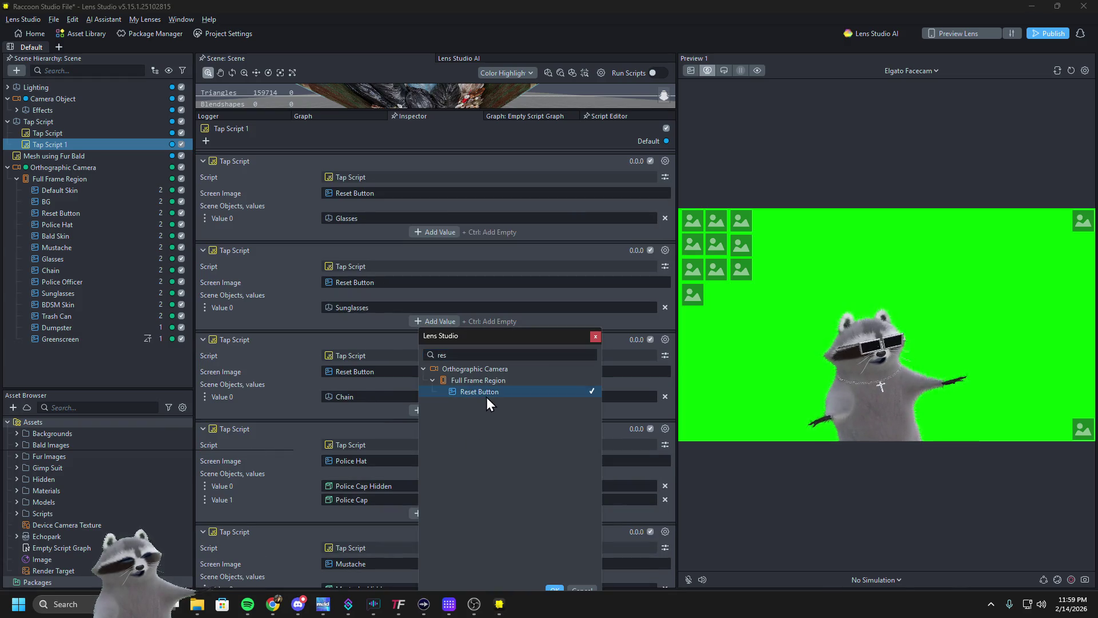
click(557, 589)
click(666, 485)
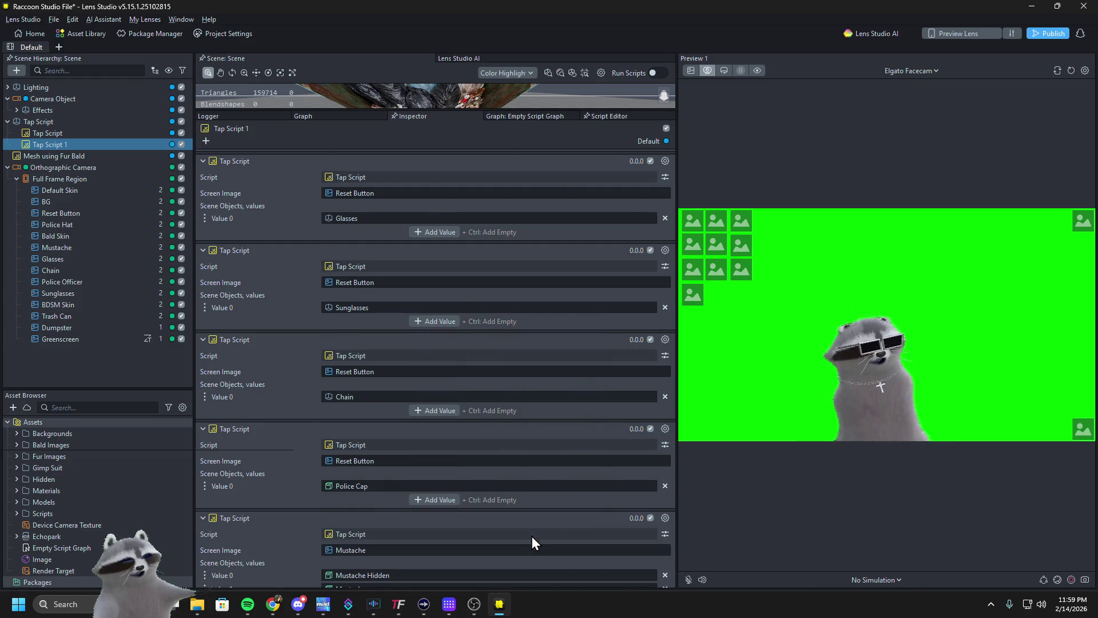
Point the Mustache and Trash Can scripts' screen images at Reset Button
scroll(531, 537, down, 2)
click(455, 482)
text(res)
key(Down)
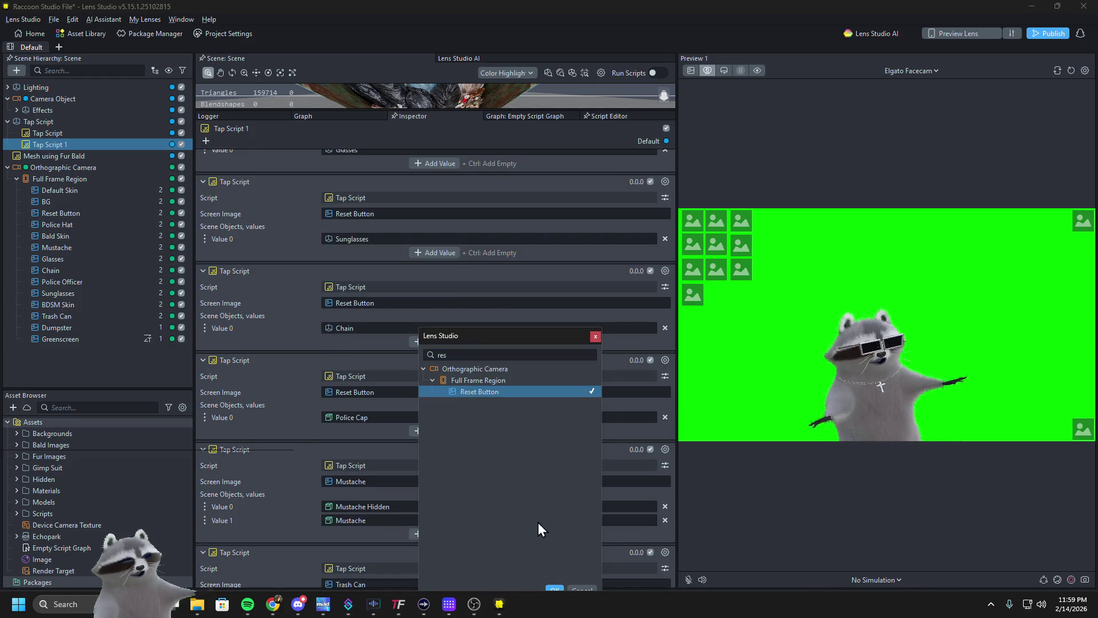
click(549, 588)
scroll(519, 563, down, 2)
click(603, 516)
text(res)
click(525, 393)
click(556, 591)
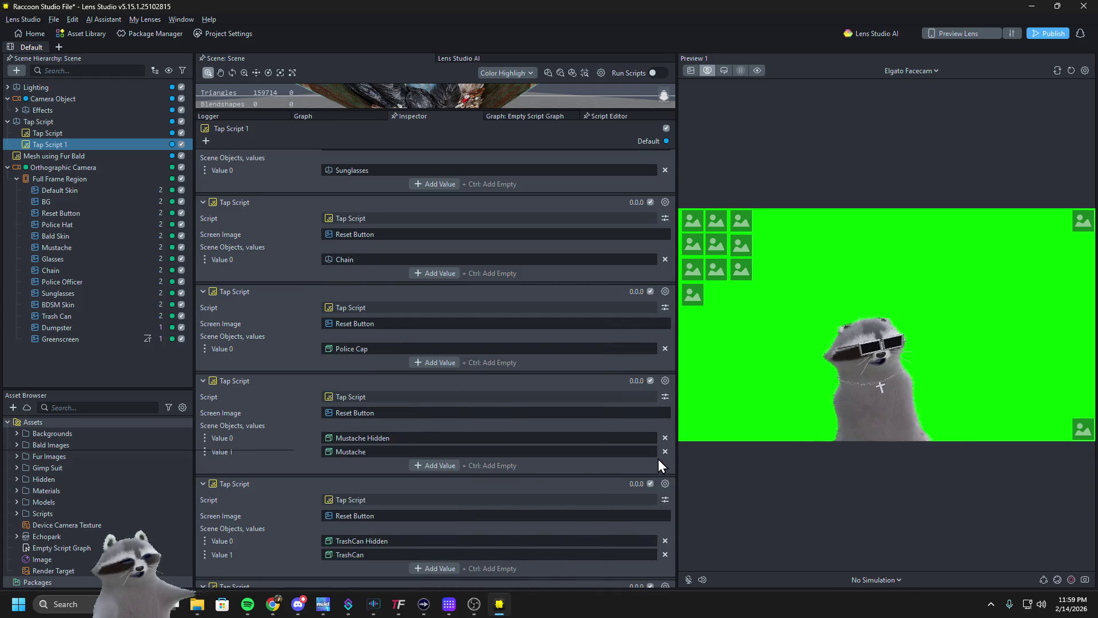
Remove Mustache Hidden and TrashCan Hidden, then tap the preview to swap the glasses
click(665, 438)
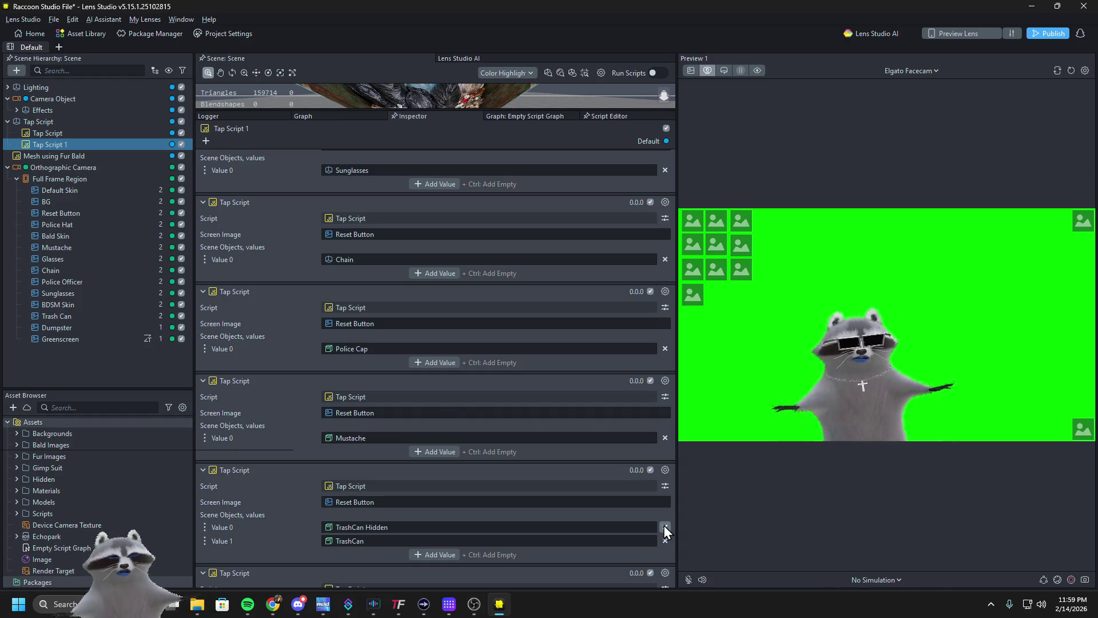
click(664, 526)
scroll(569, 518, down, 2)
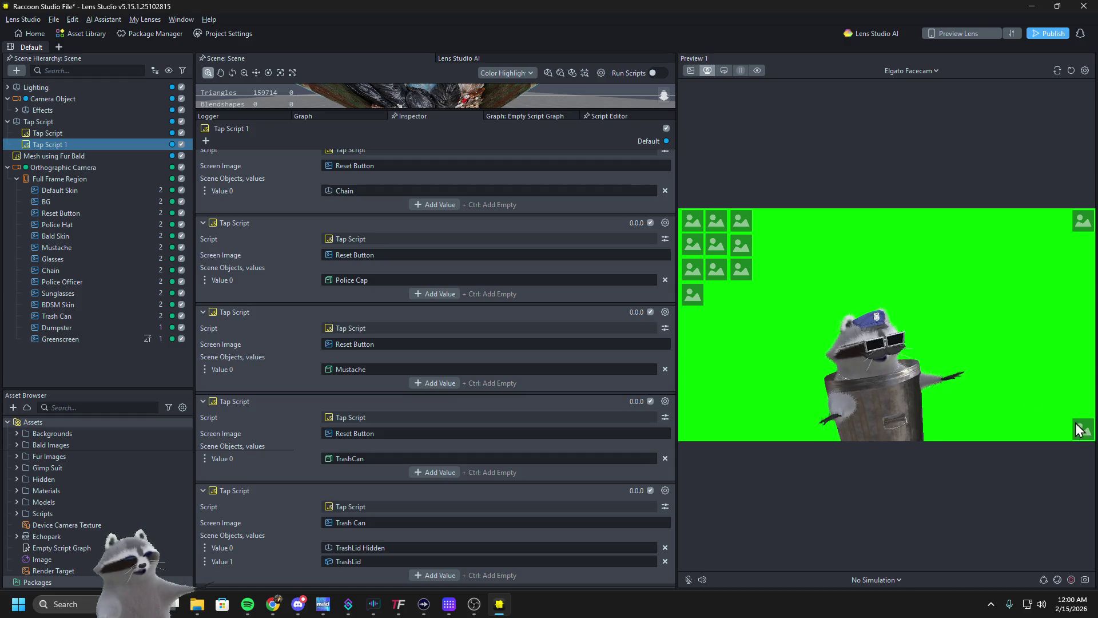
click(743, 267)
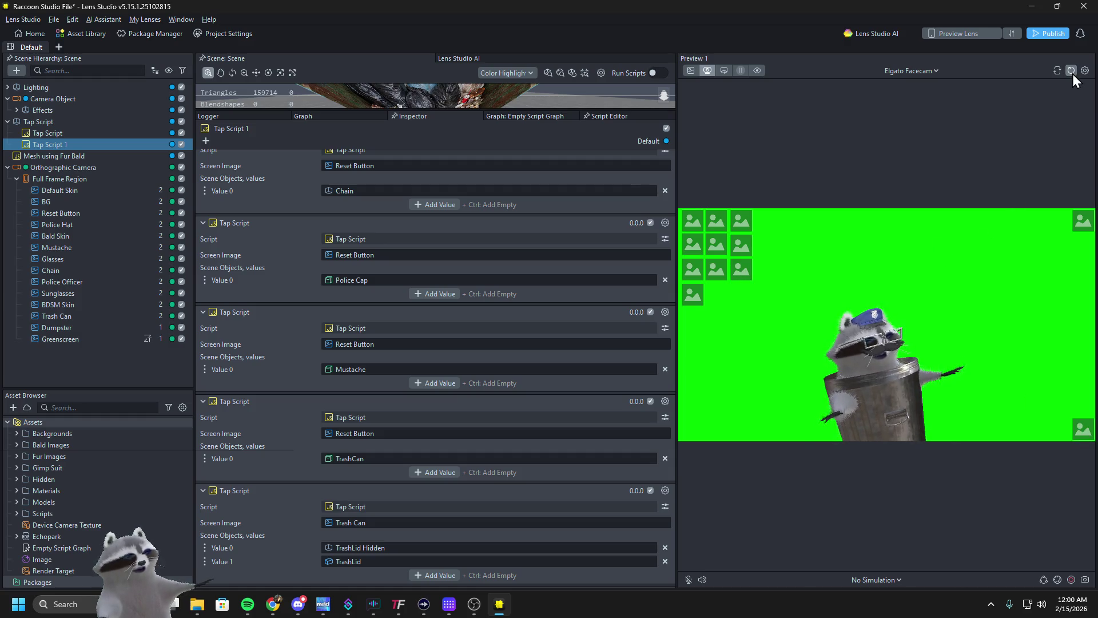
Restart the preview, add the police cap, and repeatedly swap greenscreen and dumpster backgrounds
click(1071, 72)
click(716, 268)
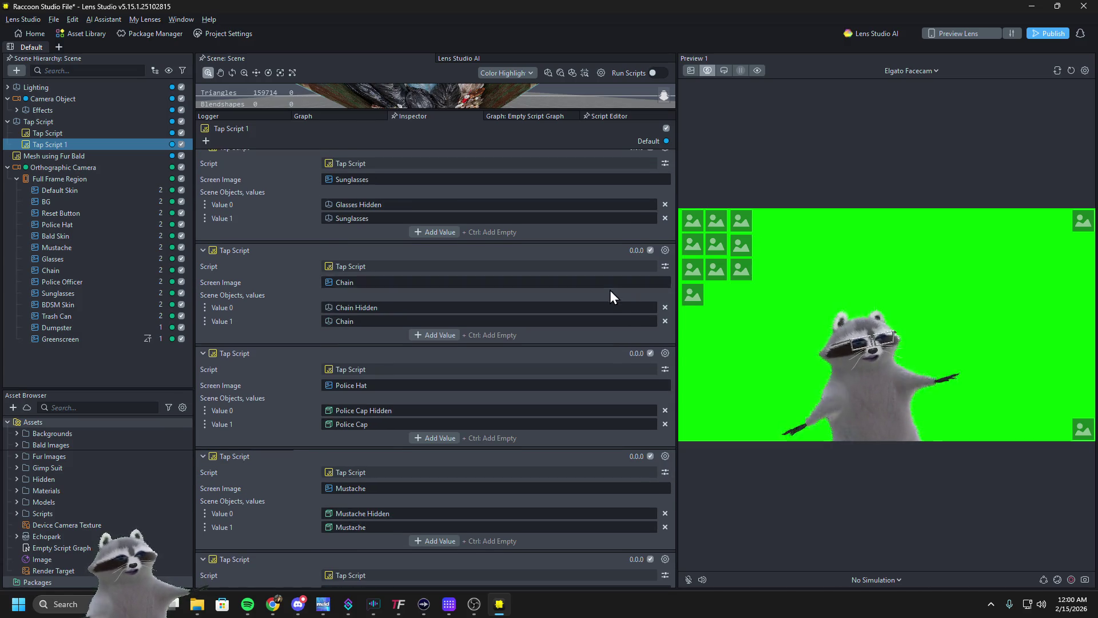
scroll(603, 293, up, 5)
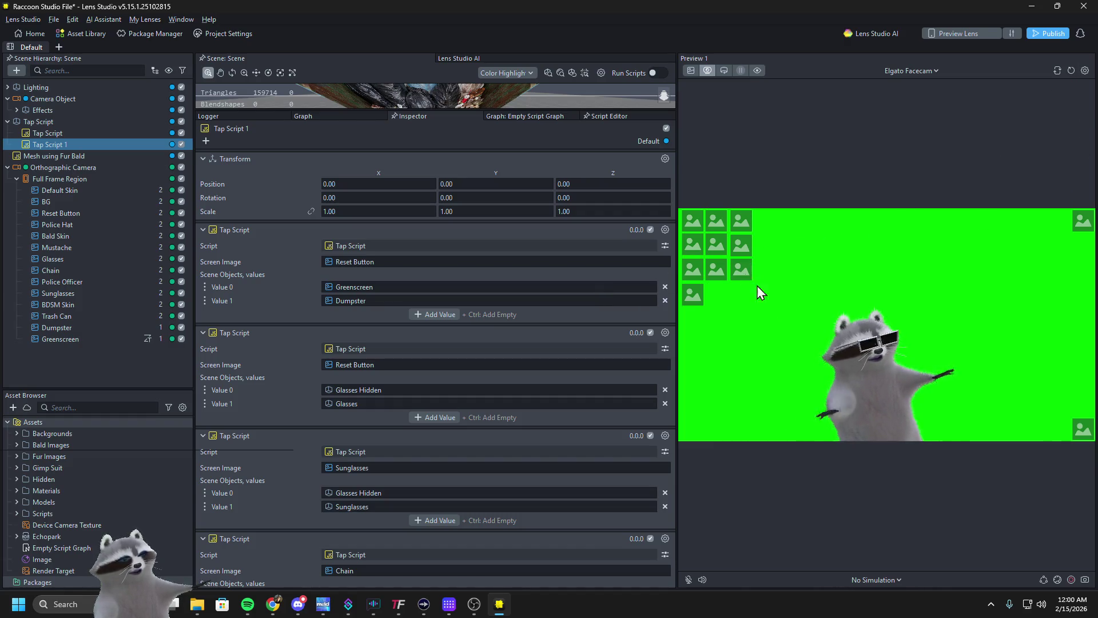
click(1078, 436)
click(1079, 435)
click(1080, 435)
click(1081, 434)
click(1081, 434)
click(1081, 434)
click(1081, 434)
click(1081, 434)
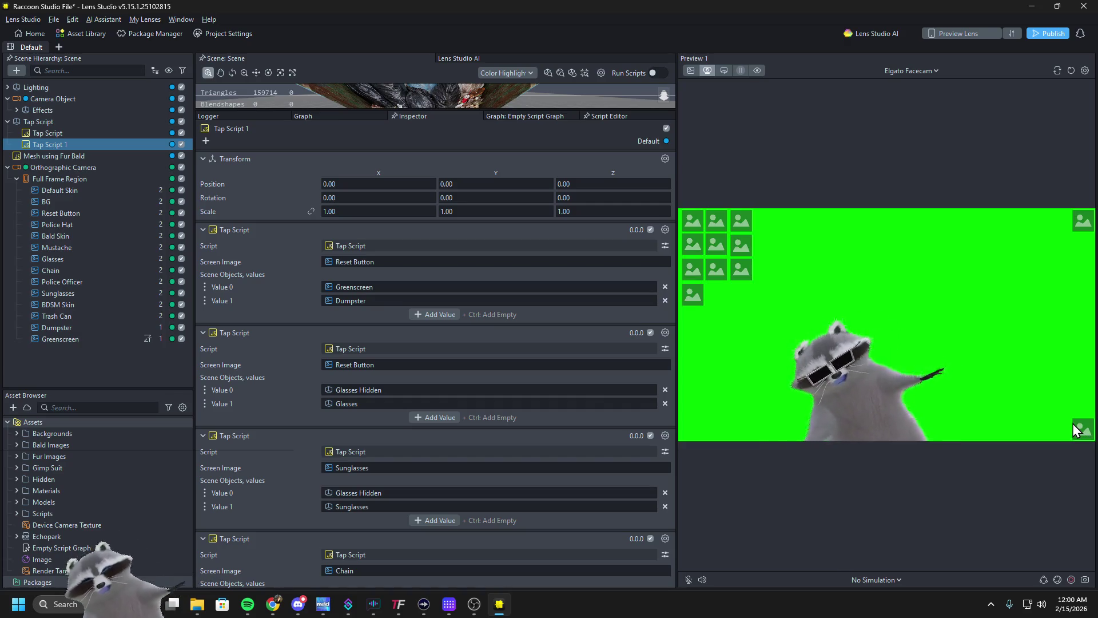
click(1082, 430)
click(1082, 430)
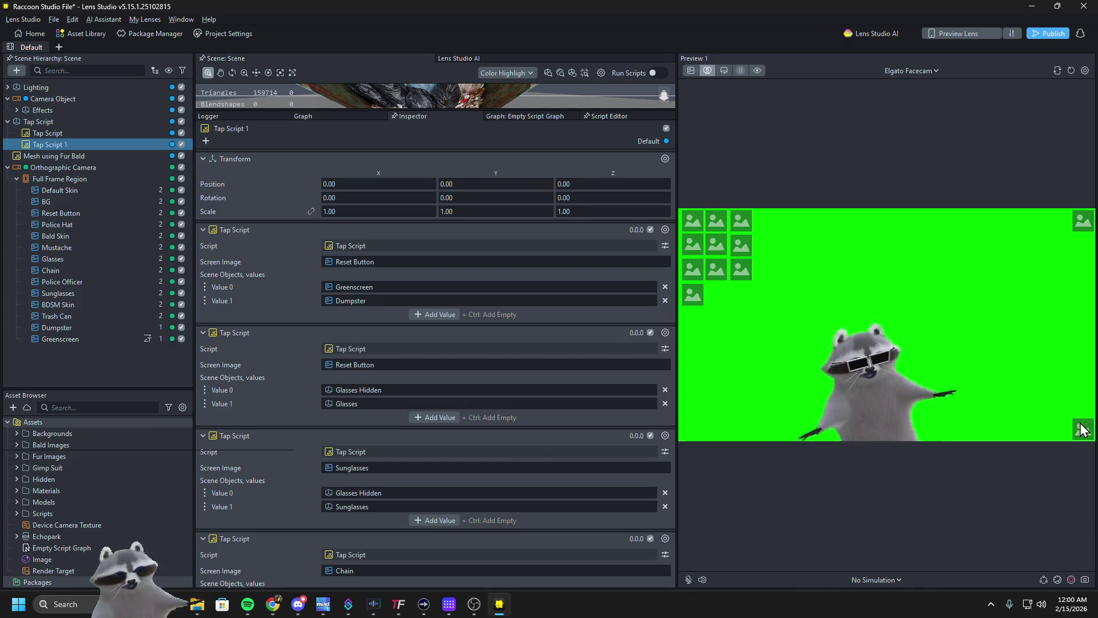
Restart the preview and retest switching to dumpster, back to greenscreen, and clearing the glasses
click(1071, 71)
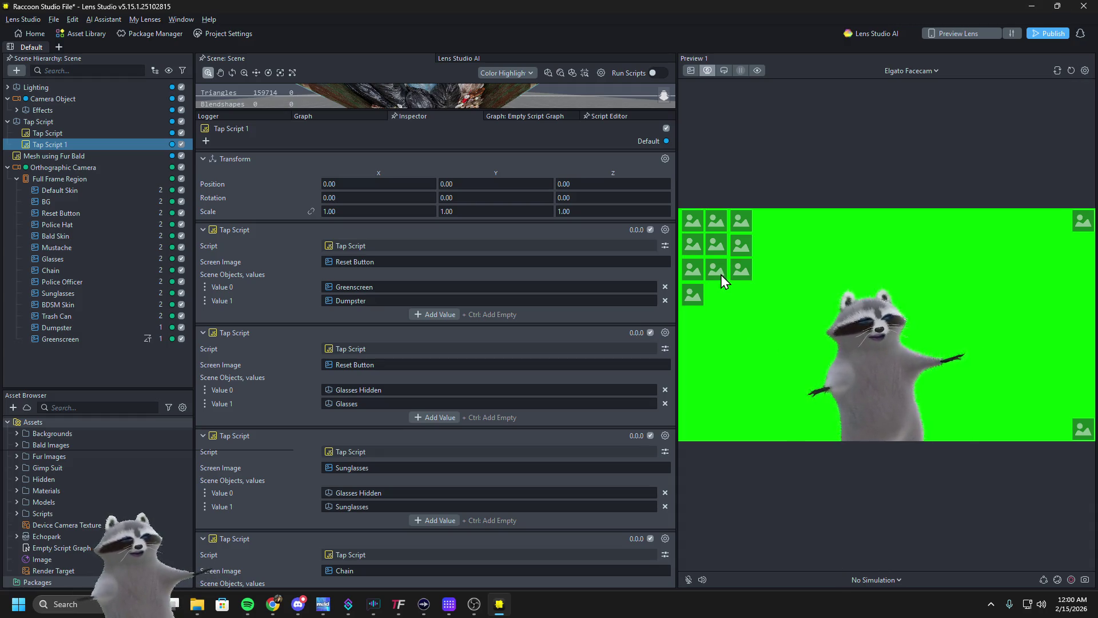
click(1077, 428)
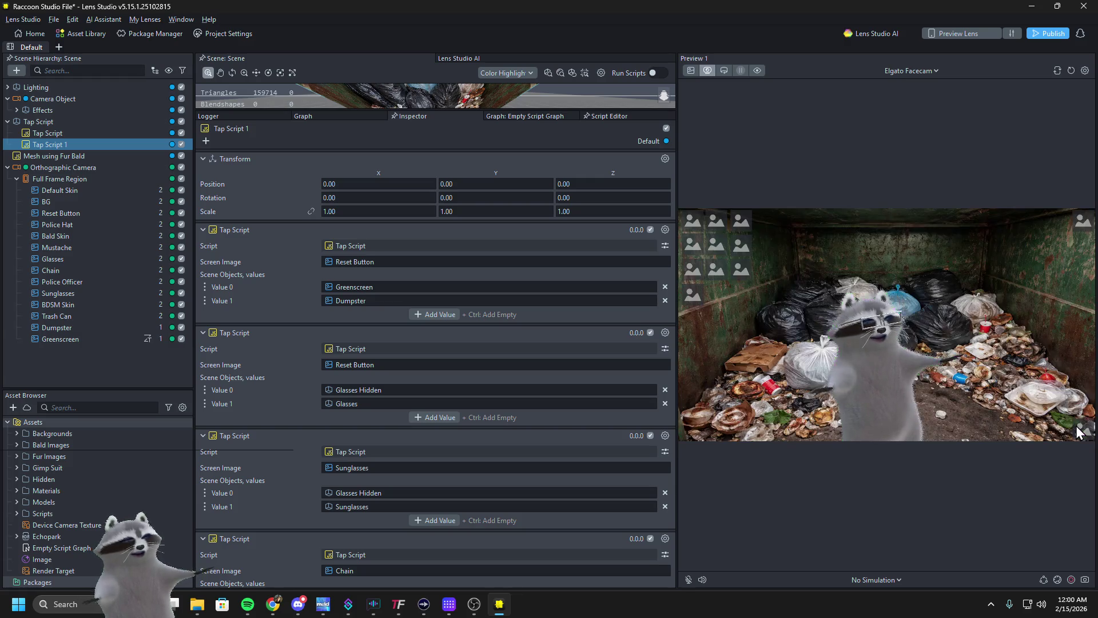
click(1077, 430)
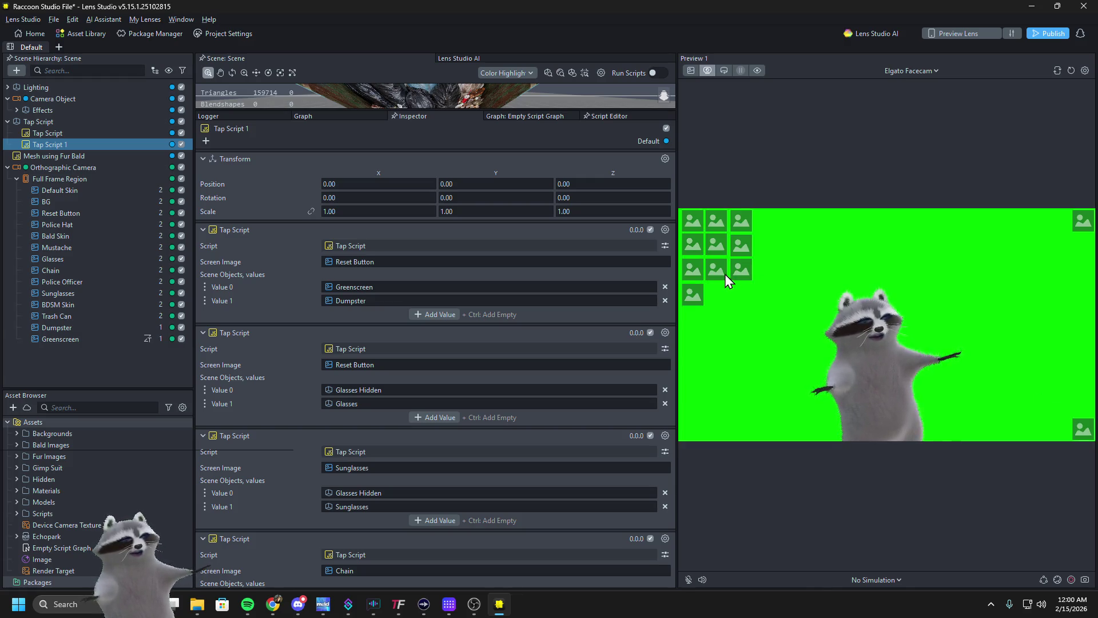
click(1081, 432)
click(1082, 434)
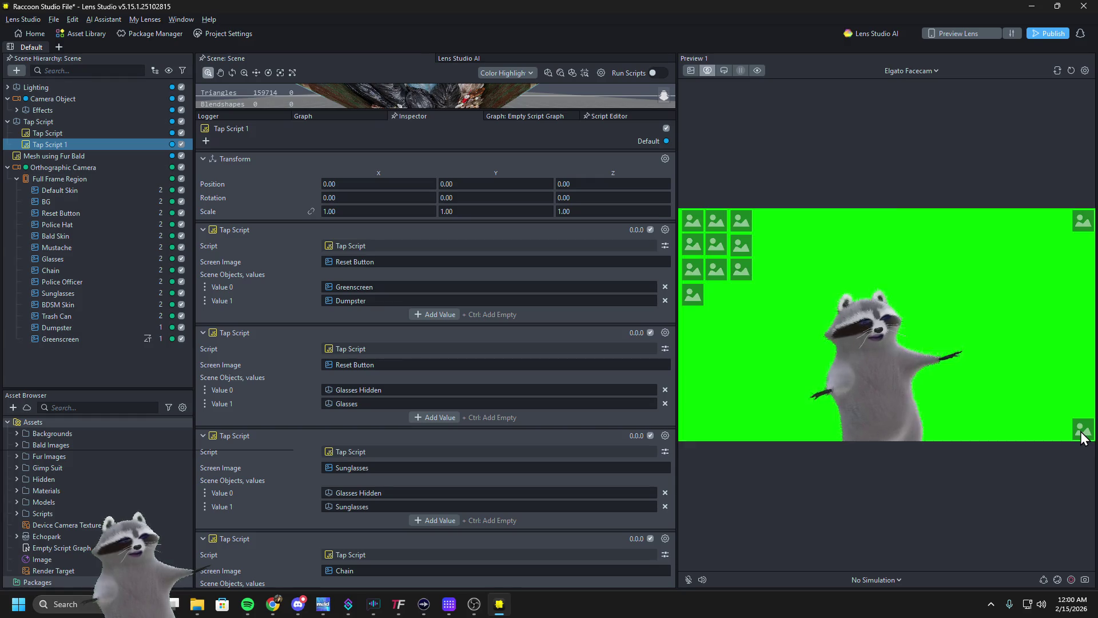
click(665, 229)
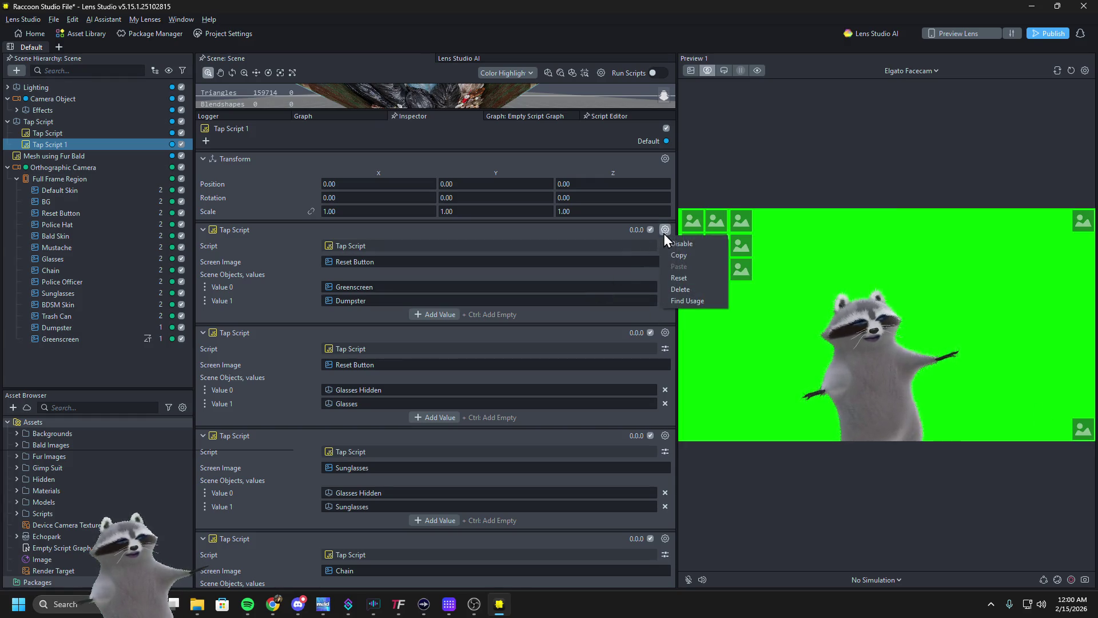
Delete the Greenscreen/Dumpster tap component and test toggling the raccoon's sunglasses in Preview
click(691, 288)
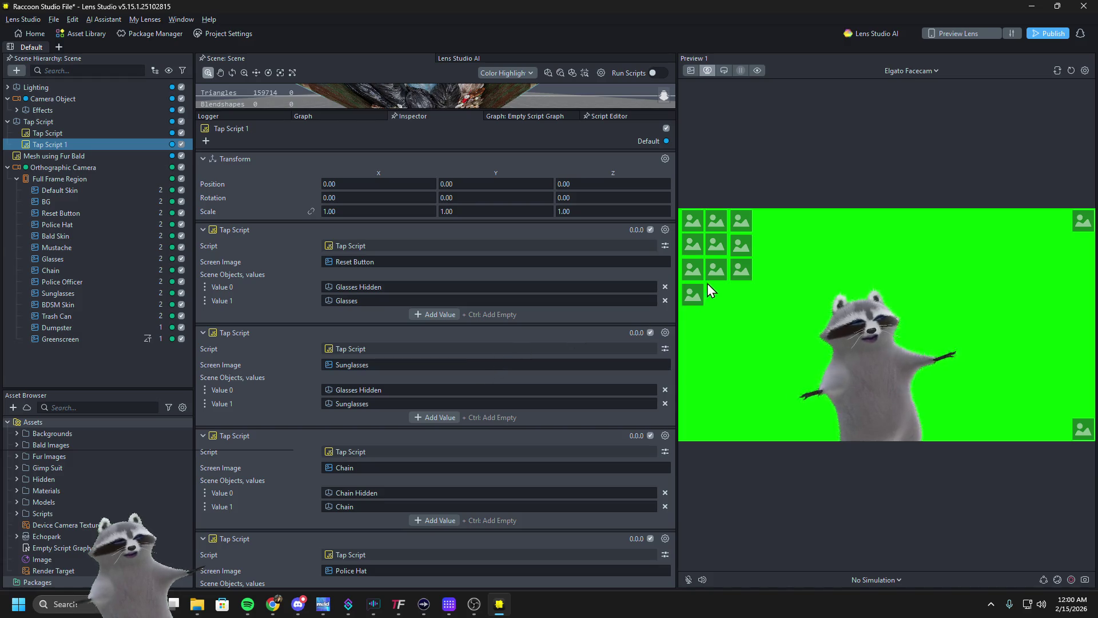
click(1084, 436)
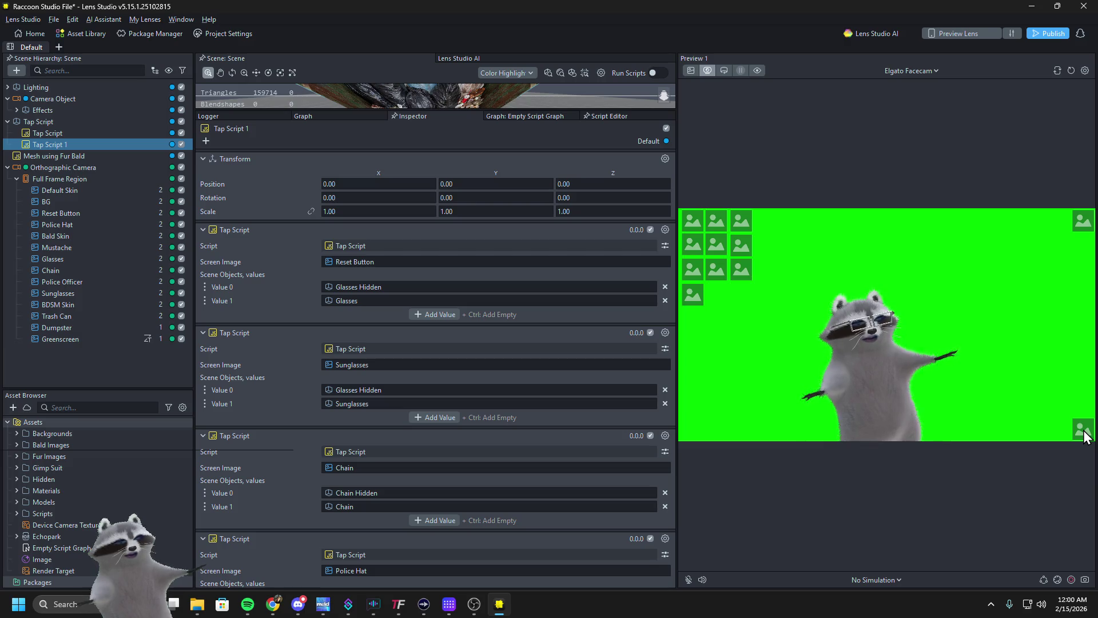
click(1062, 75)
click(1084, 432)
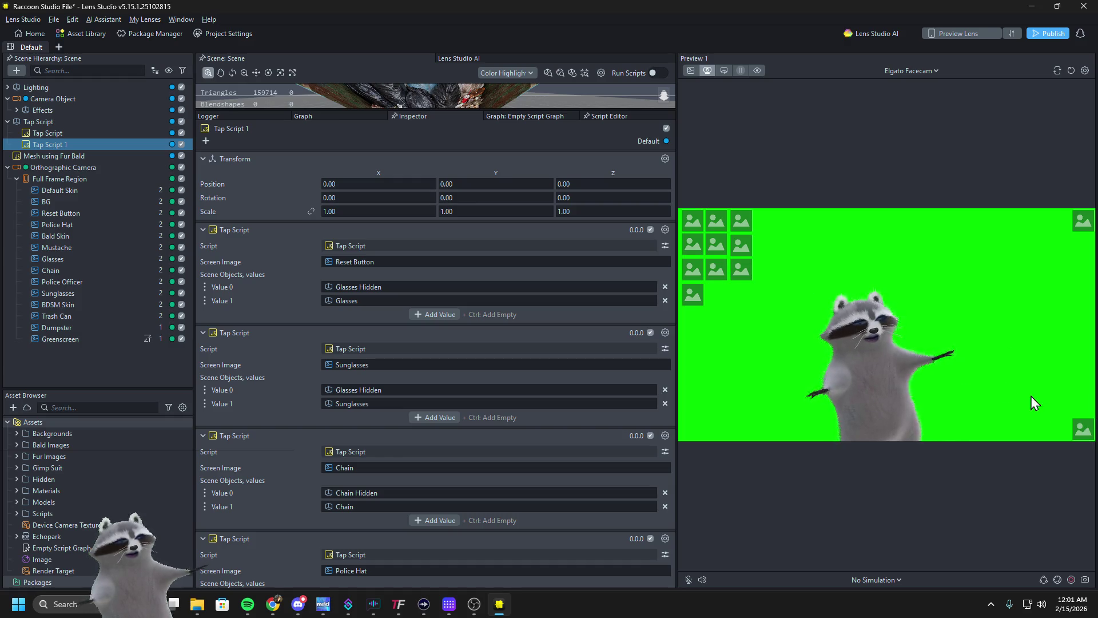
click(715, 266)
click(716, 267)
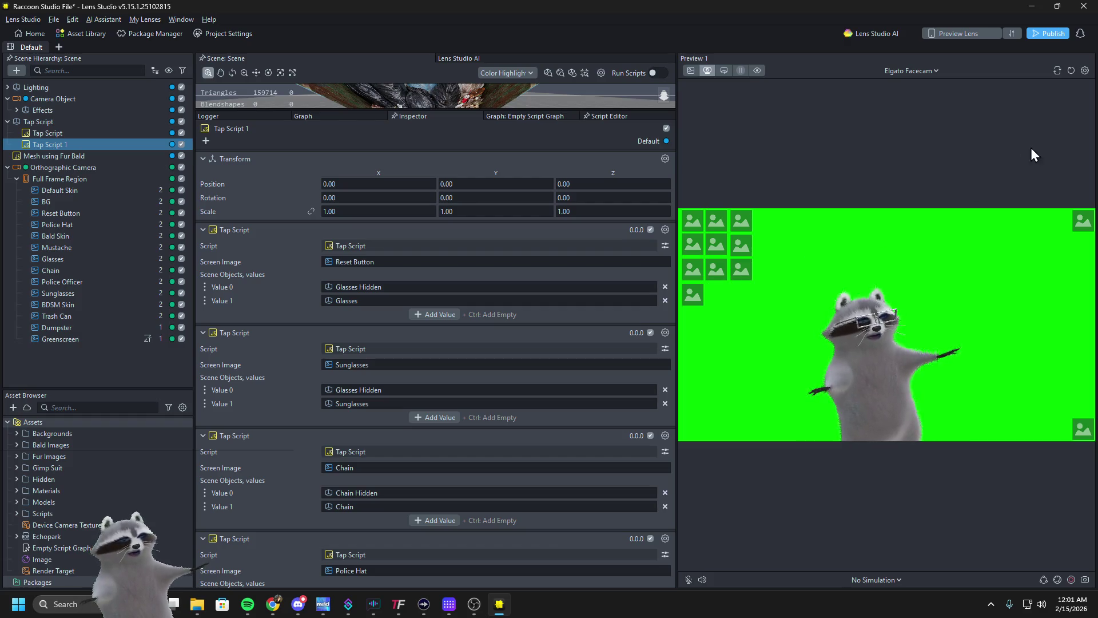
Restart the preview and display the BG object's properties
click(1071, 70)
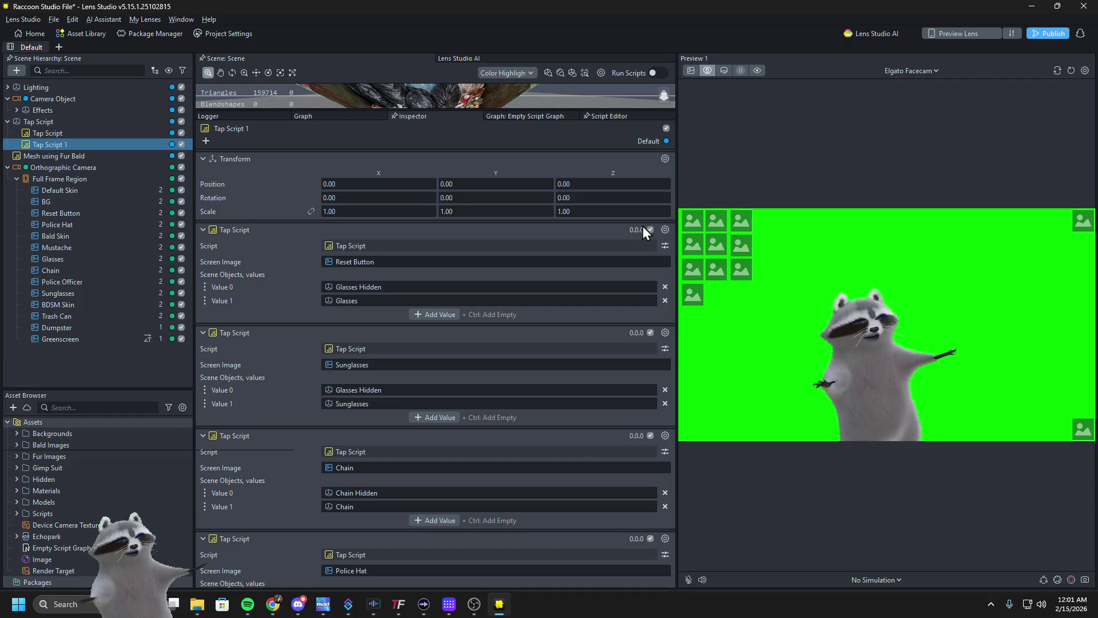
click(664, 230)
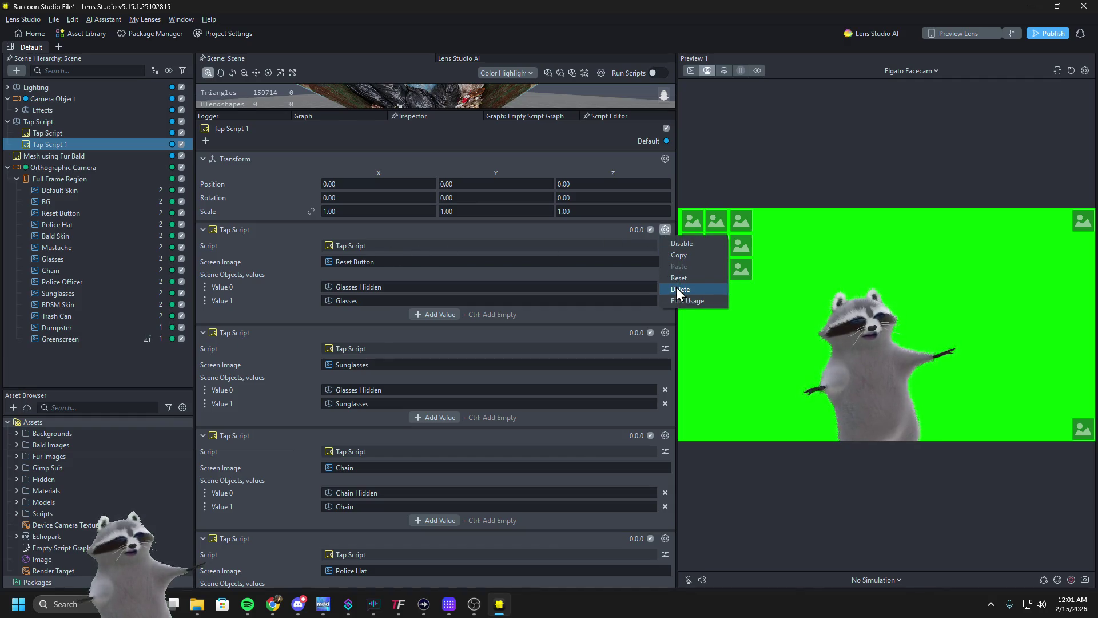
click(91, 201)
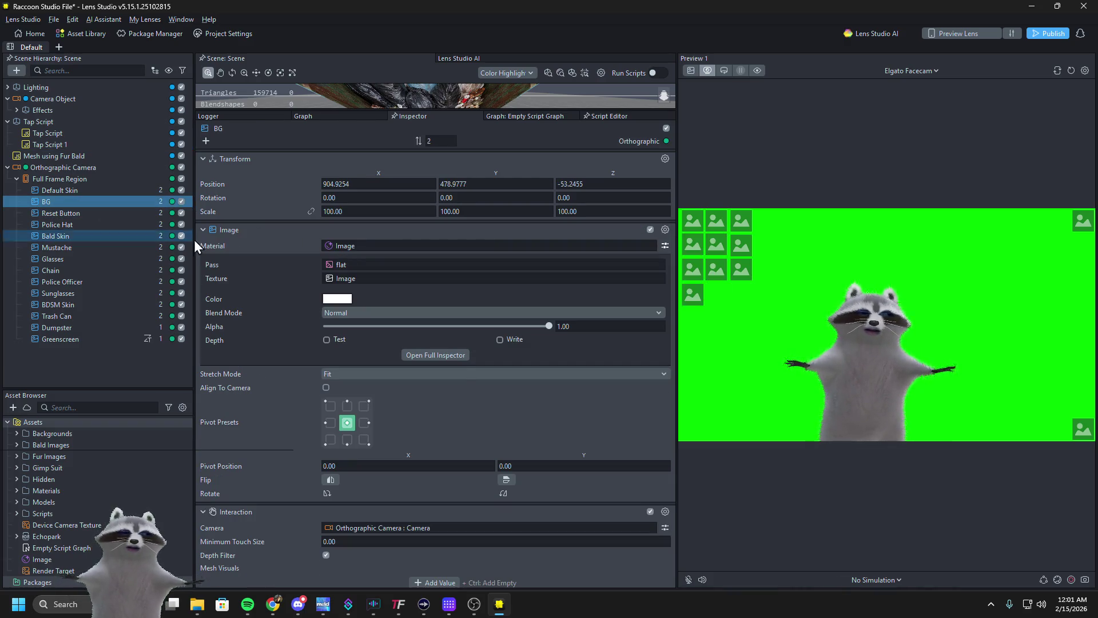
Select Reset Button, collapse its Interaction component, and add a Behavior component
scroll(440, 424, down, 2)
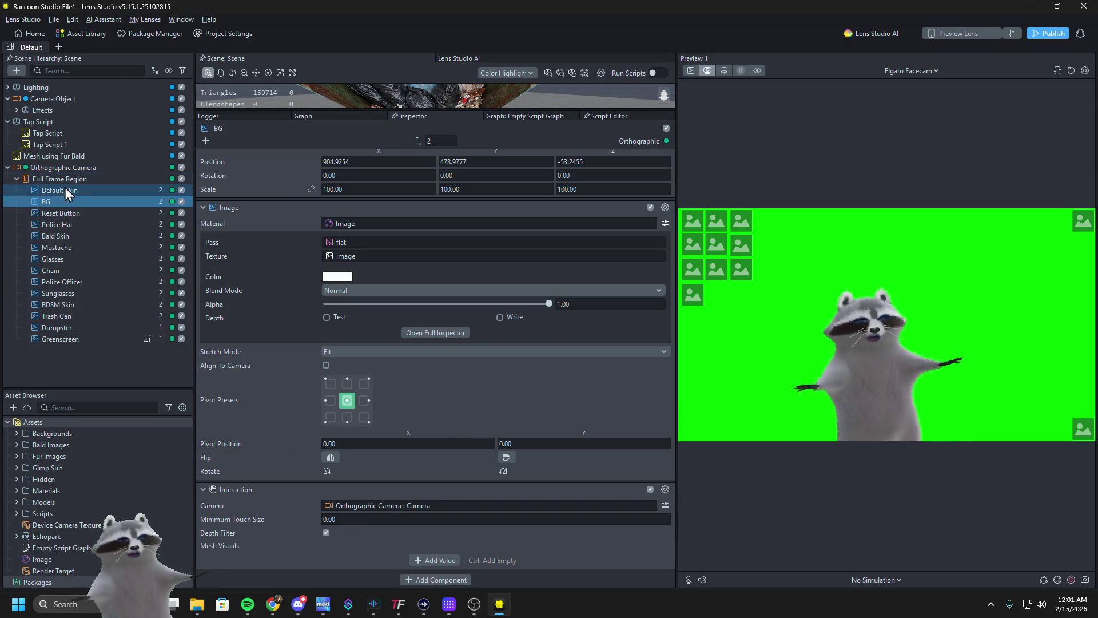
click(63, 213)
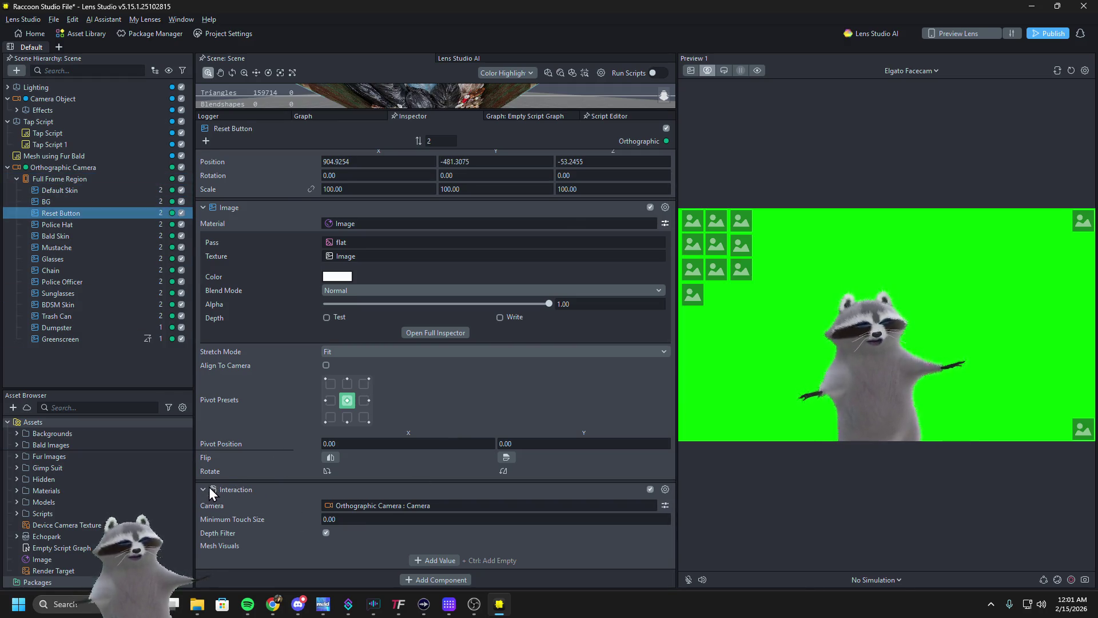
click(206, 489)
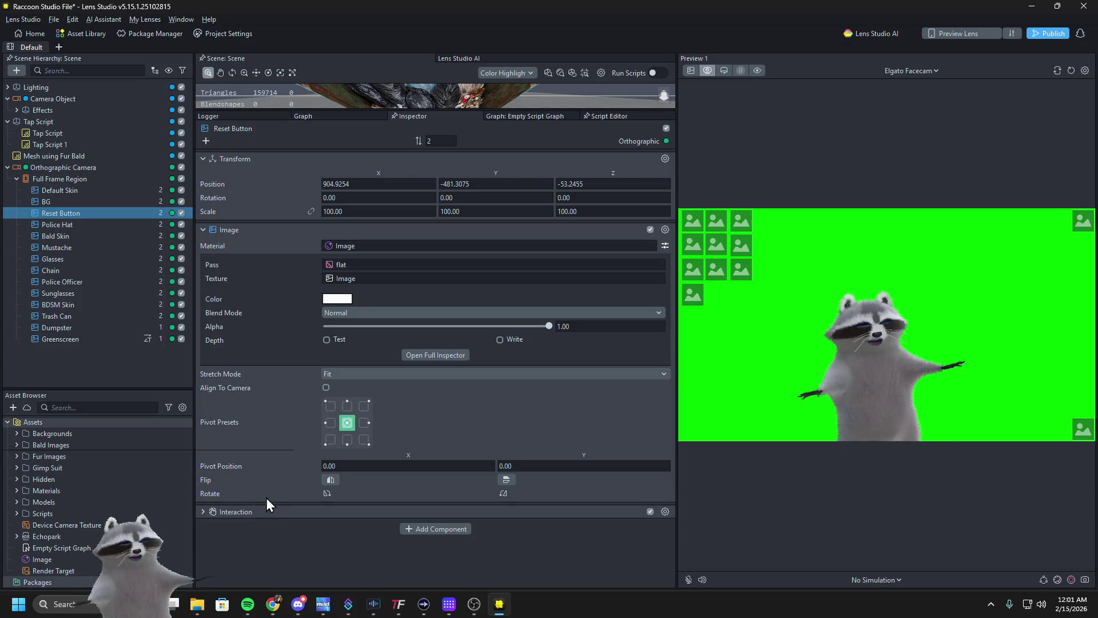
click(413, 526)
text(behavior)
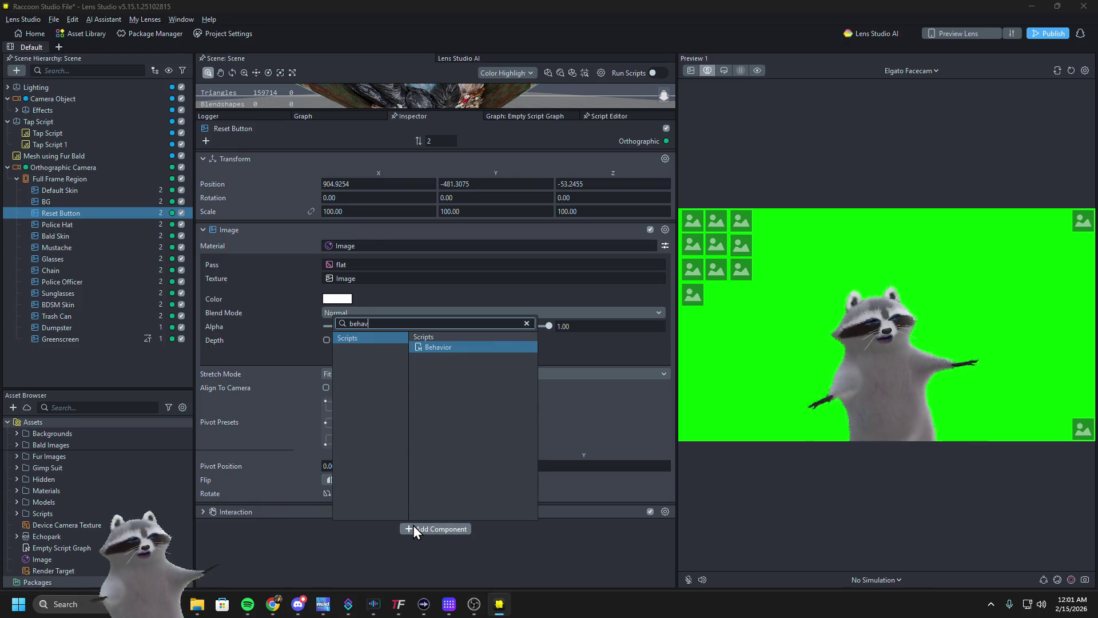
key(Escape)
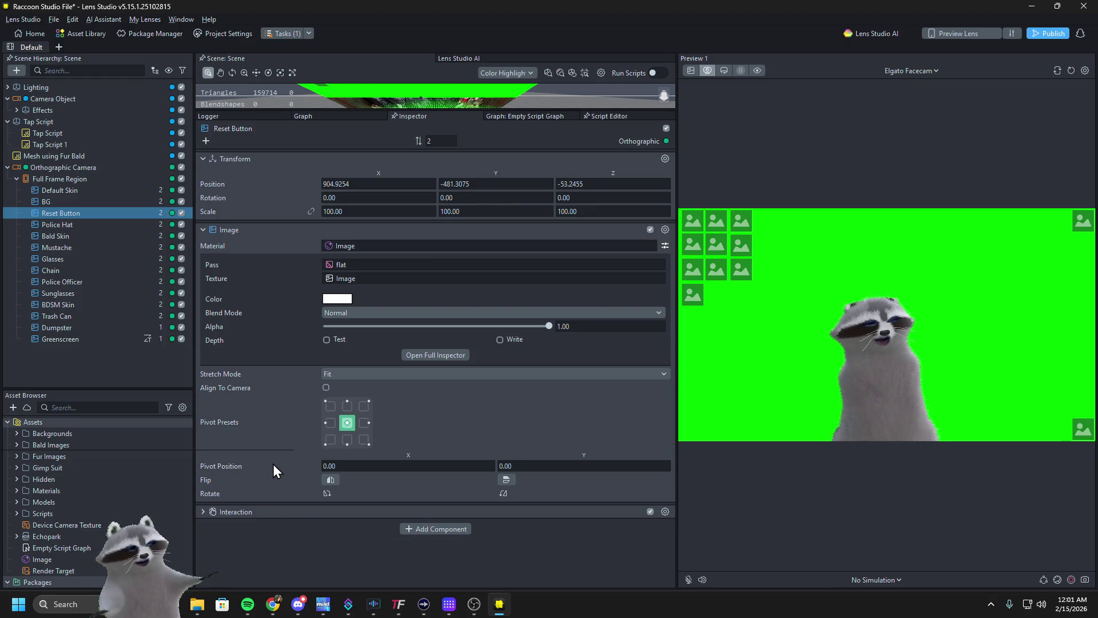
Set the Behavior trigger to Touch Event on Reset Button, allowed Always
scroll(273, 463, down, 2)
click(336, 472)
click(336, 471)
click(347, 499)
text(res)
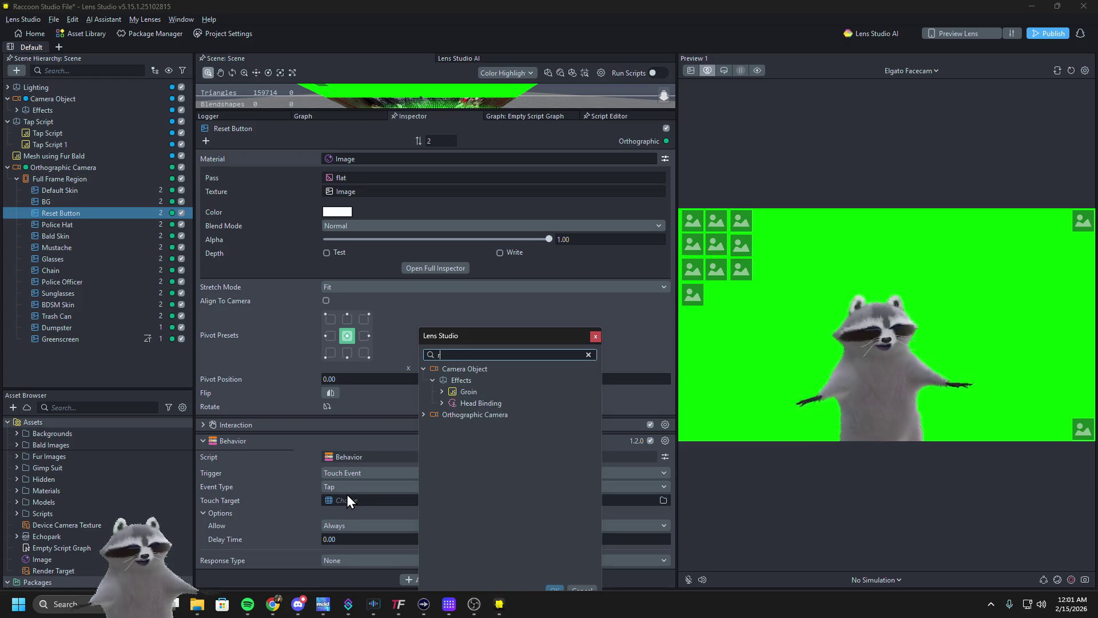
click(456, 394)
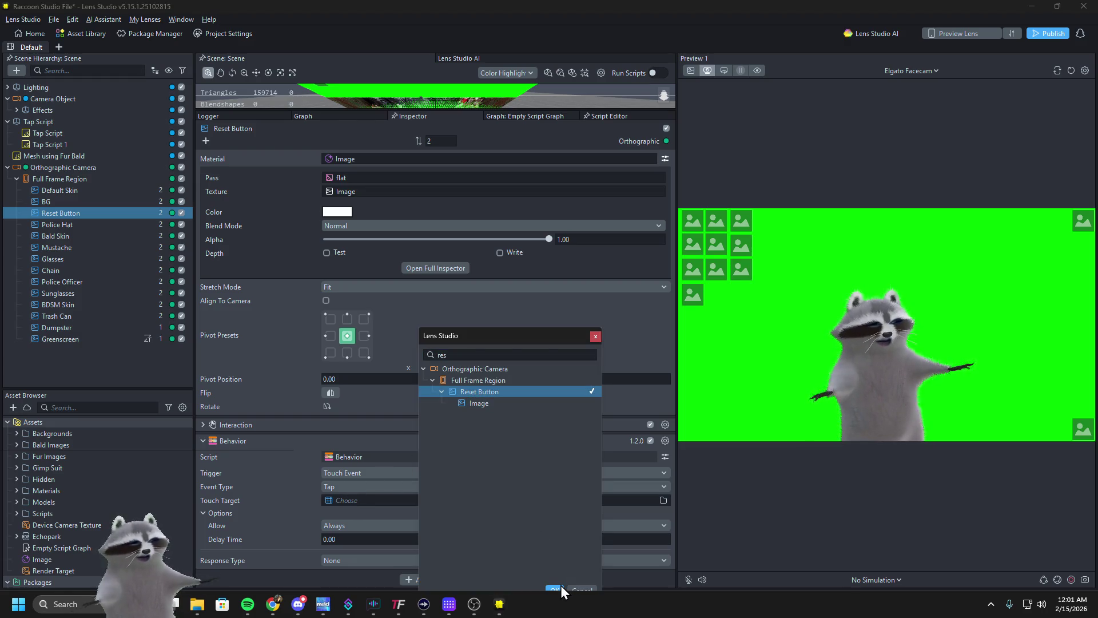
click(556, 588)
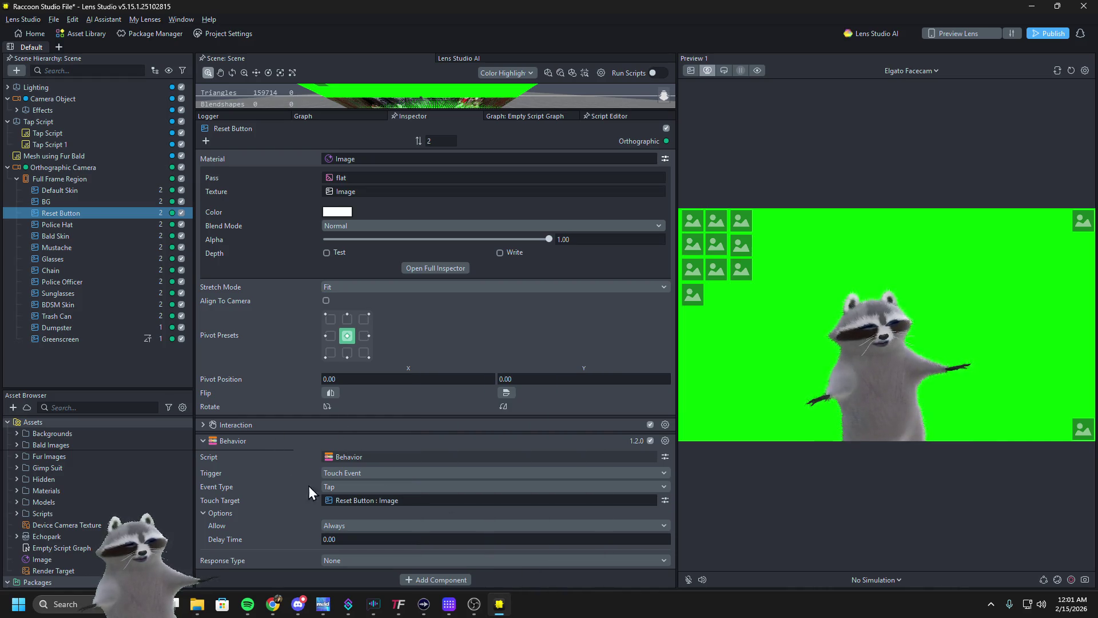
click(352, 526)
click(353, 527)
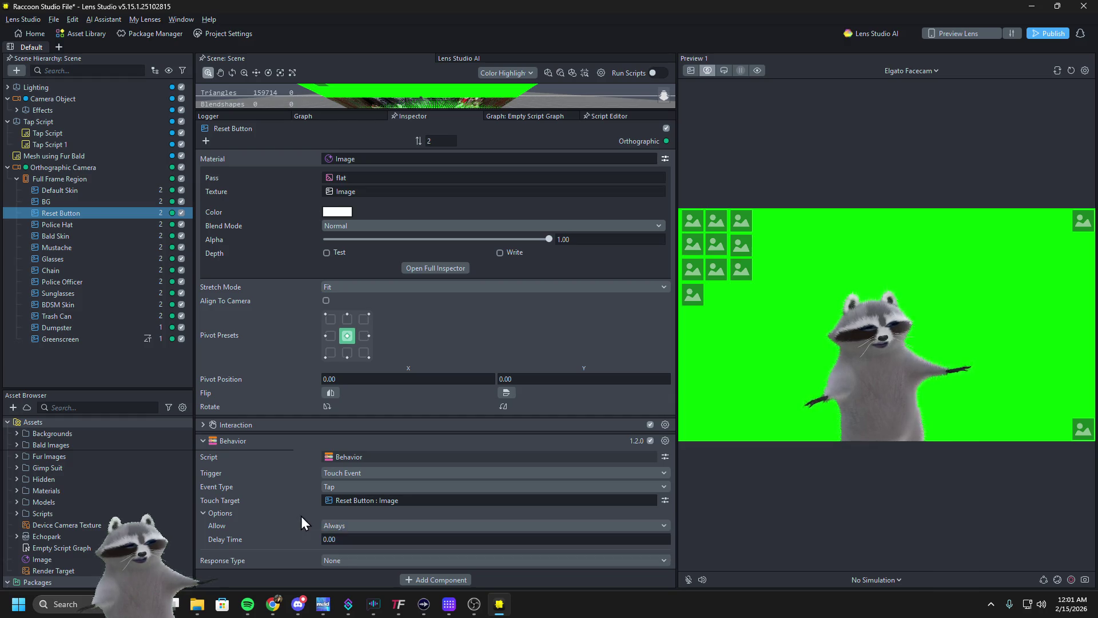
Set the response to Set Enabled targeting Mustache with the Disable action
click(354, 557)
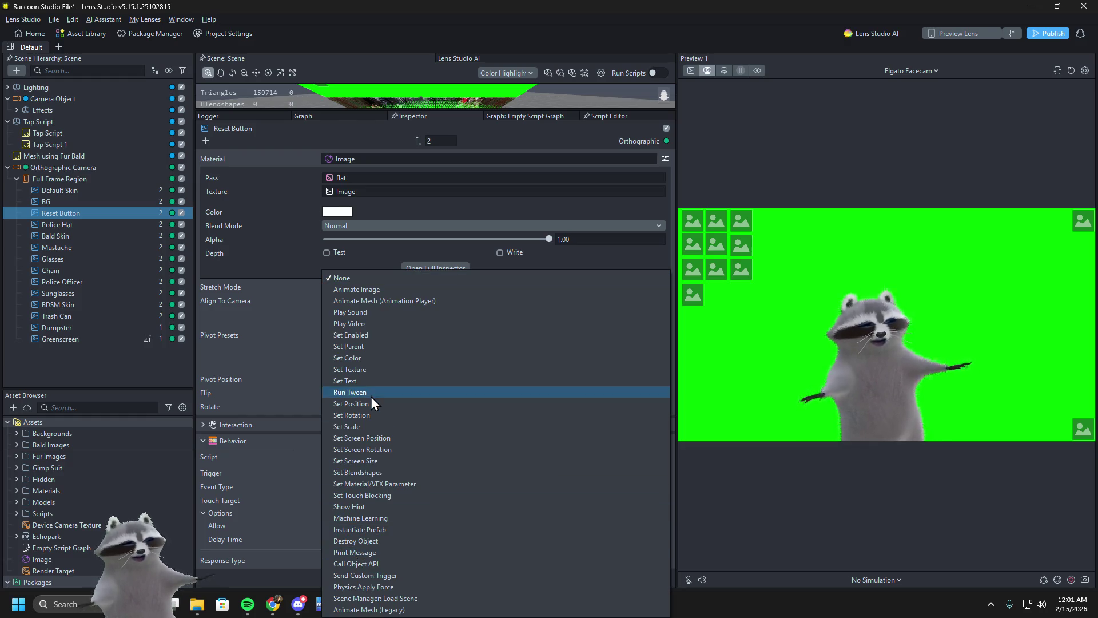
click(377, 335)
scroll(281, 509, down, 2)
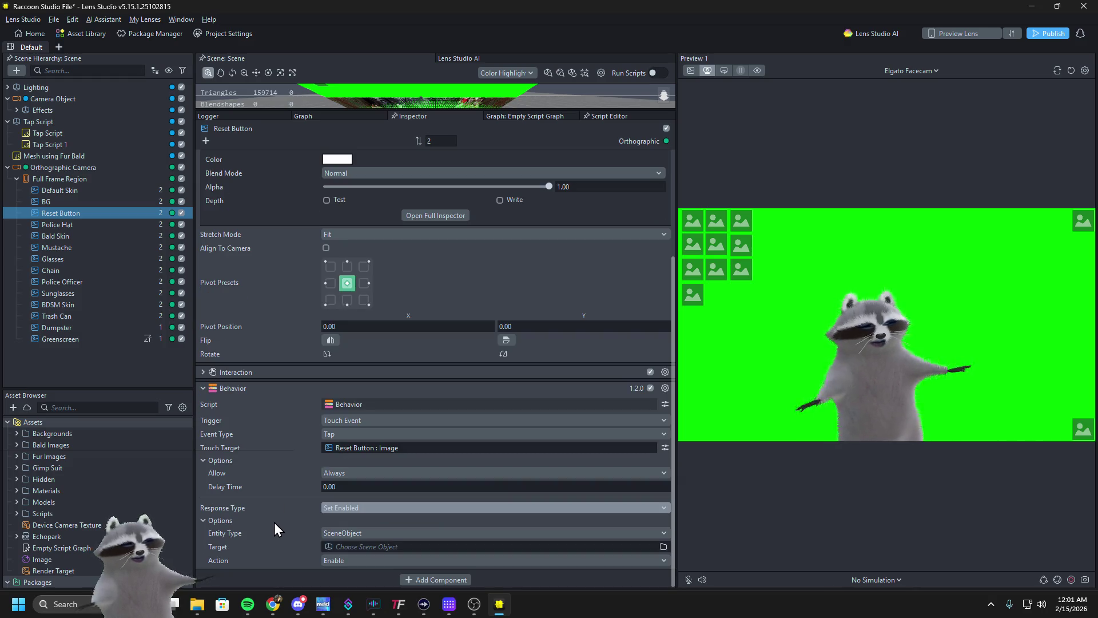
click(329, 547)
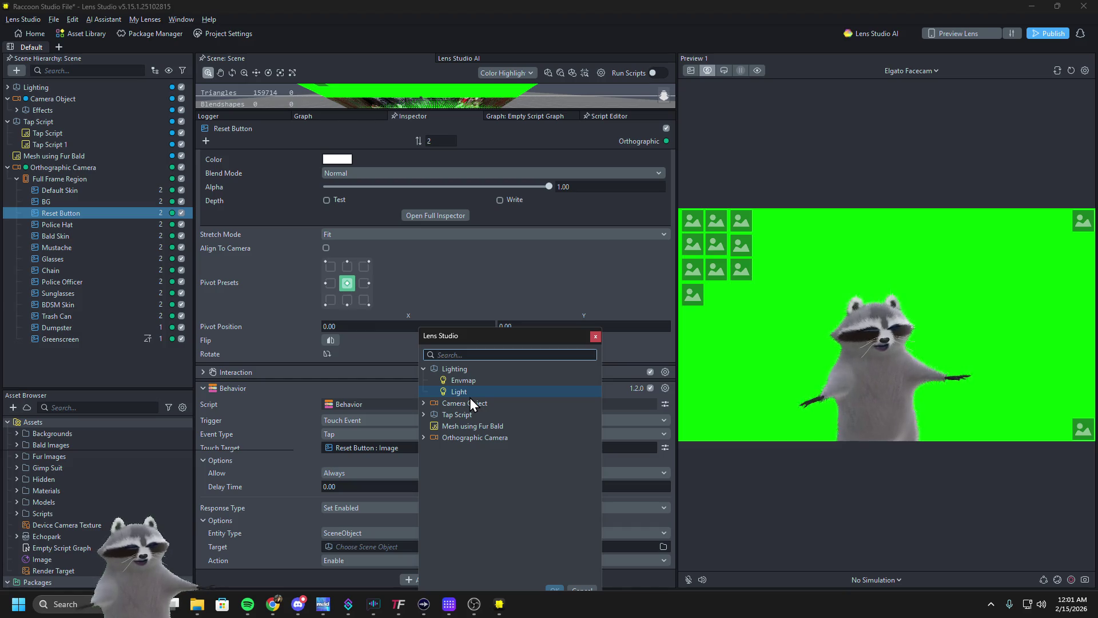
text(mu)
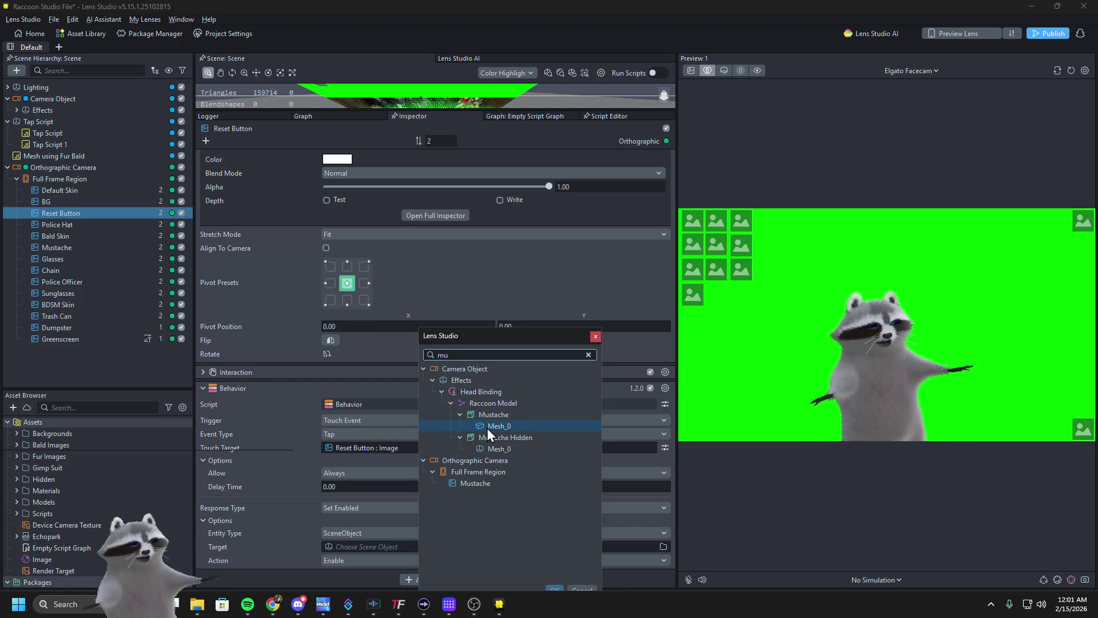
click(505, 415)
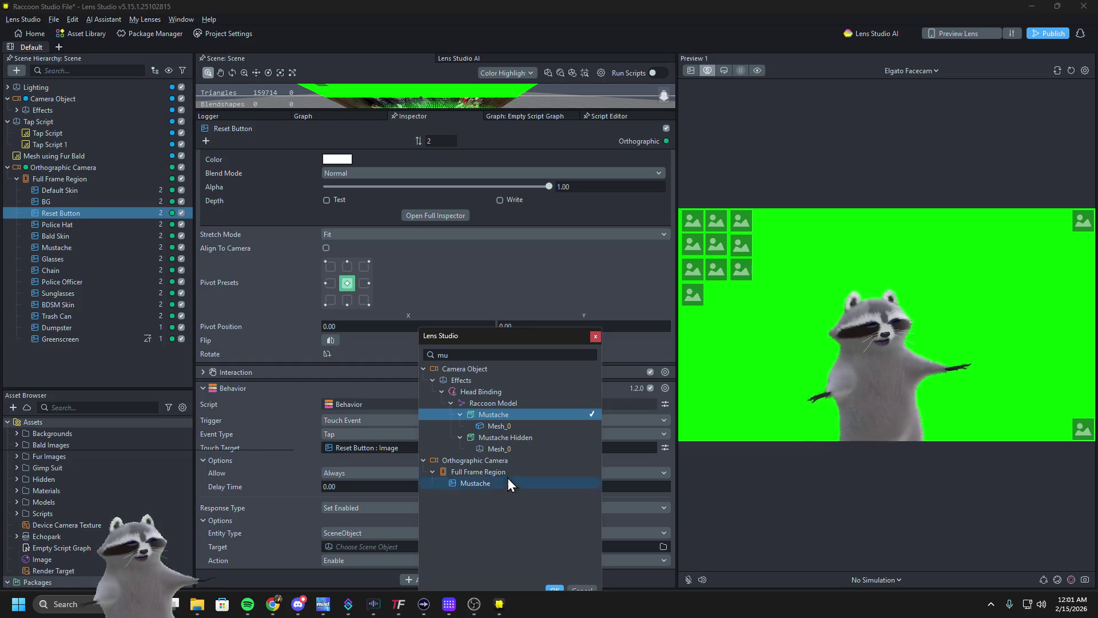
click(552, 587)
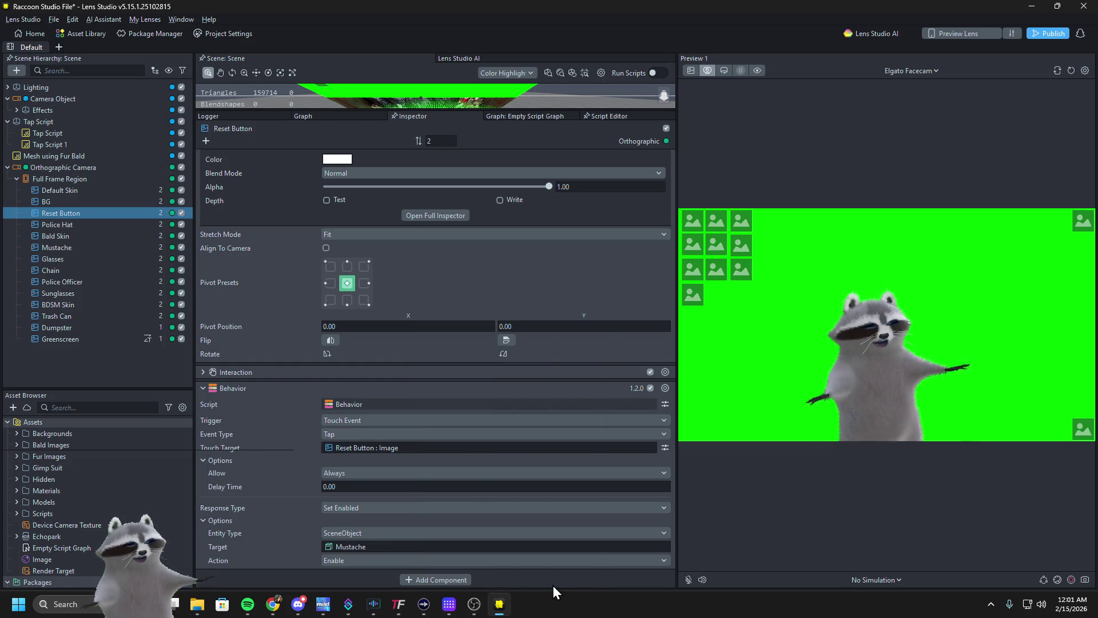
click(359, 563)
click(371, 575)
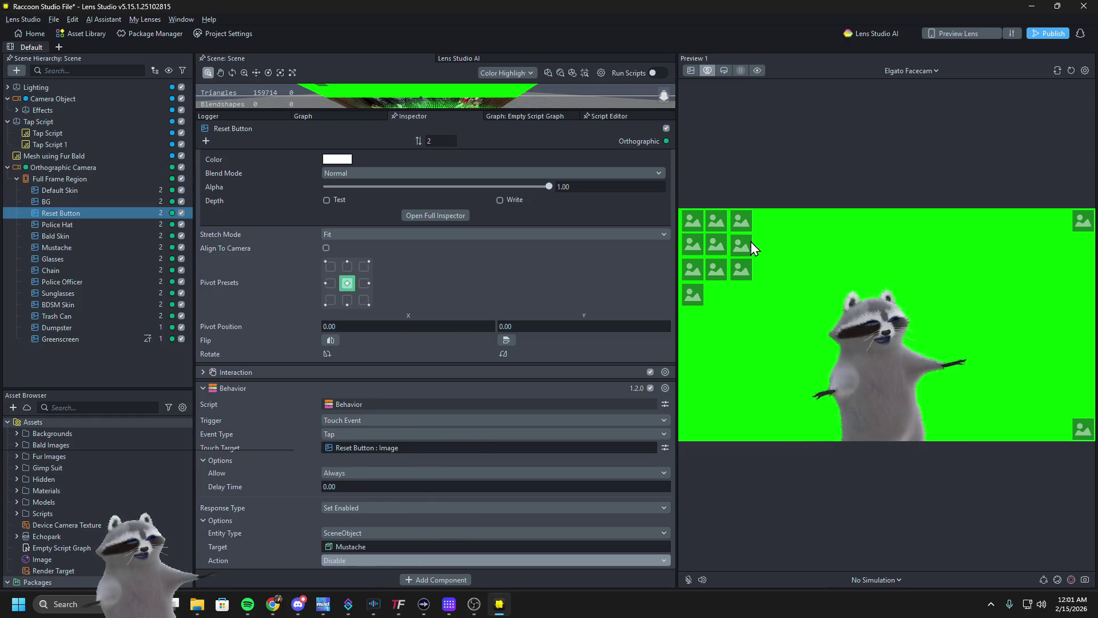
Test skin, chain, mustache and sunglasses taps in the preview
click(717, 225)
click(712, 245)
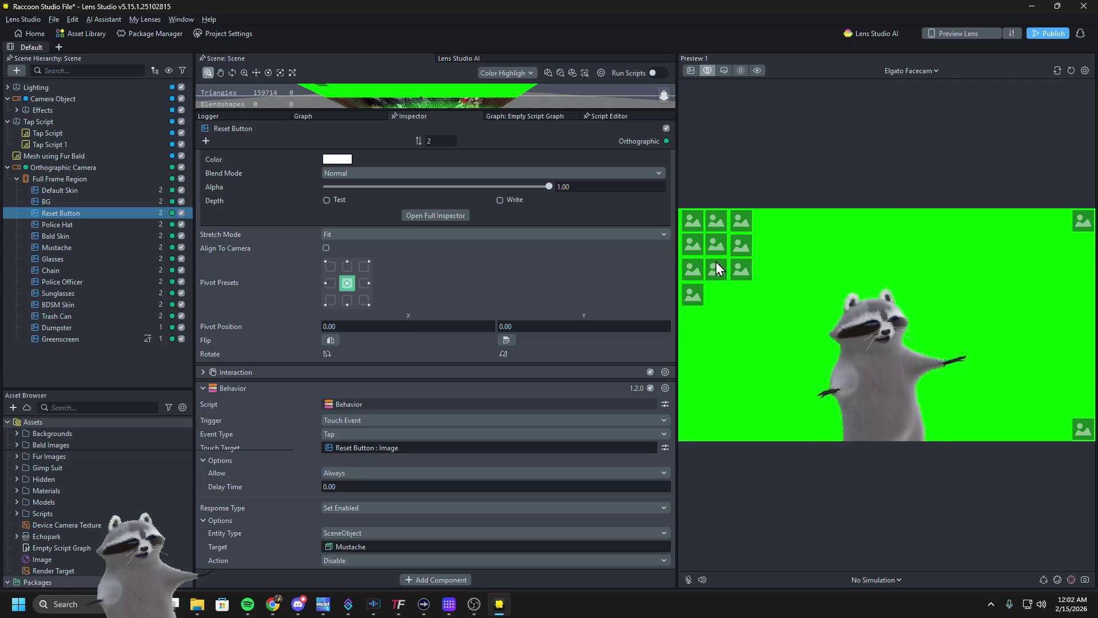
click(694, 286)
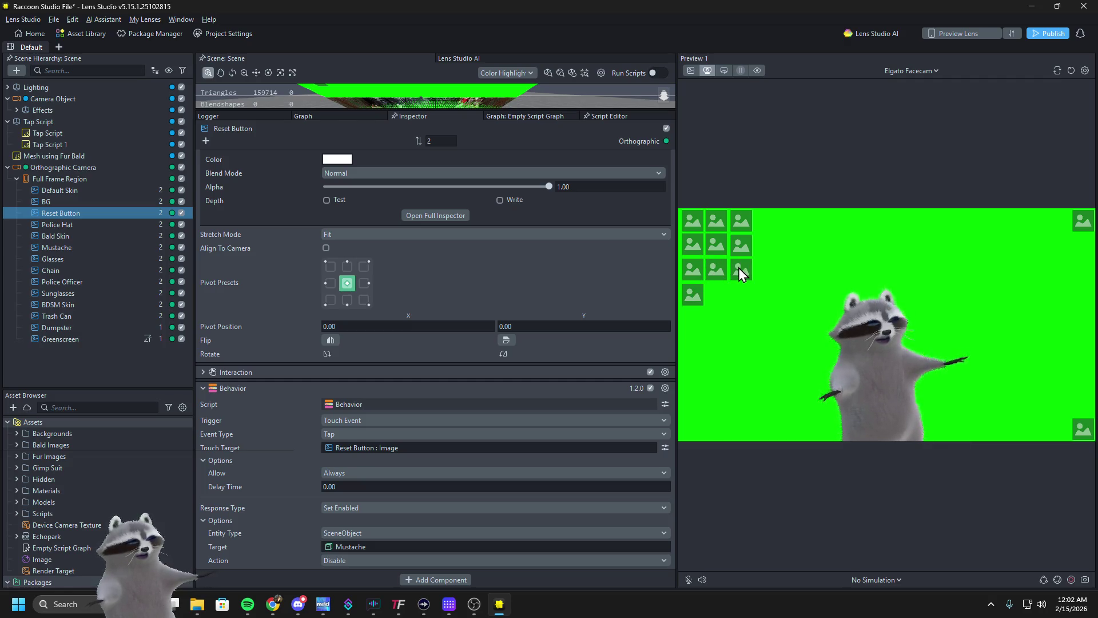
click(713, 243)
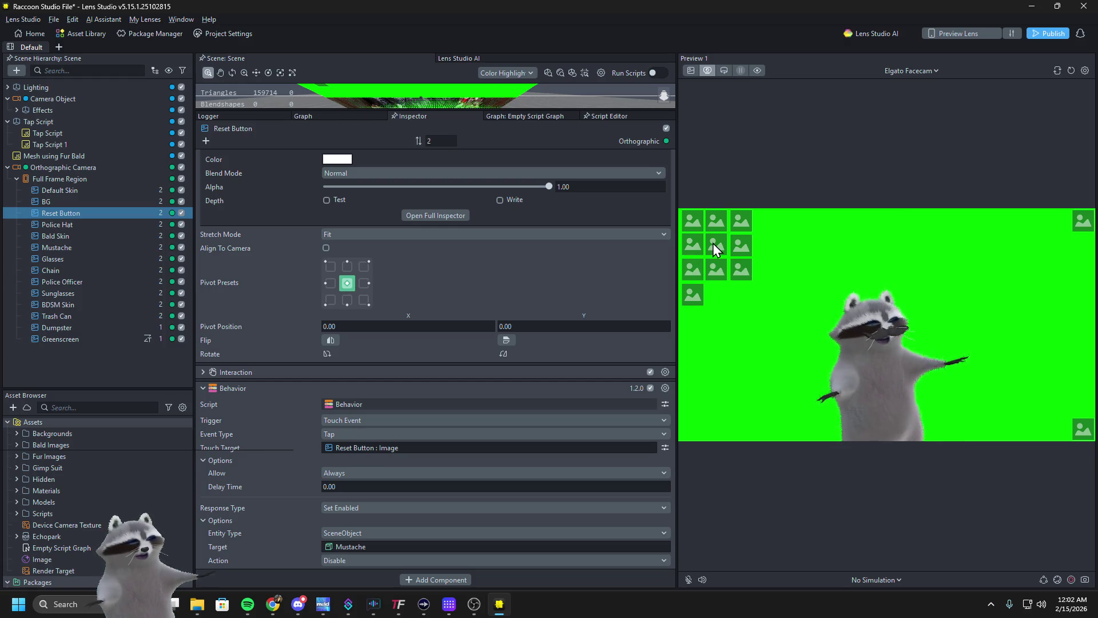
click(1087, 430)
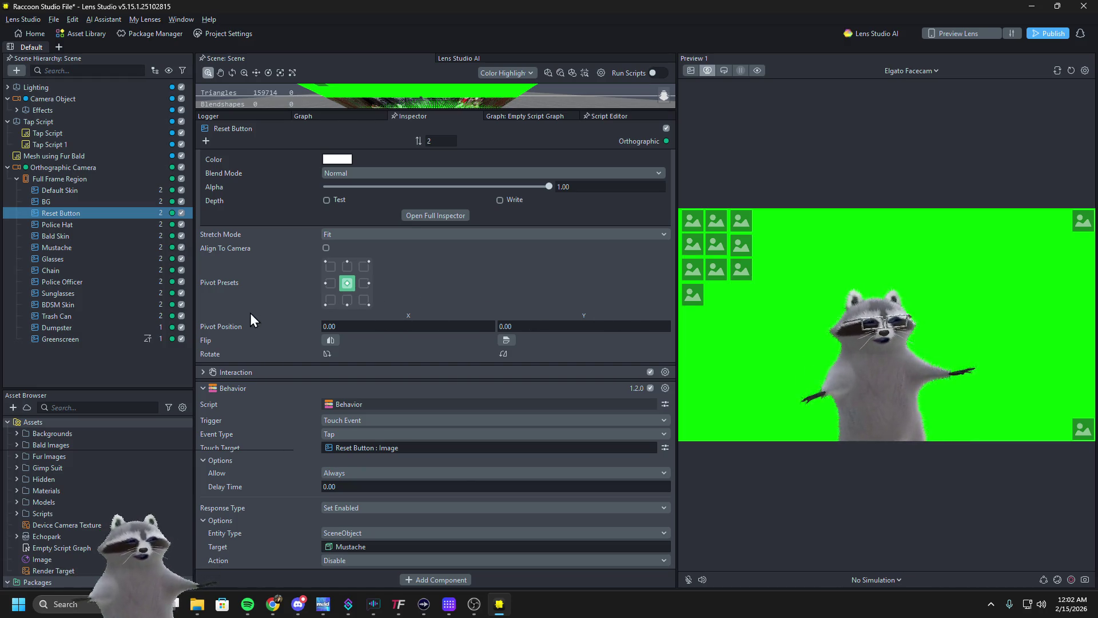
Save the project and delete Tap Script 1 from the scene
click(76, 141)
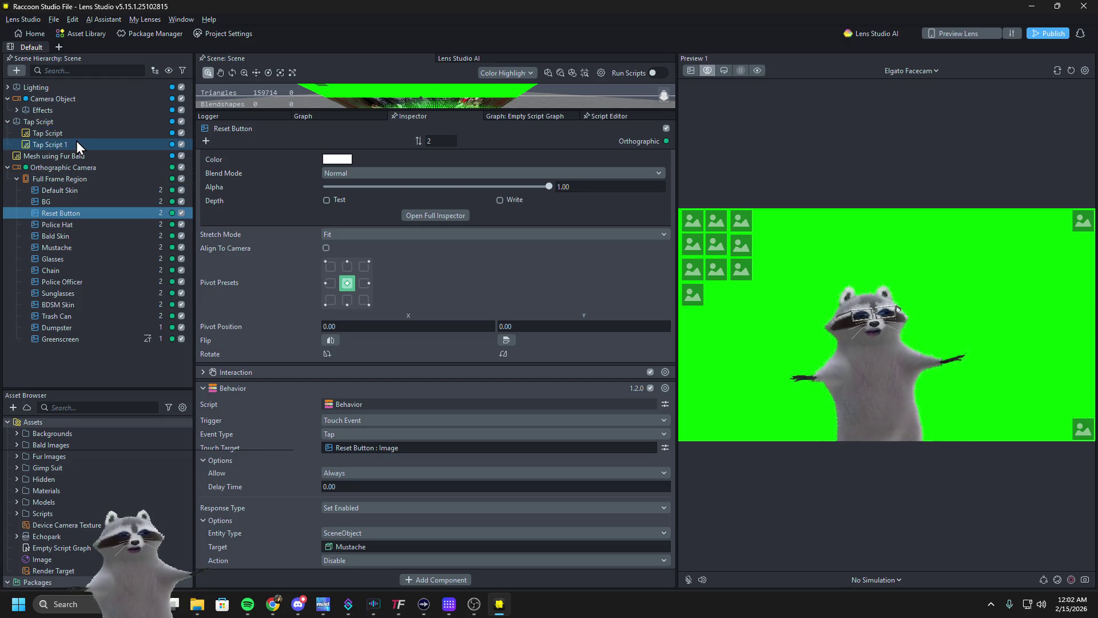
key(ctrl+s)
key(Delete)
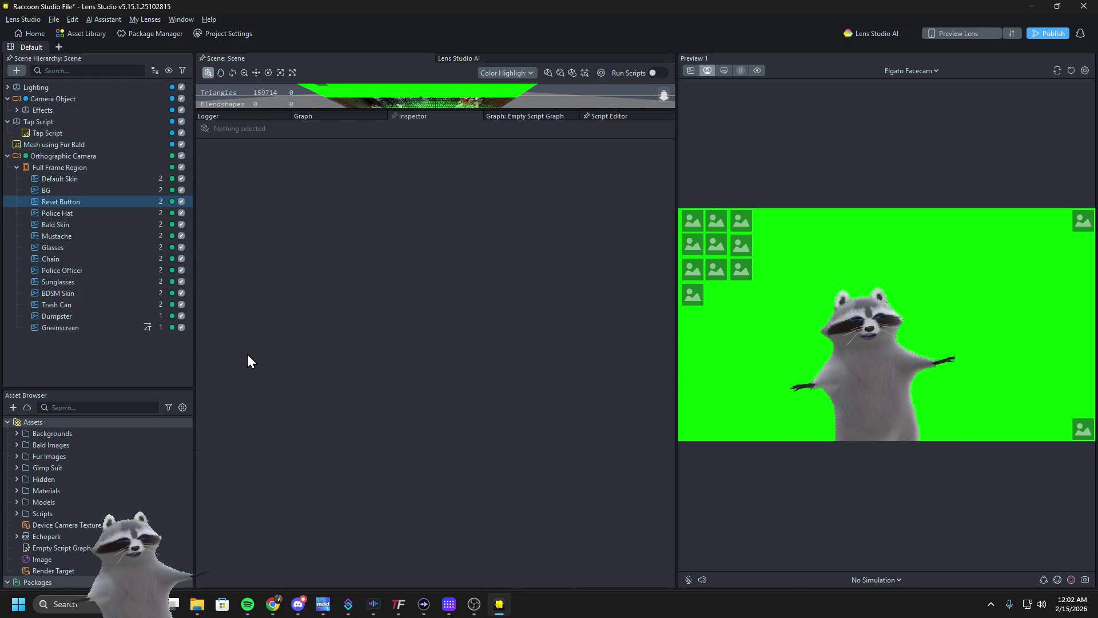
Select the Reset Button, collapse its Behavior component and duplicate it
click(70, 203)
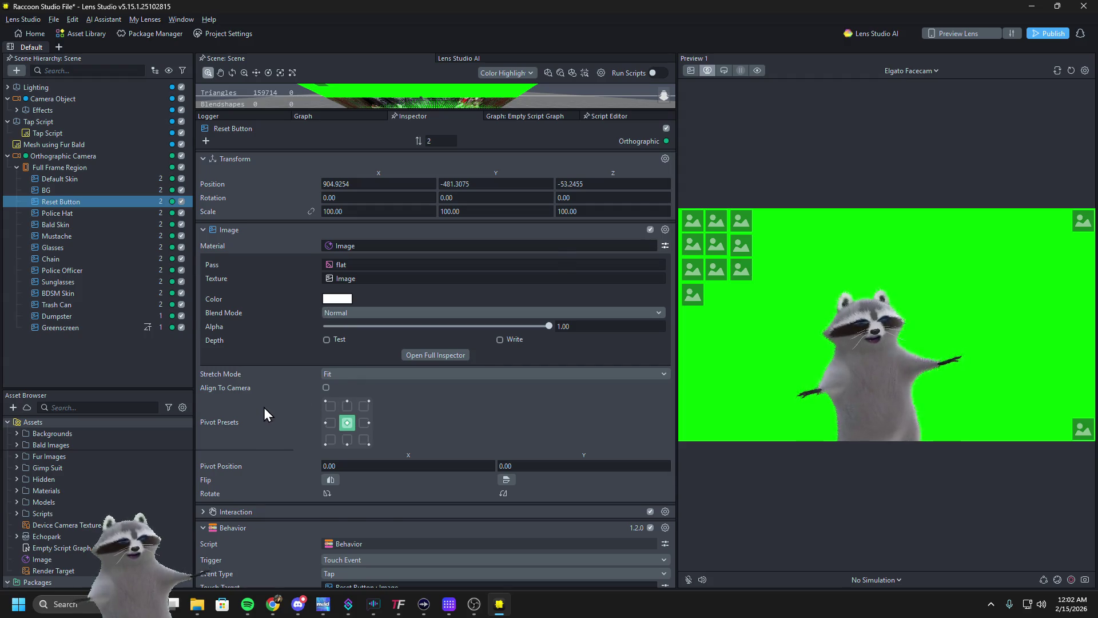
scroll(265, 411, down, 3)
click(204, 390)
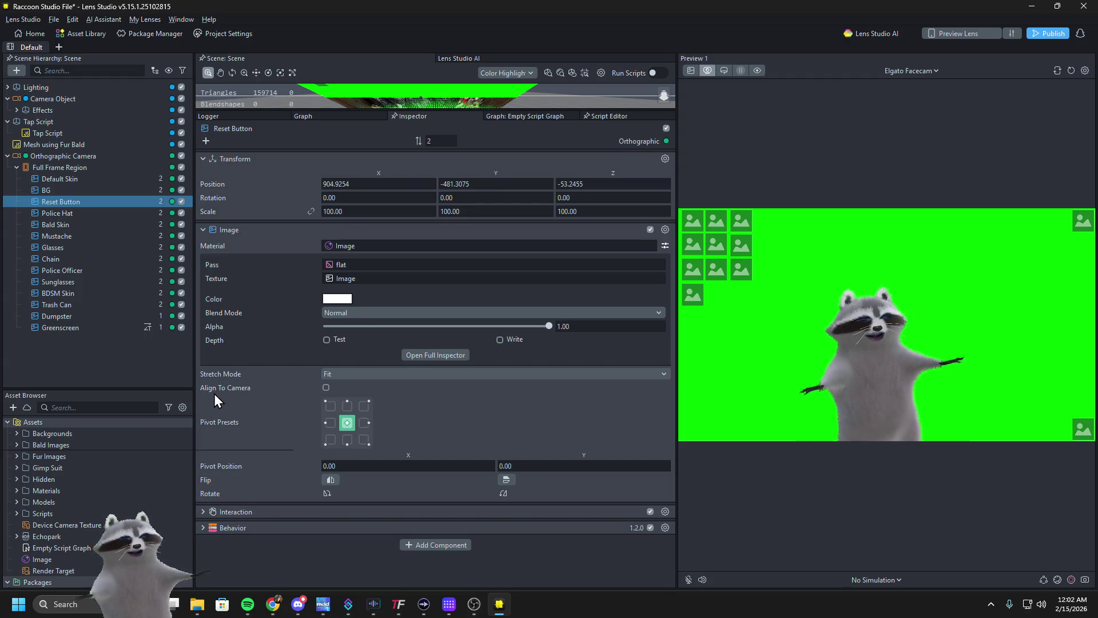
click(664, 527)
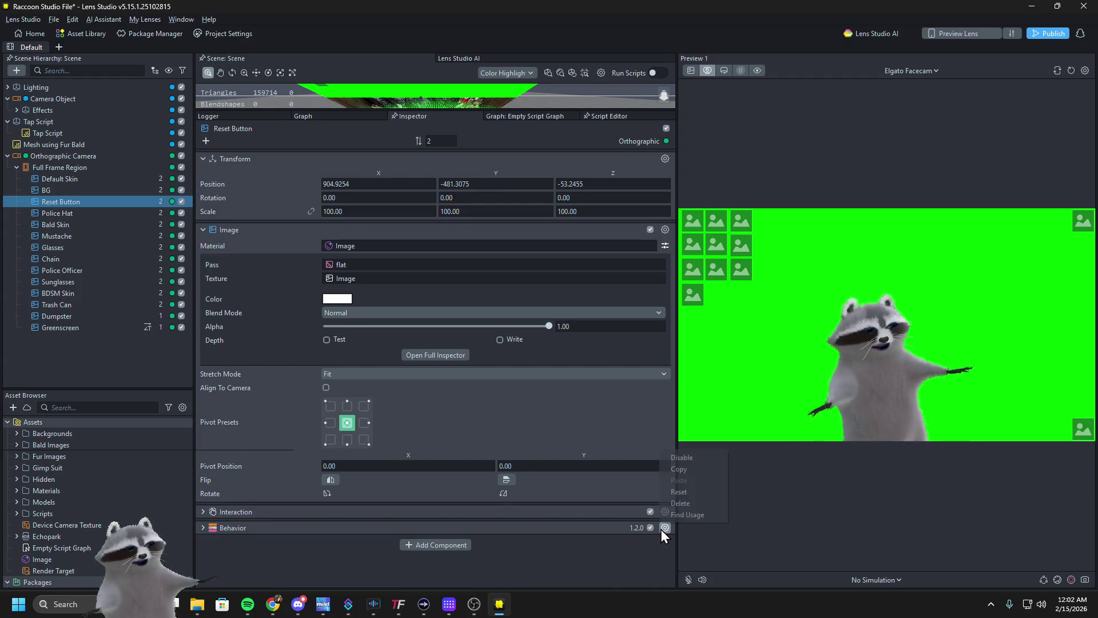
click(674, 486)
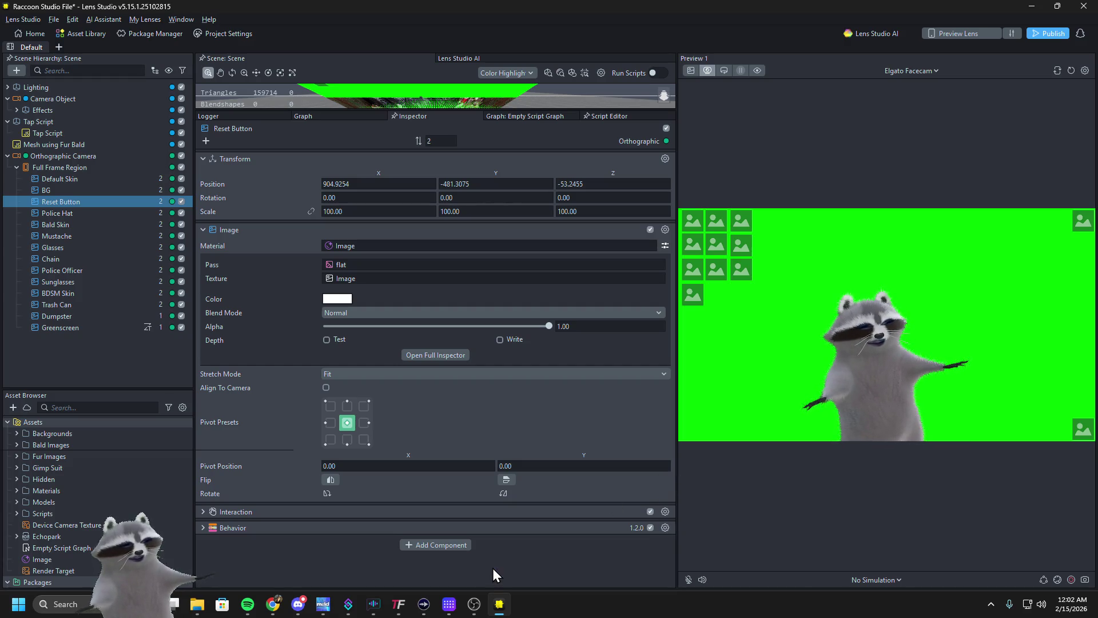
Set the first Behavior's target object to Glasses
scroll(303, 520, down, 4)
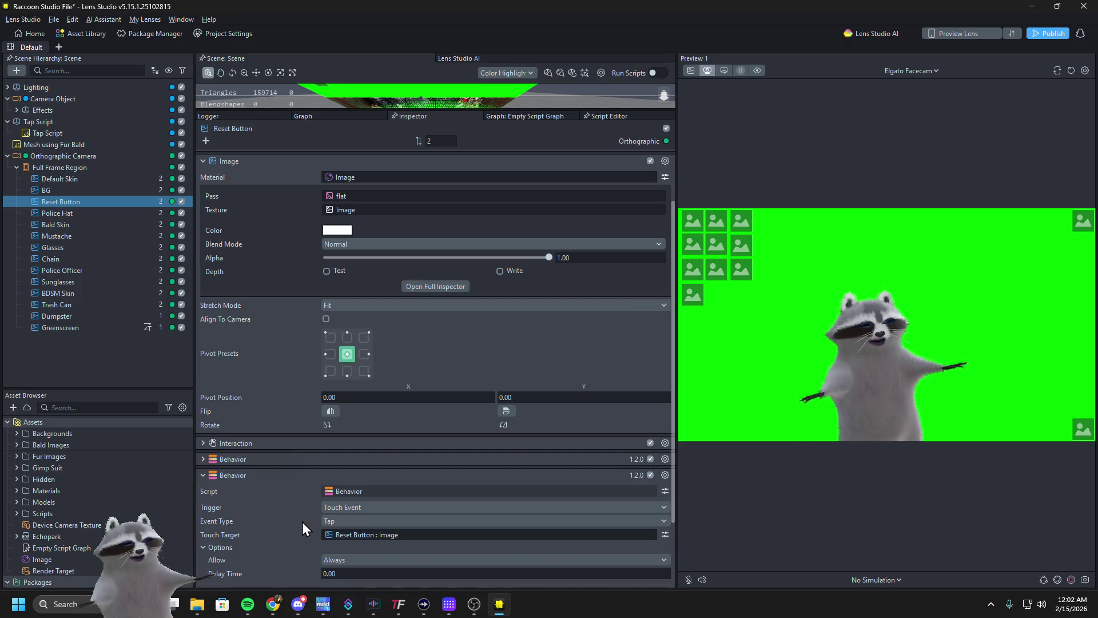
scroll(300, 502, down, 1)
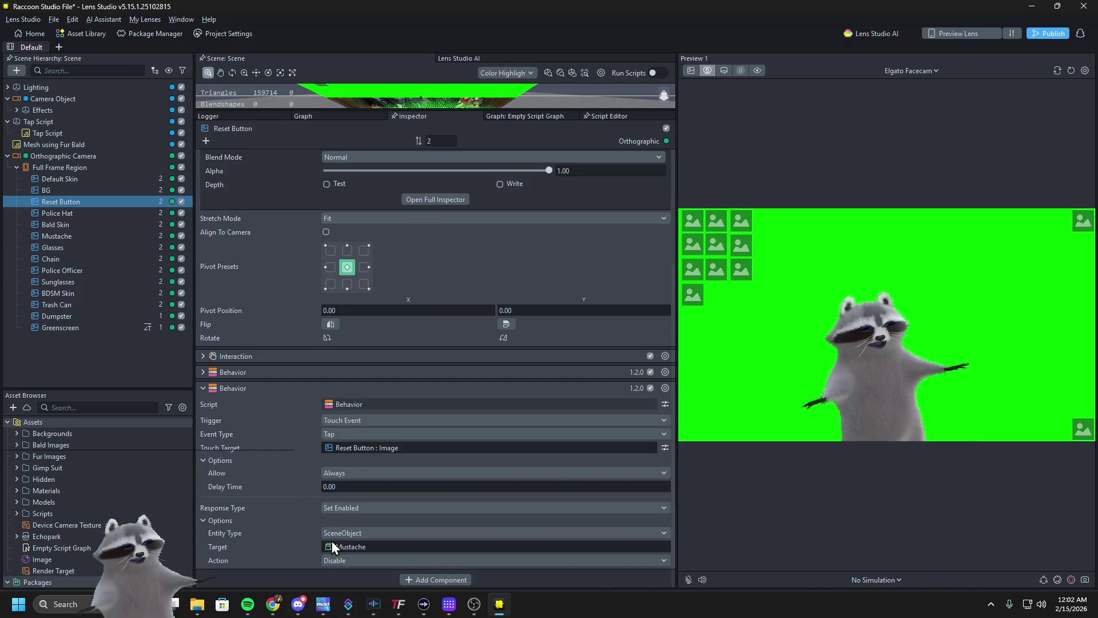
click(203, 371)
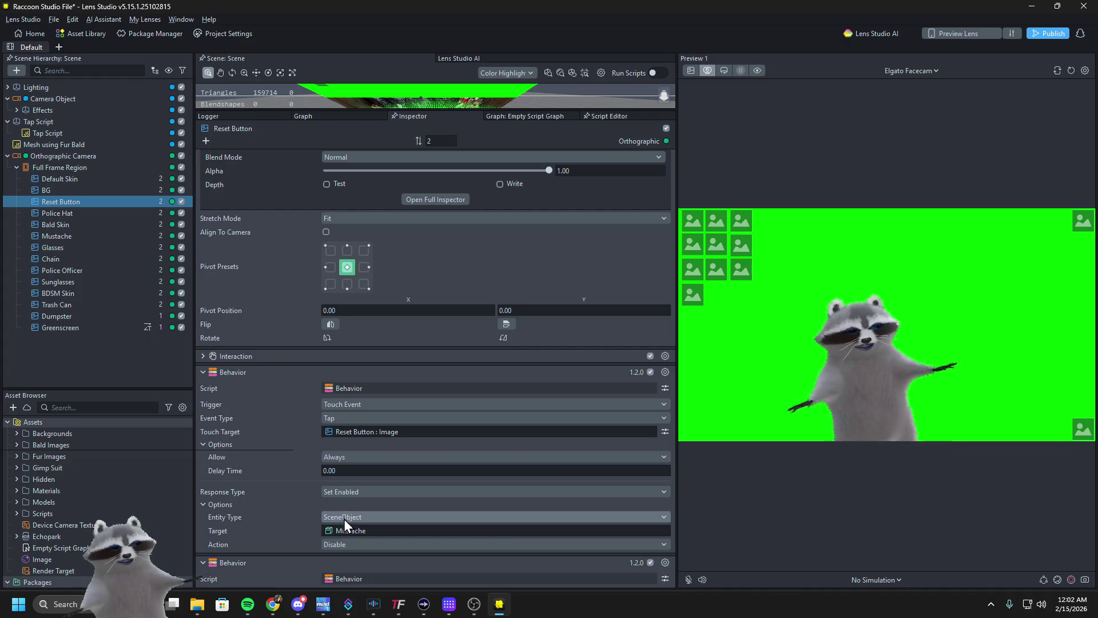
click(327, 533)
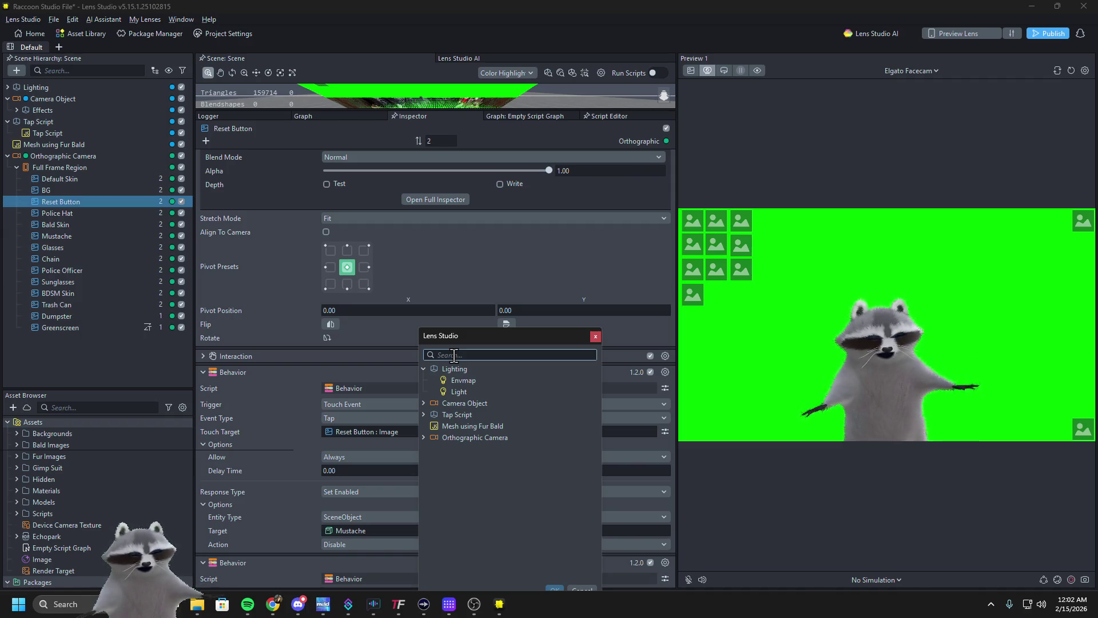
text(glass)
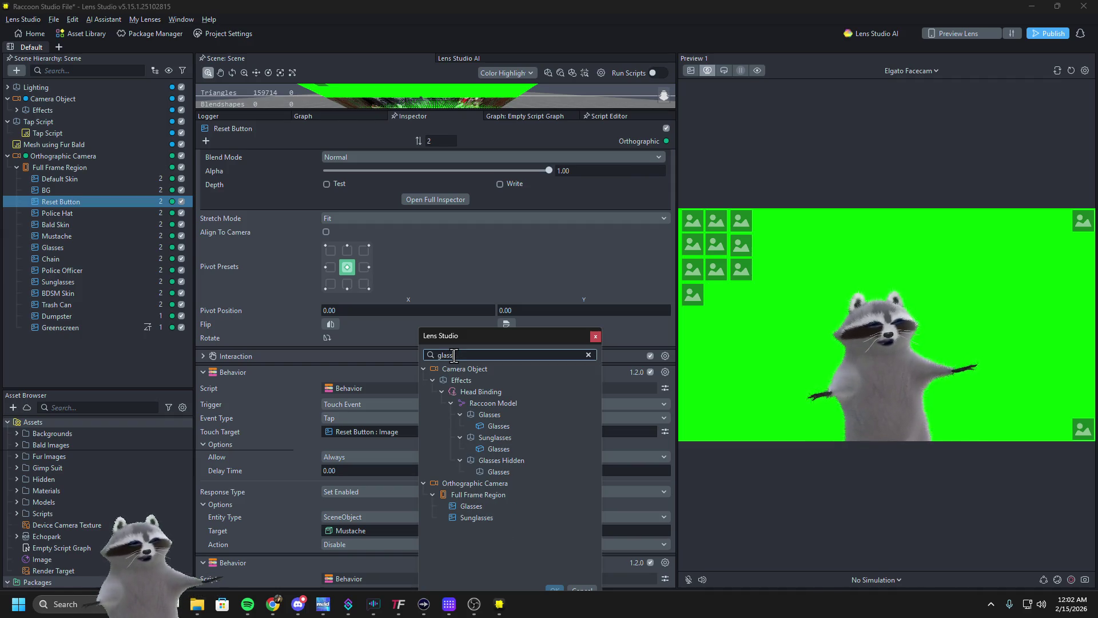
key(BackSpace)
text(s)
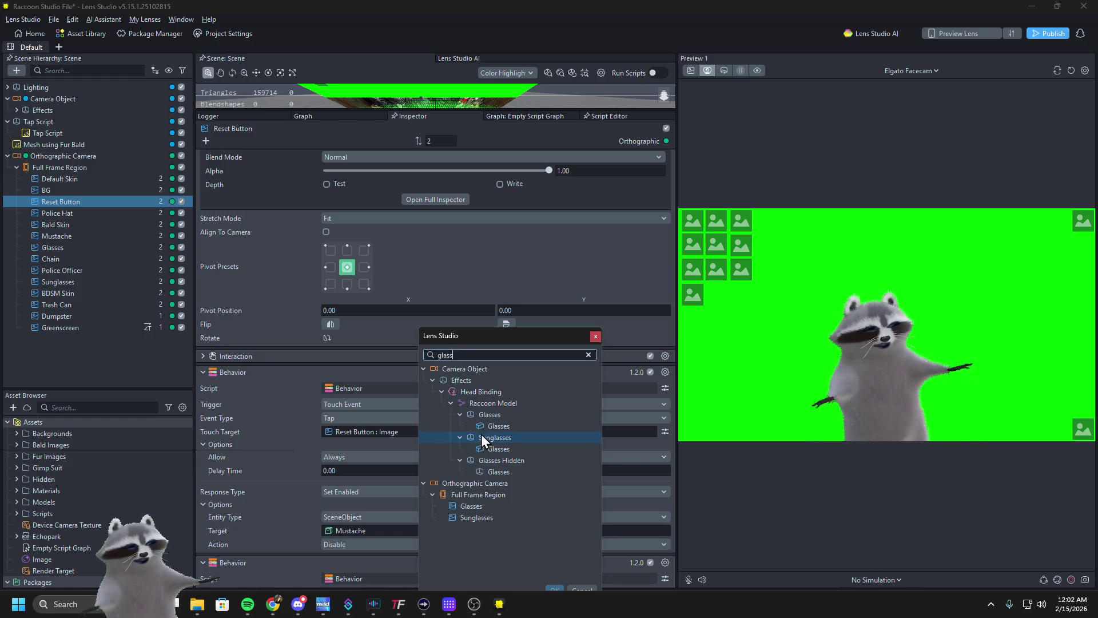
double_click(485, 415)
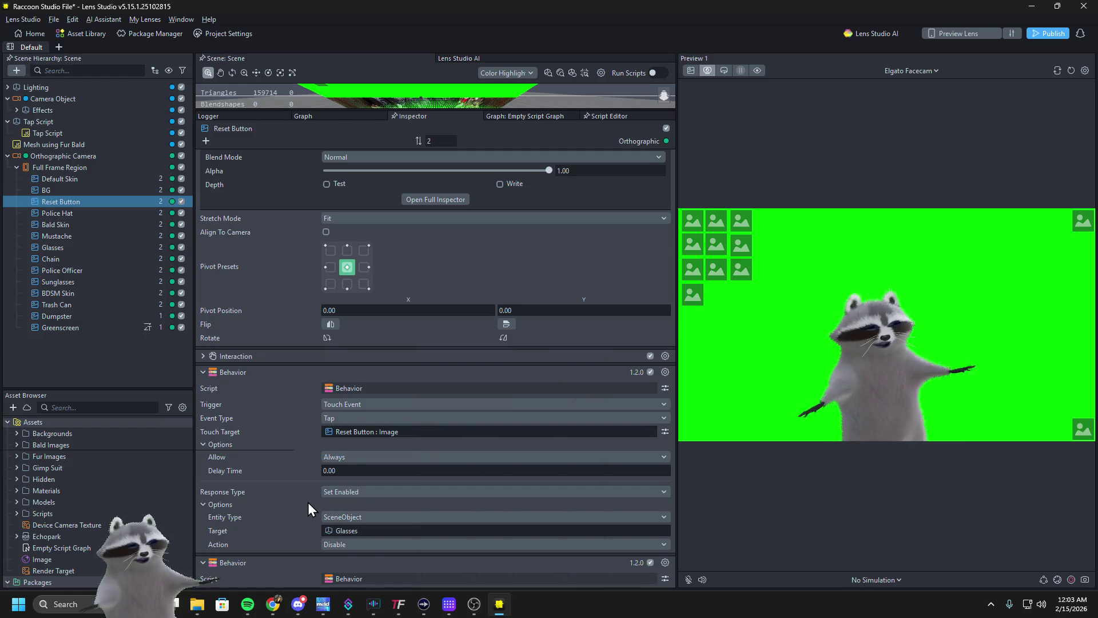
Target Sunglasses with the second Behavior and confirm in Preview that Reset removes them
scroll(309, 502, down, 2)
scroll(321, 504, down, 2)
click(331, 485)
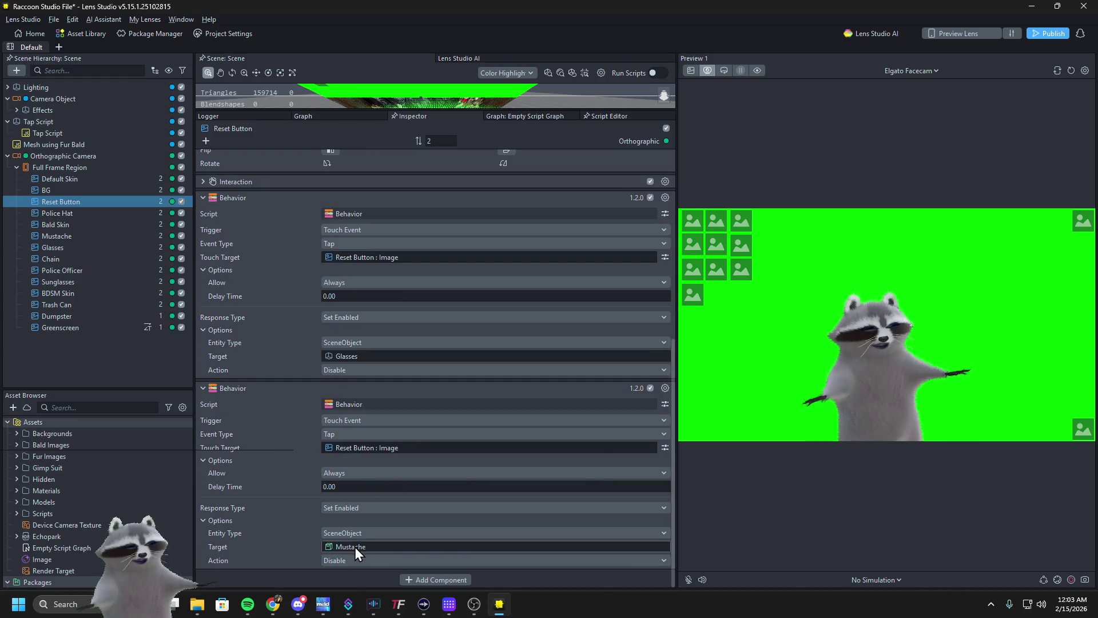
click(354, 546)
text(sungl)
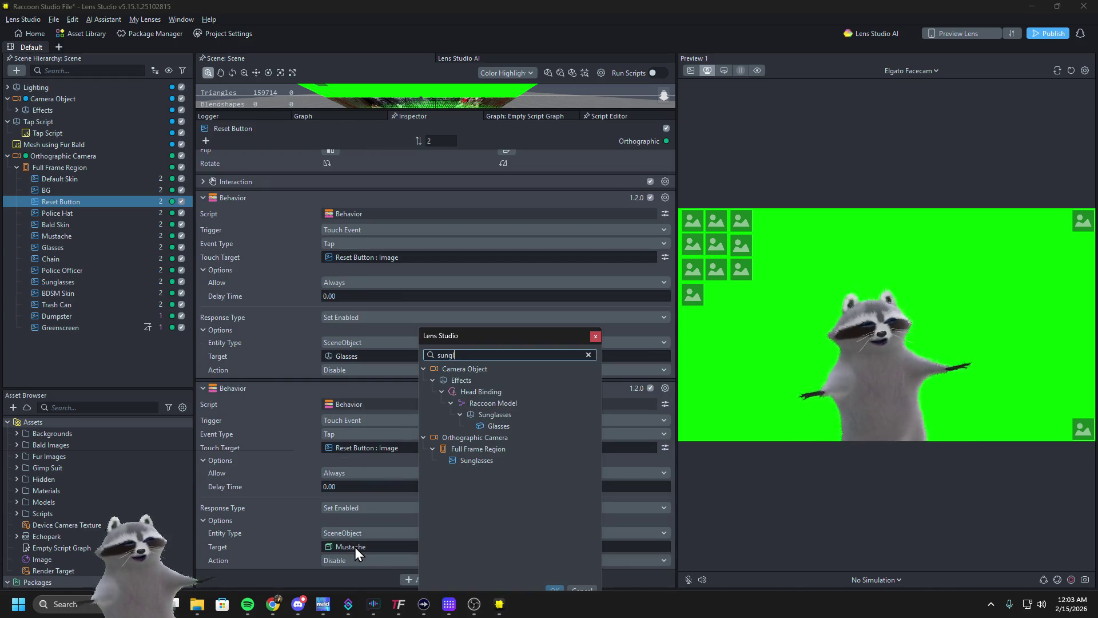
click(497, 419)
click(498, 421)
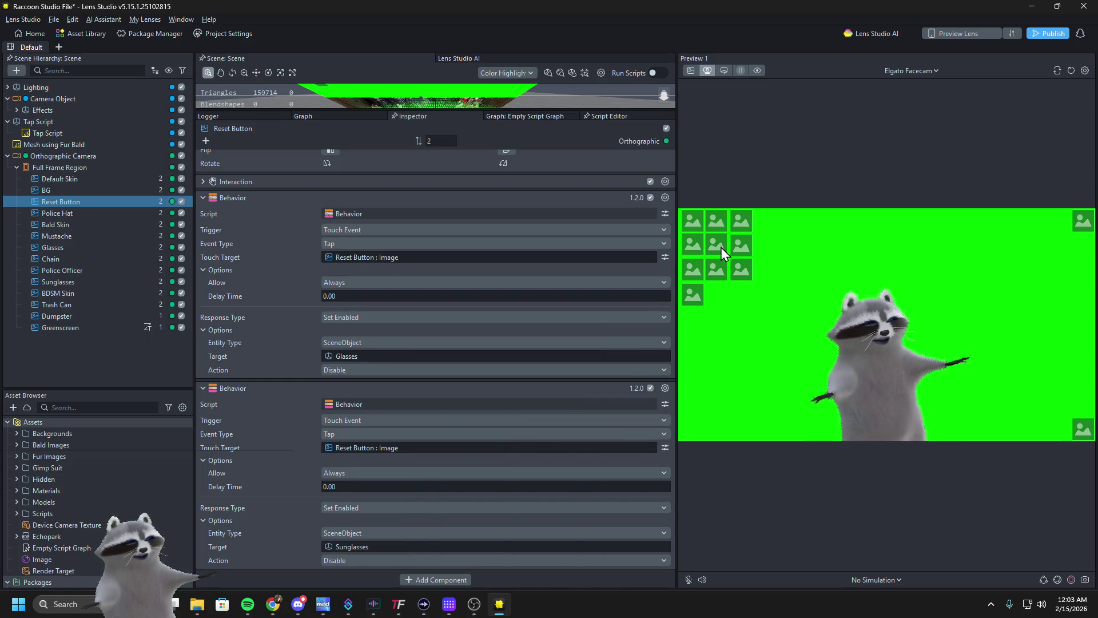
click(736, 268)
click(1079, 434)
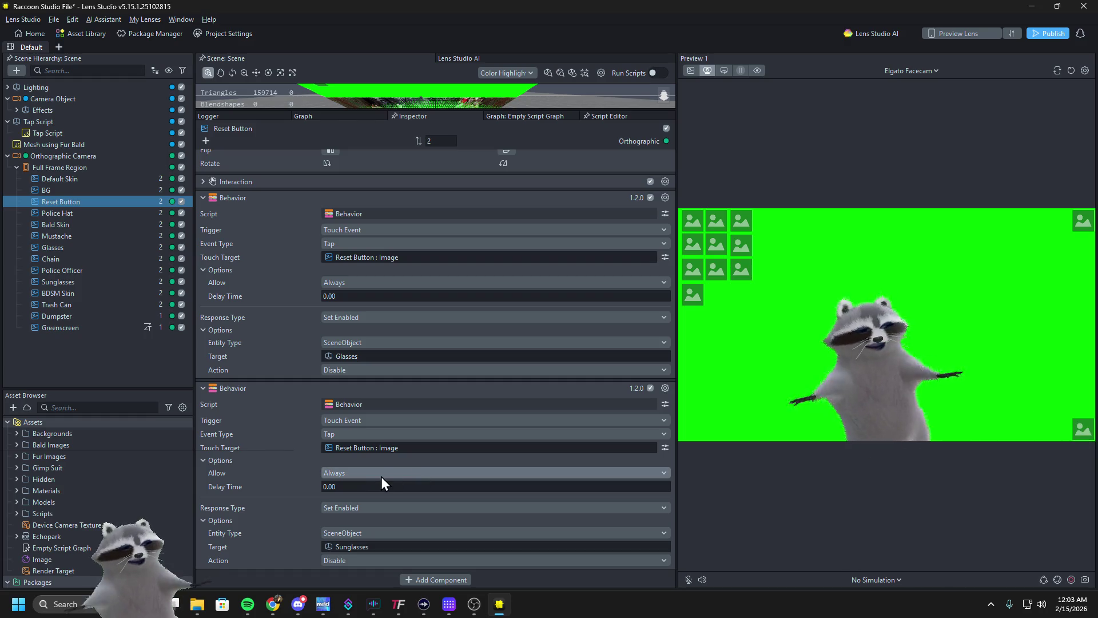
Collapse the Behavior and Image components and copy the second Behavior
click(204, 388)
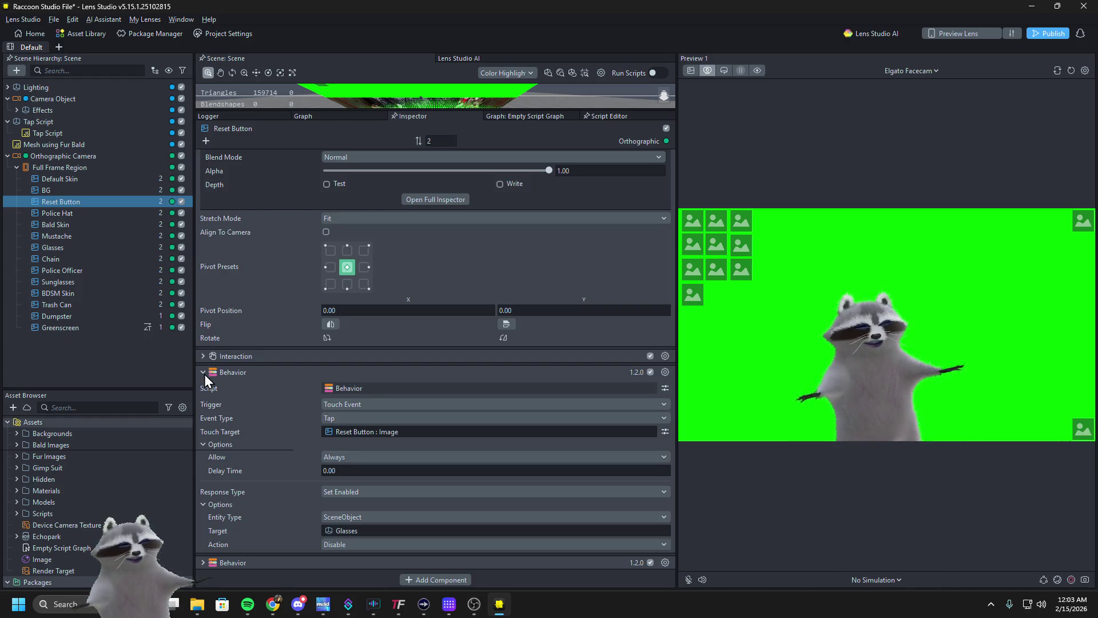
click(203, 373)
click(663, 544)
click(676, 485)
click(204, 229)
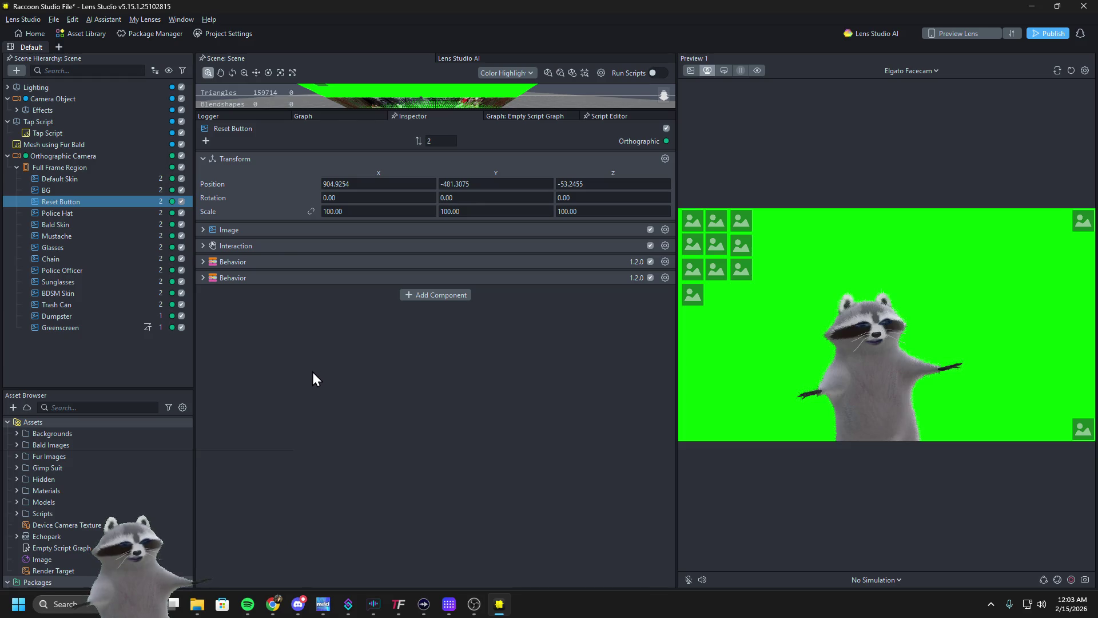
Paste two Behavior copies targeting Mustache and Police Hat
key(ctrl+v)
click(335, 451)
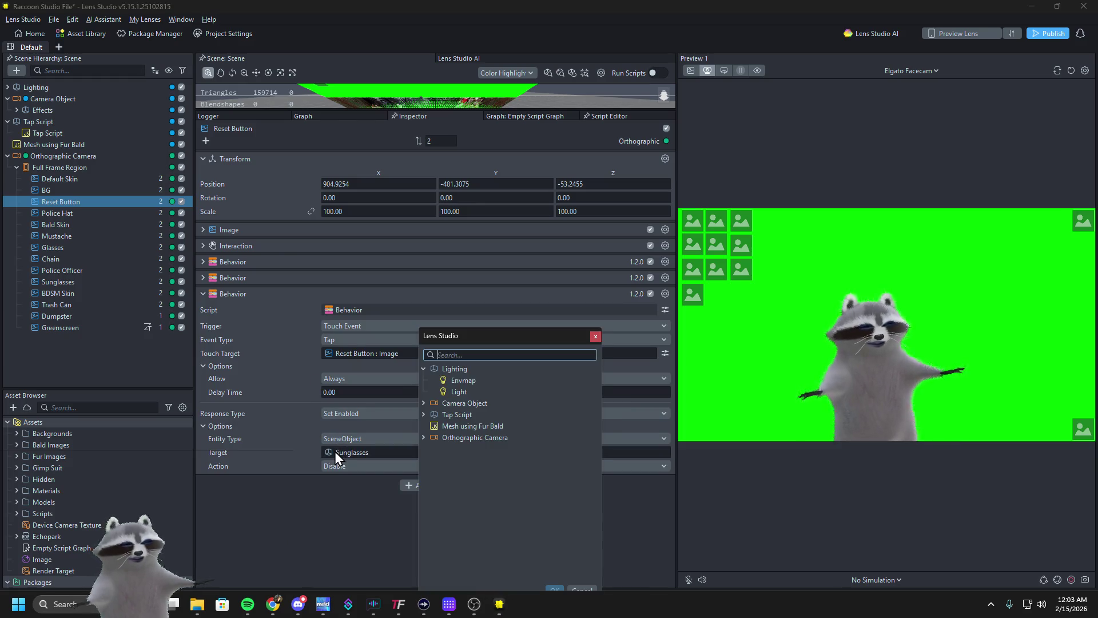
text(must)
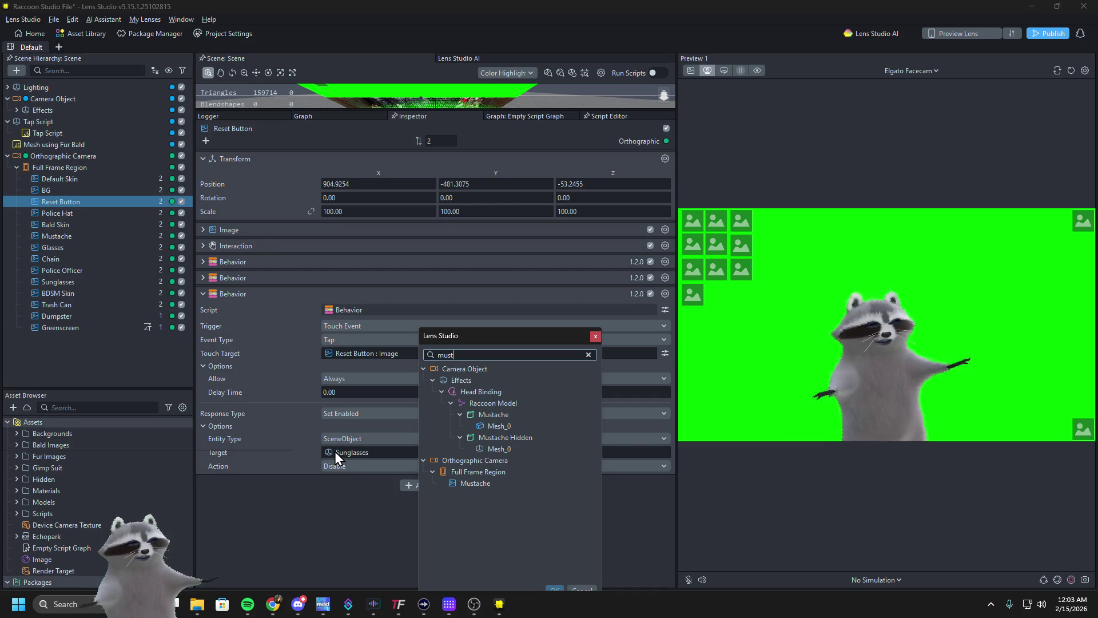
double_click(507, 418)
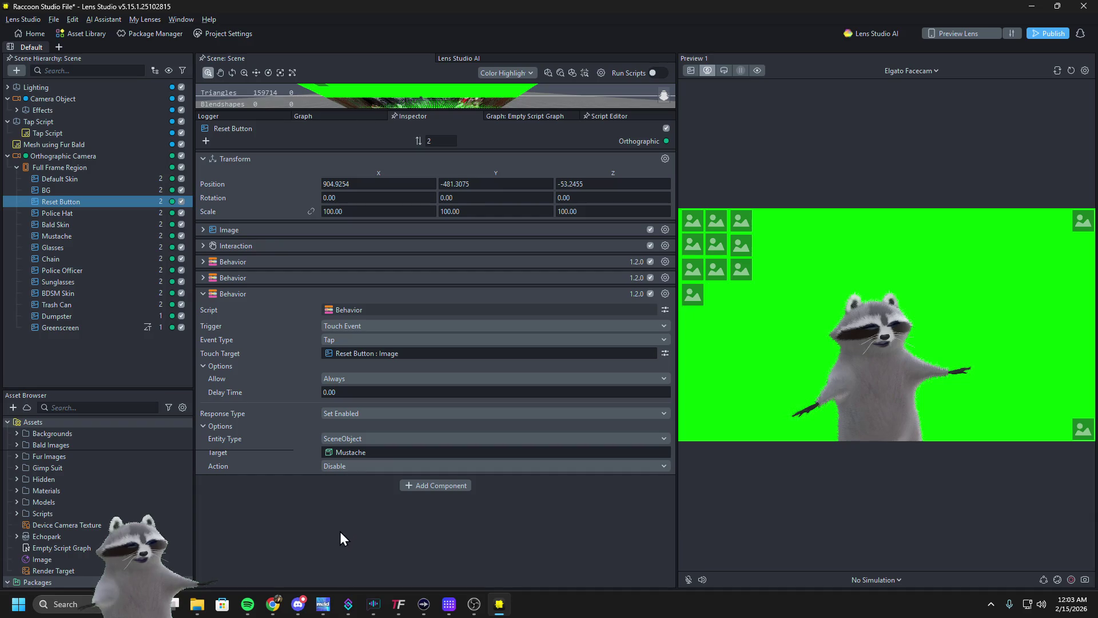
key(ctrl+v)
scroll(278, 543, down, 3)
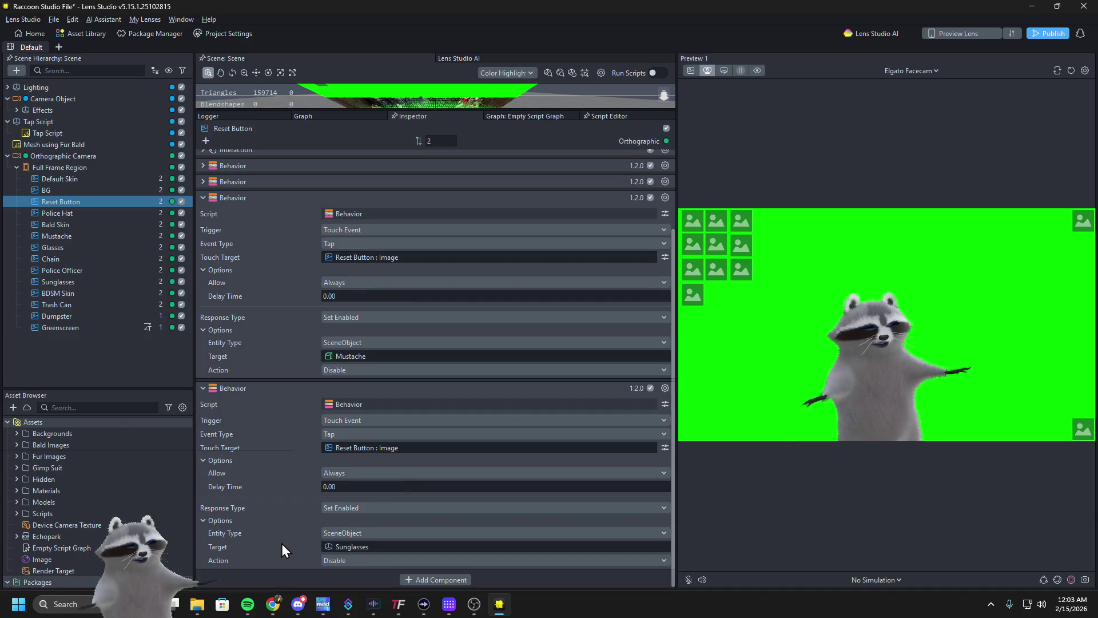
click(325, 546)
text(polic)
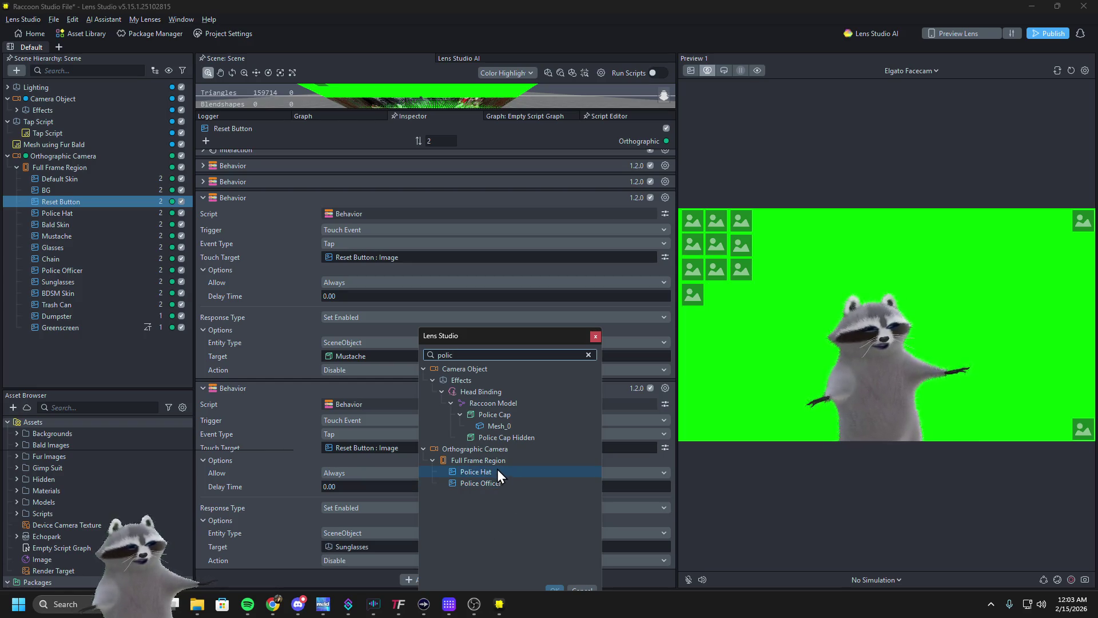
double_click(502, 417)
Add fifth and sixth Behaviors targeting Chain and Trash Can
click(252, 390)
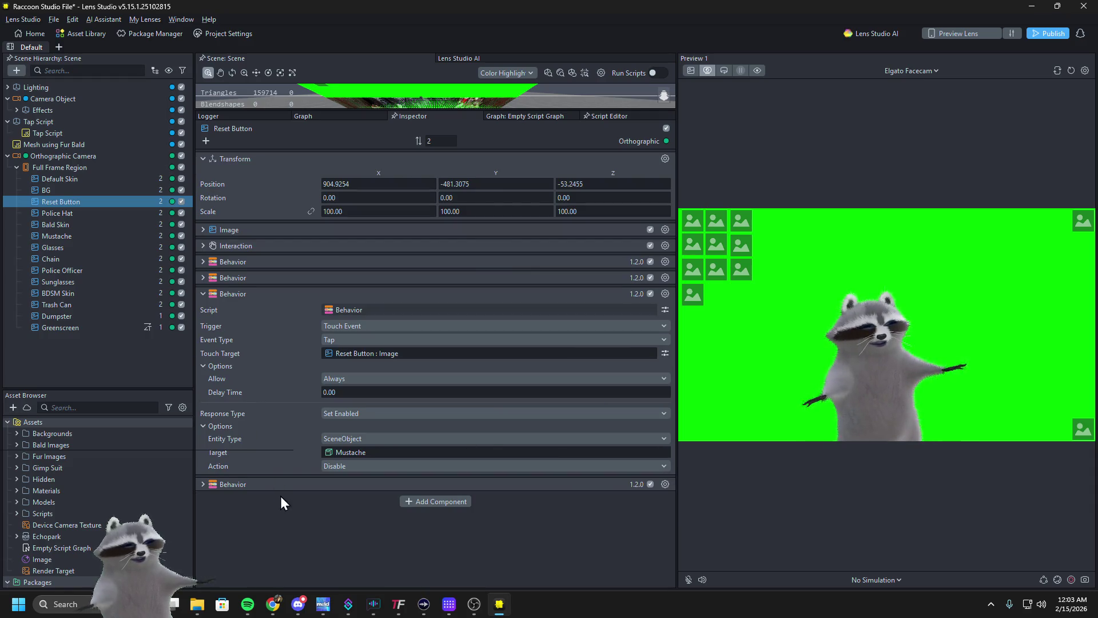
click(247, 294)
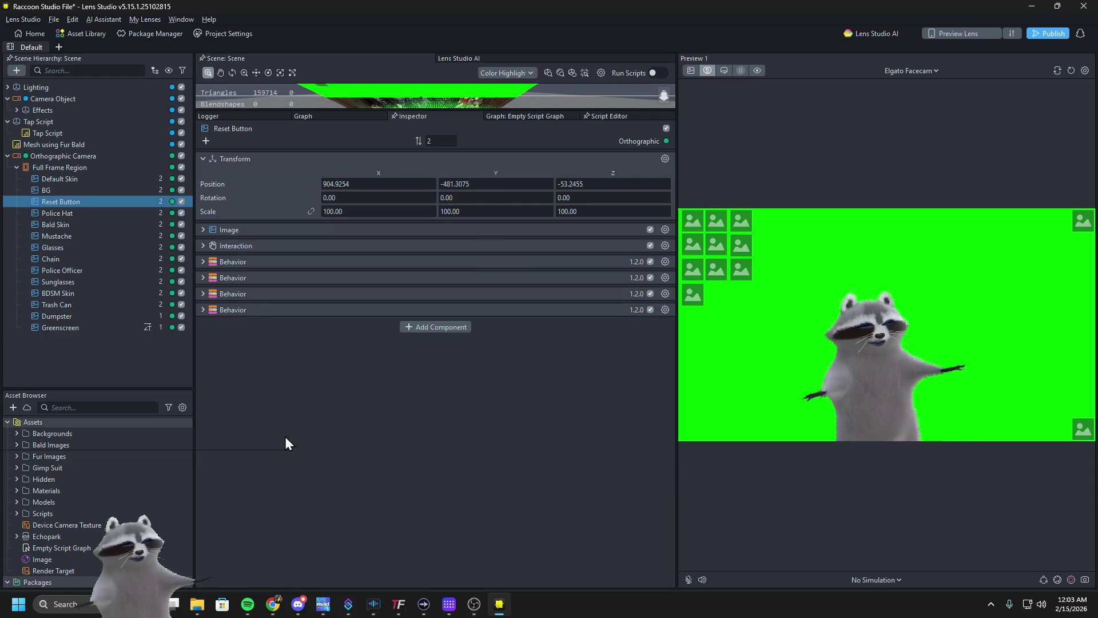
key(ctrl+v)
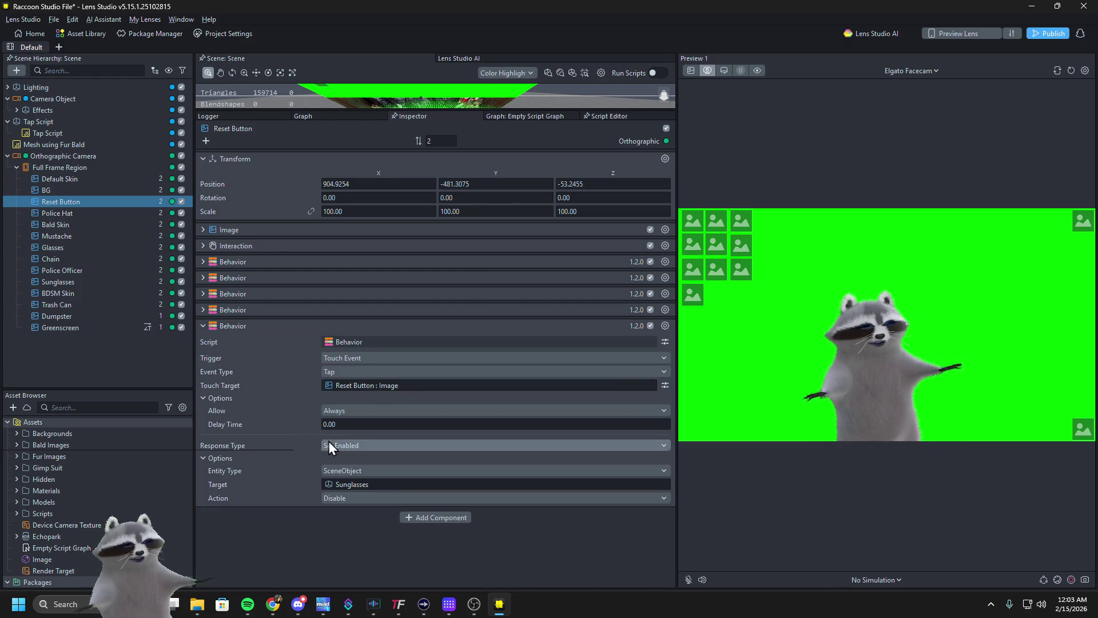
click(343, 483)
text(chain)
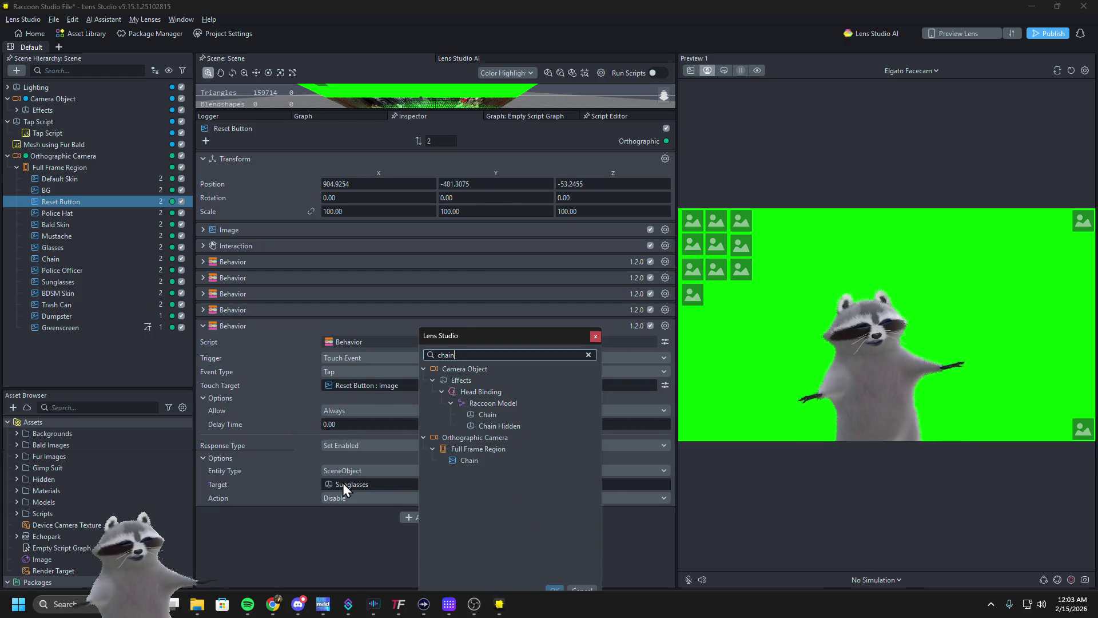
double_click(482, 414)
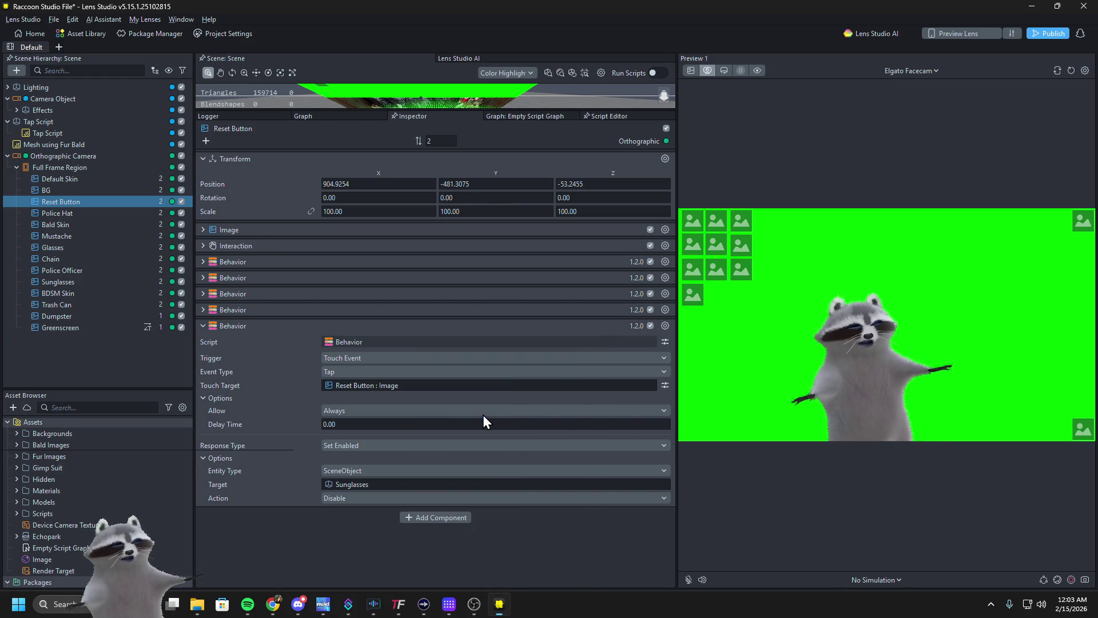
click(231, 325)
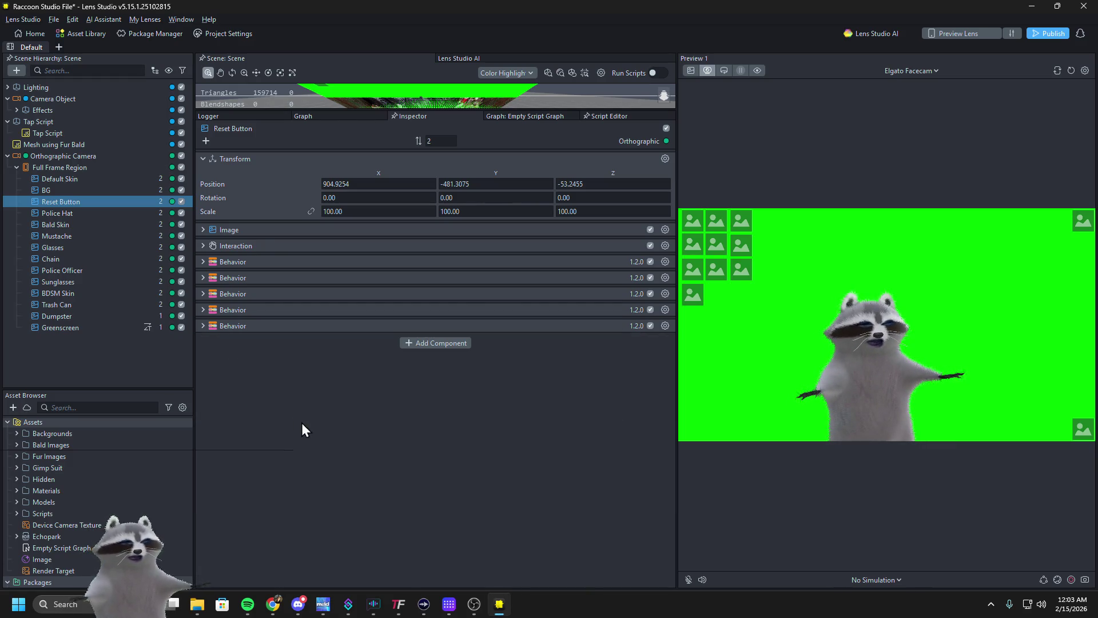
key(ctrl+v)
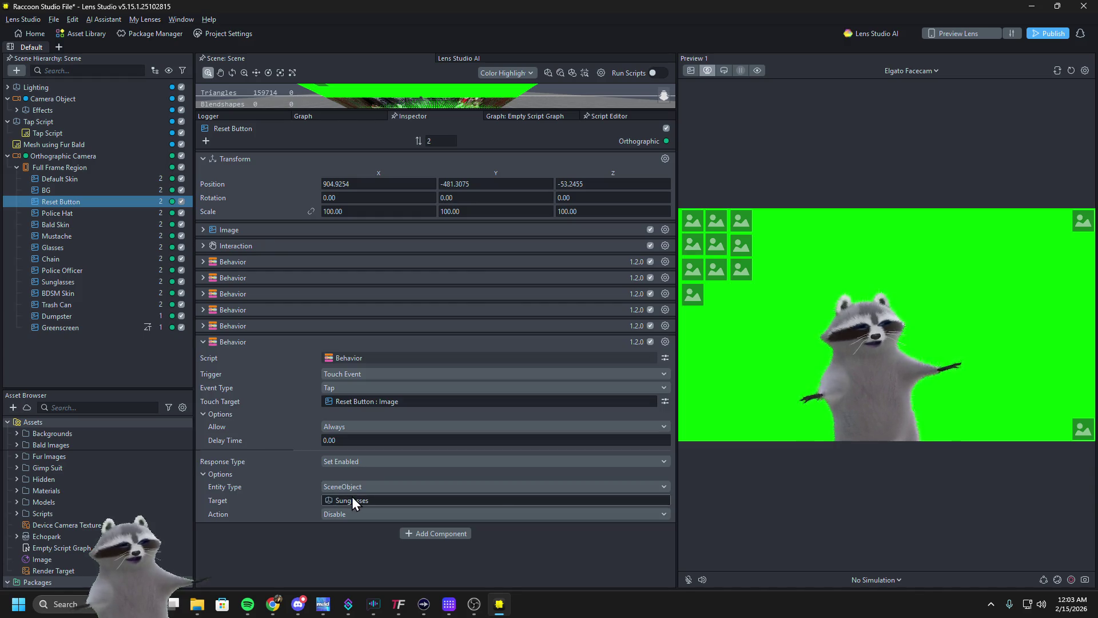
click(353, 499)
text(tras)
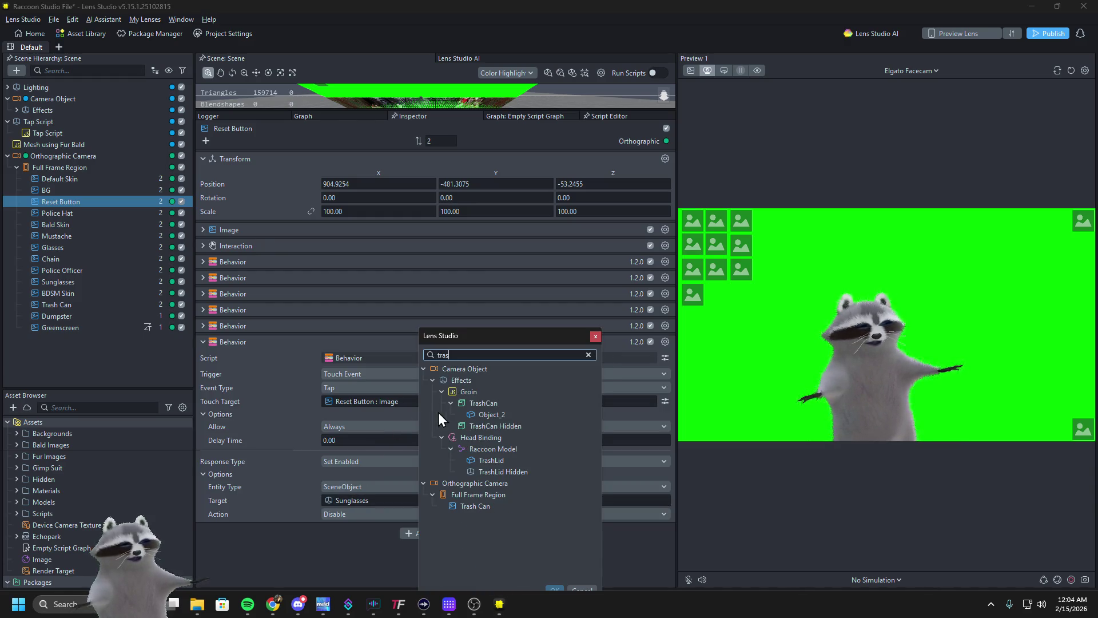
double_click(489, 405)
Paste a seventh Behavior with SceneObject type targeting the trash lid
click(229, 341)
right_click(245, 420)
click(268, 427)
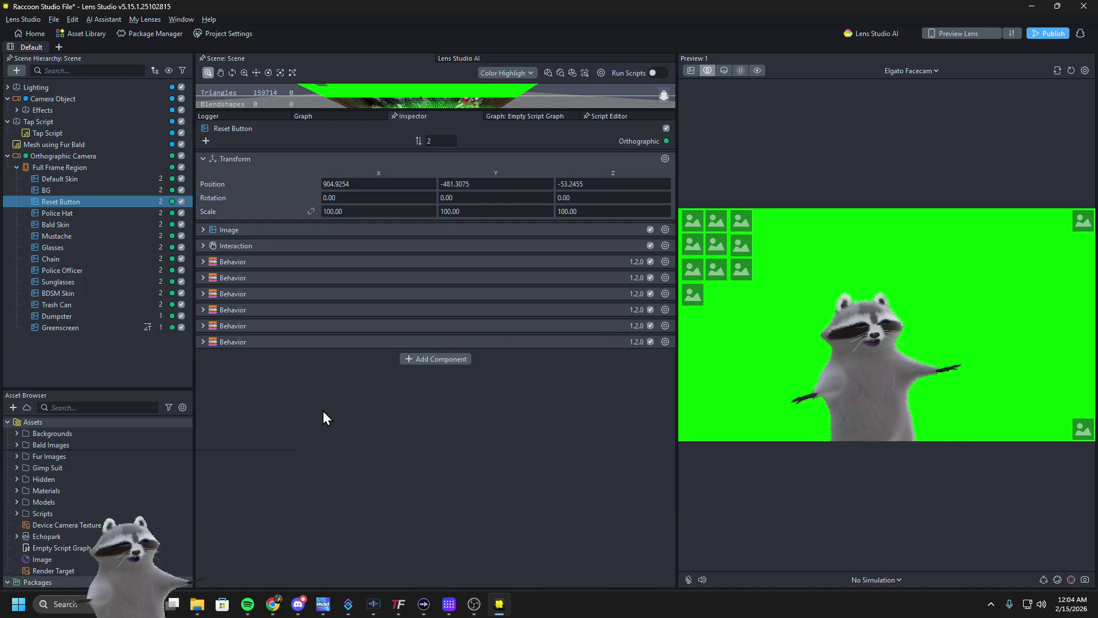
click(348, 503)
click(338, 505)
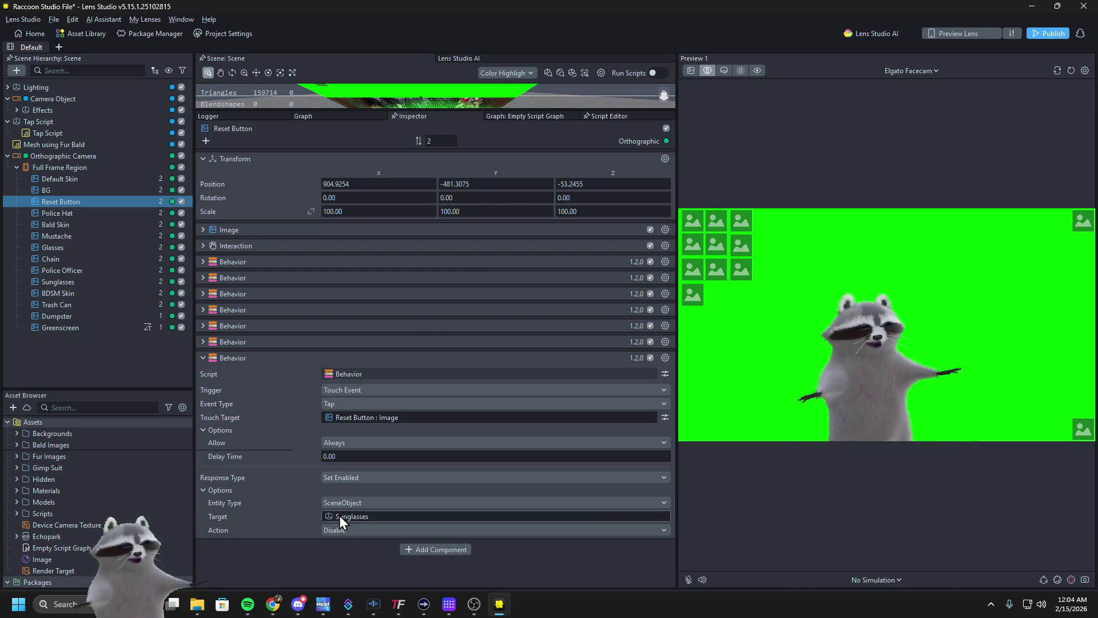
click(338, 516)
text(tras)
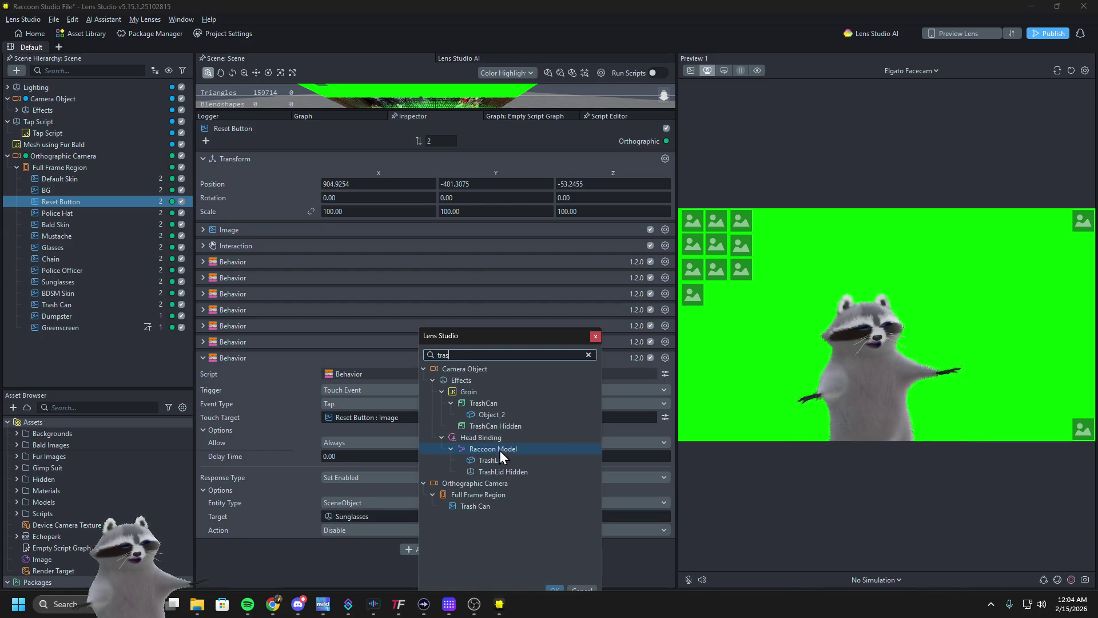
double_click(519, 470)
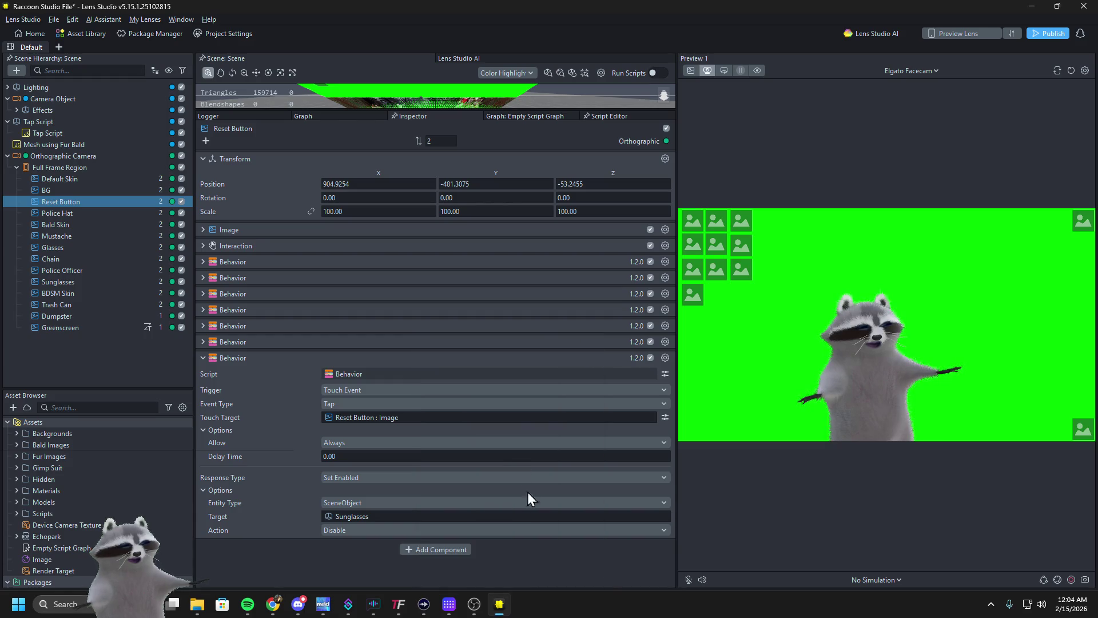
click(259, 358)
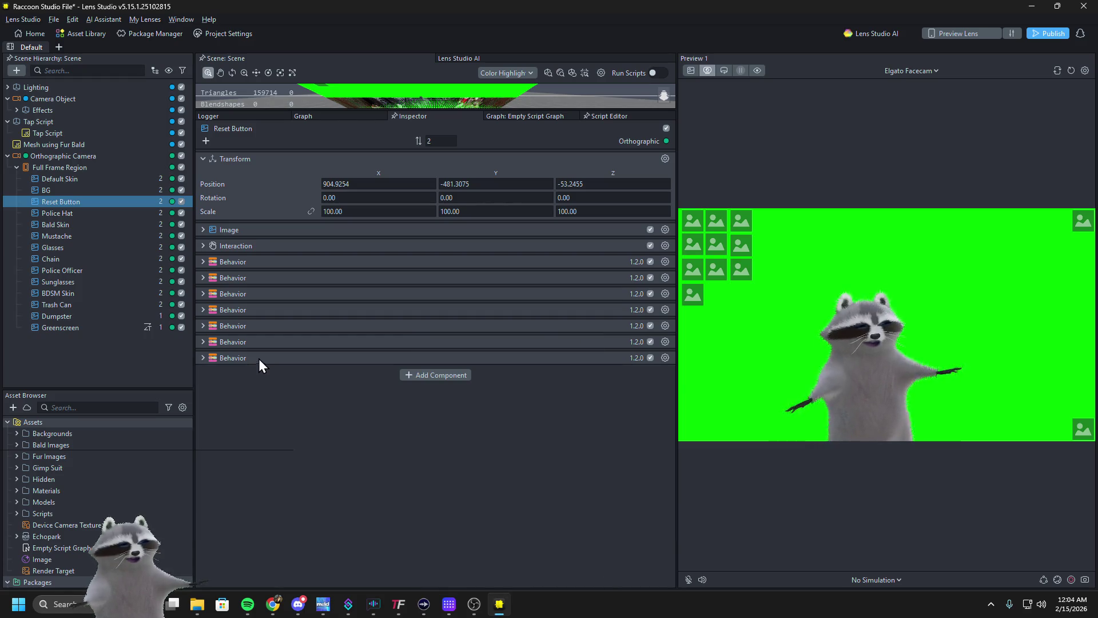
In Preview, switch to black shiny skin, tap Reset, then return to grey fur
click(735, 222)
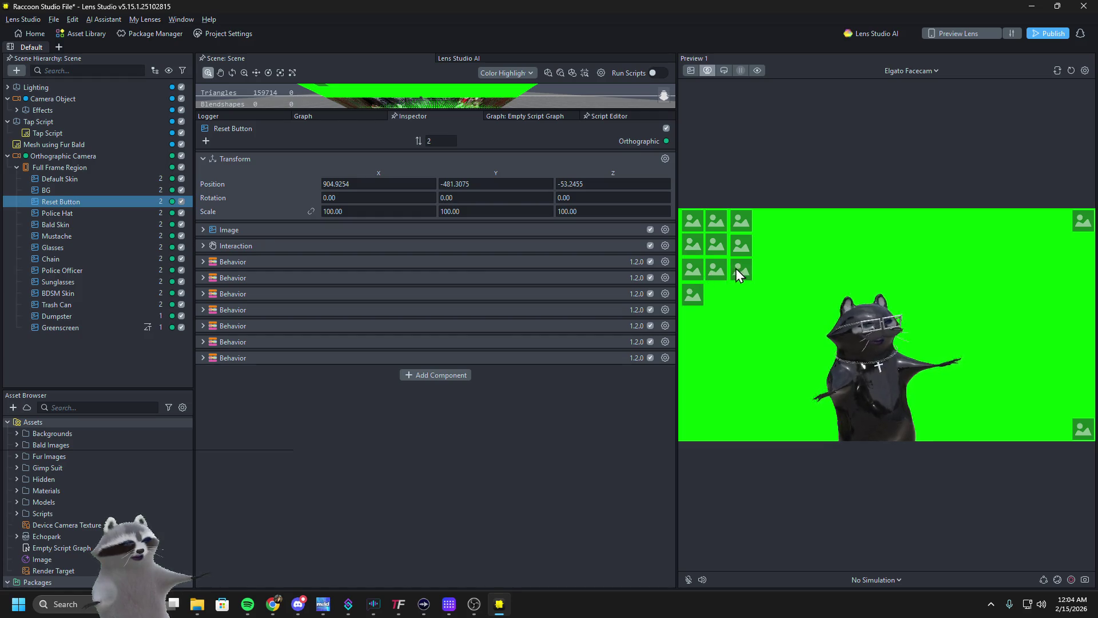
click(1080, 429)
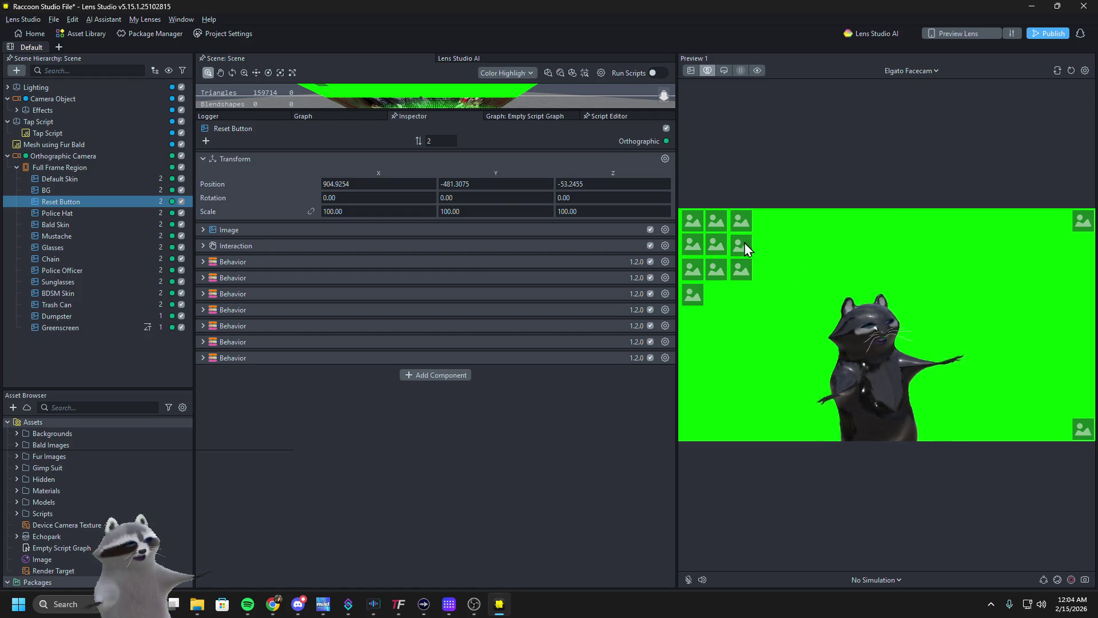
click(695, 221)
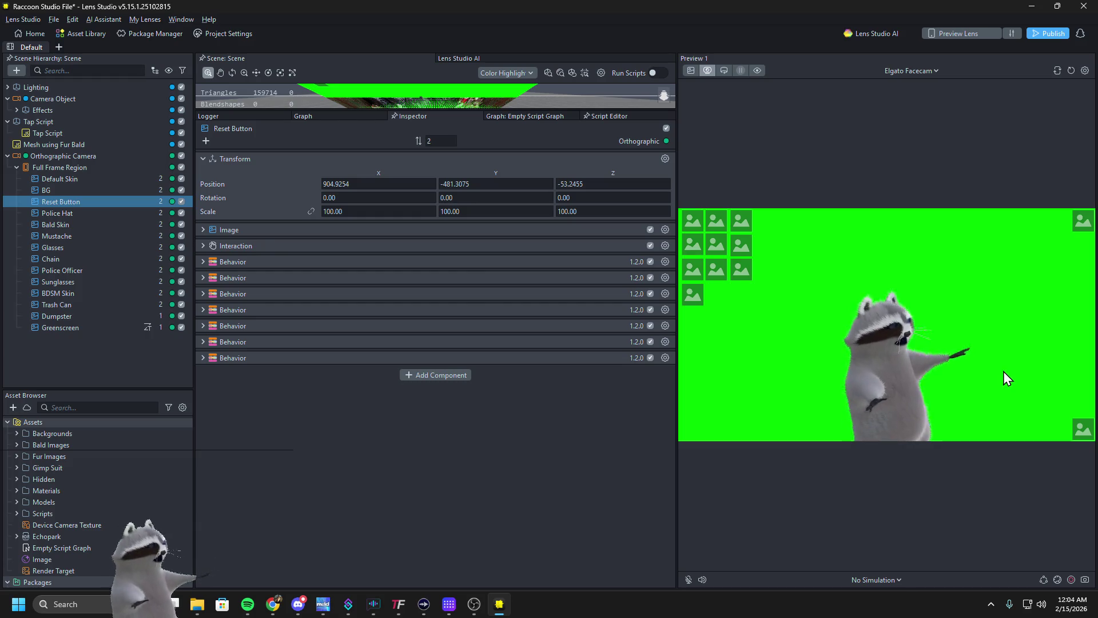
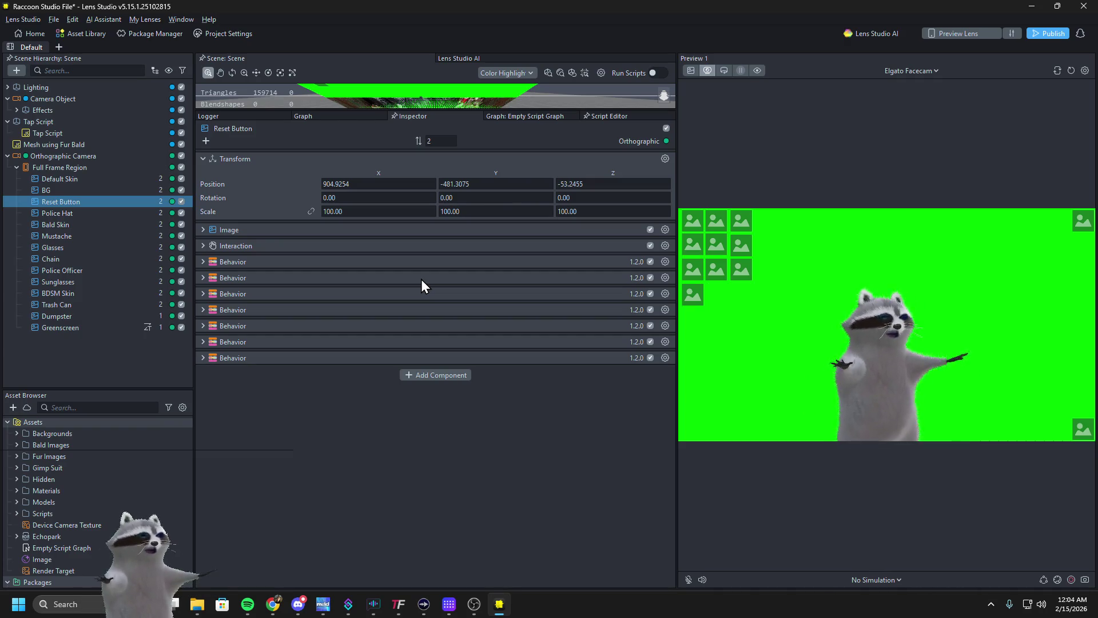
Test the dark skin, trash can, reset and police hat buttons, then expand the last Behavior
click(743, 225)
click(740, 247)
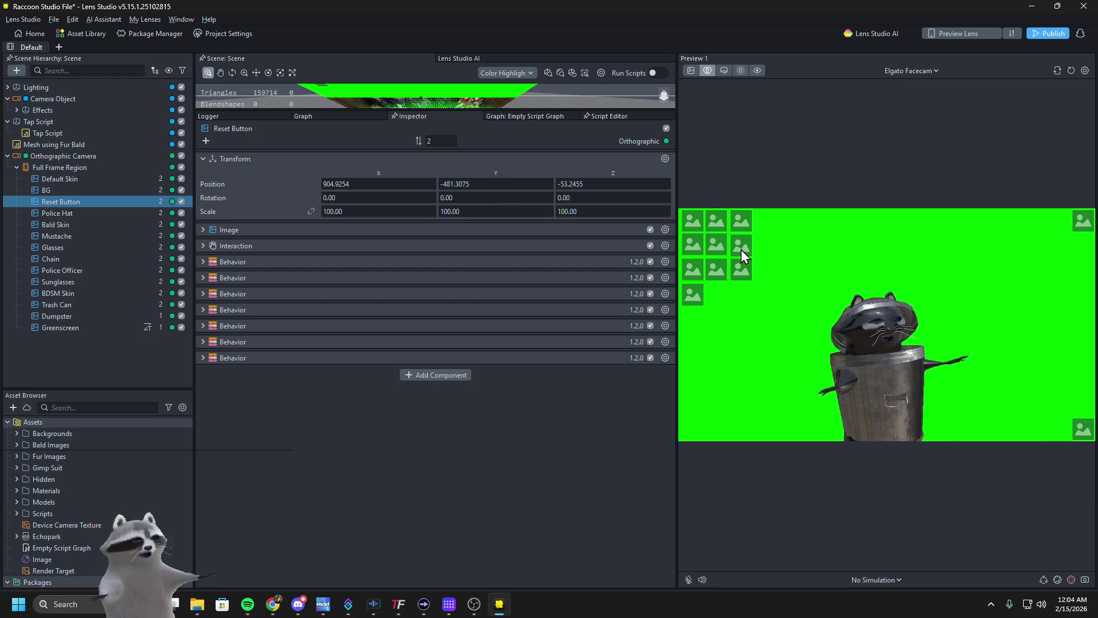
click(1083, 429)
click(698, 221)
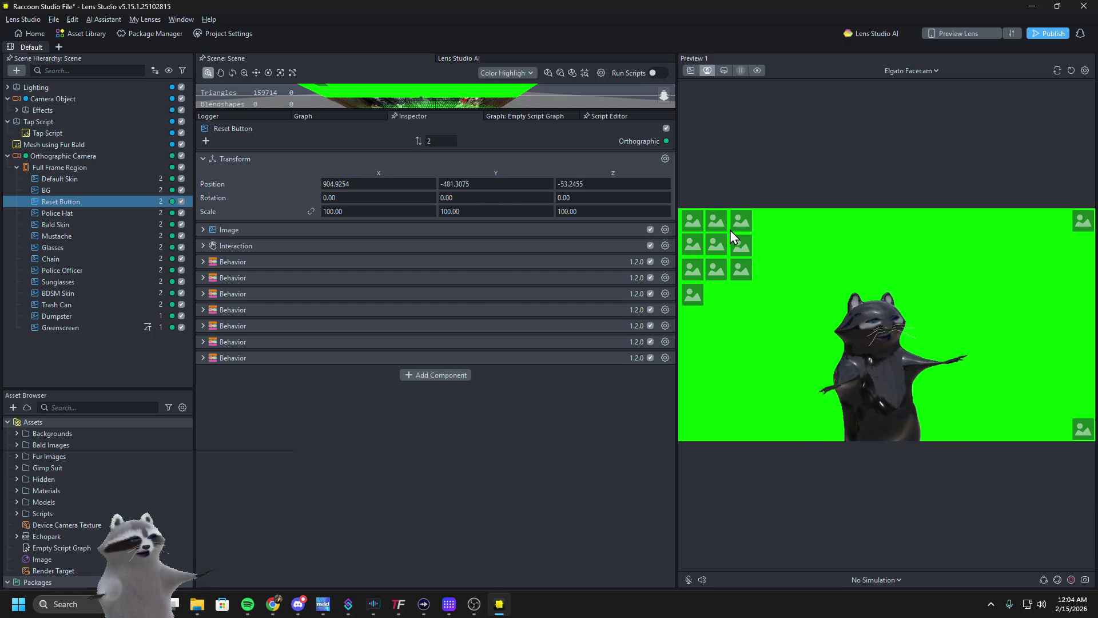
click(711, 239)
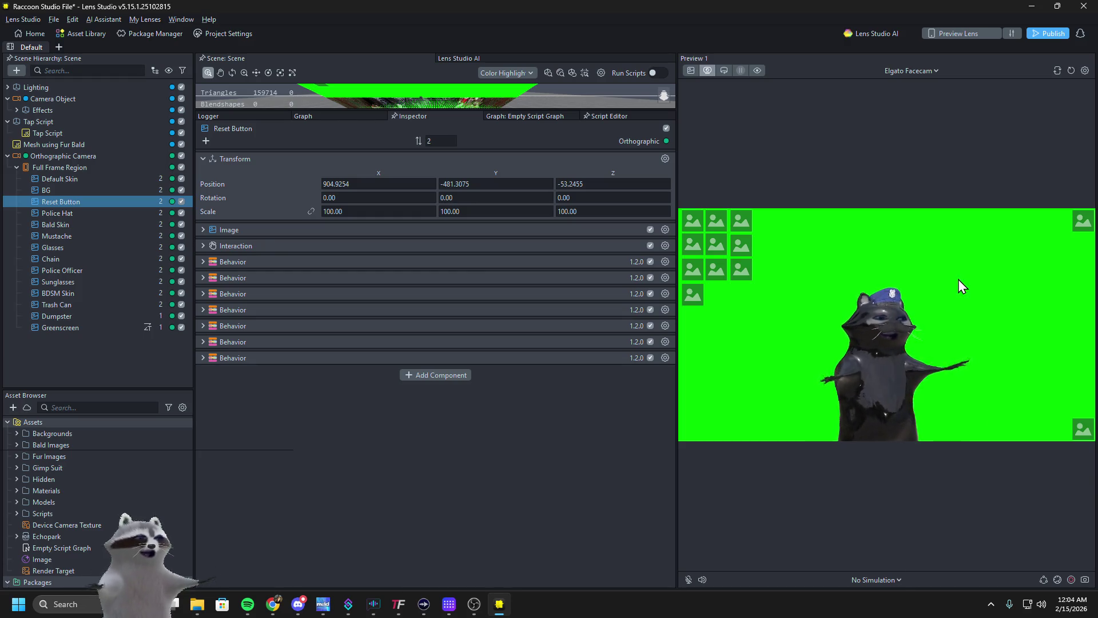
click(1074, 429)
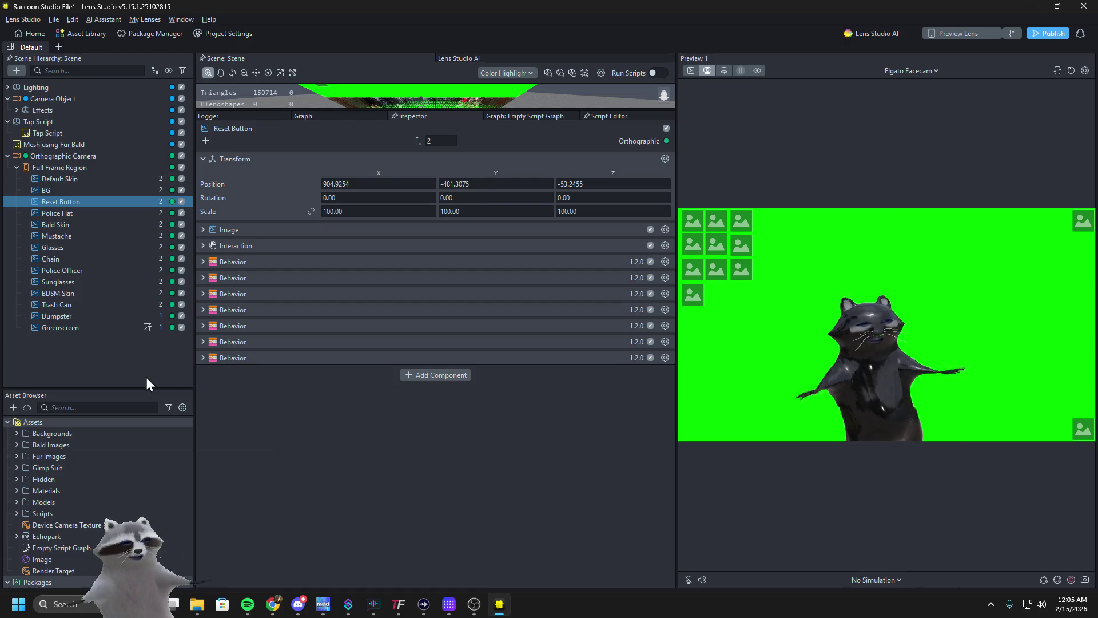
click(217, 359)
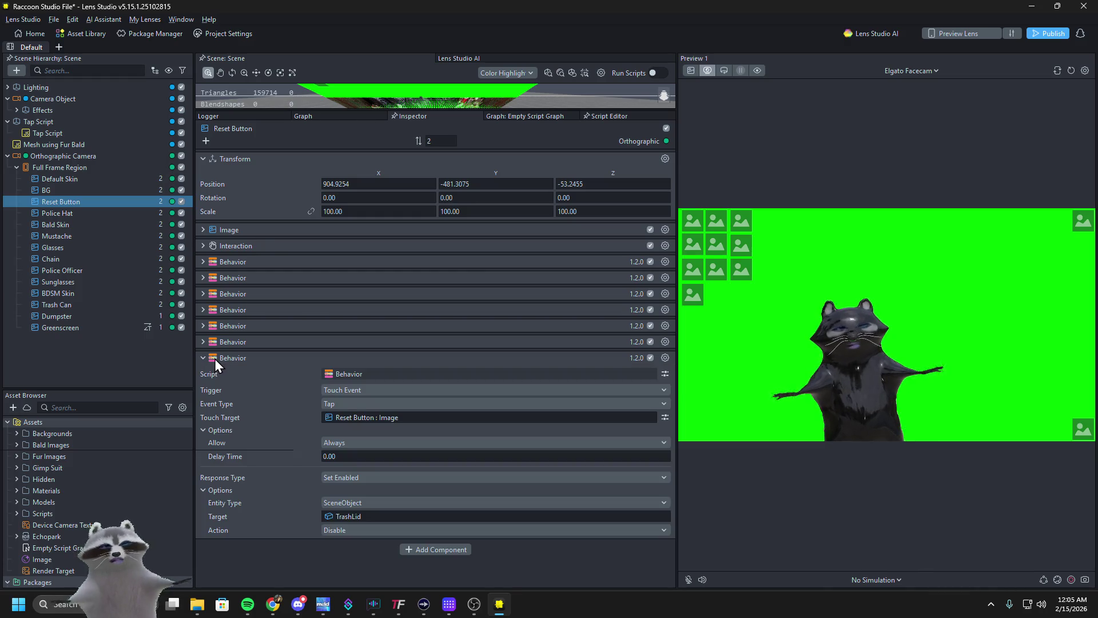
Paste a copied tap Behavior onto the Reset Button
click(214, 358)
right_click(344, 408)
click(358, 415)
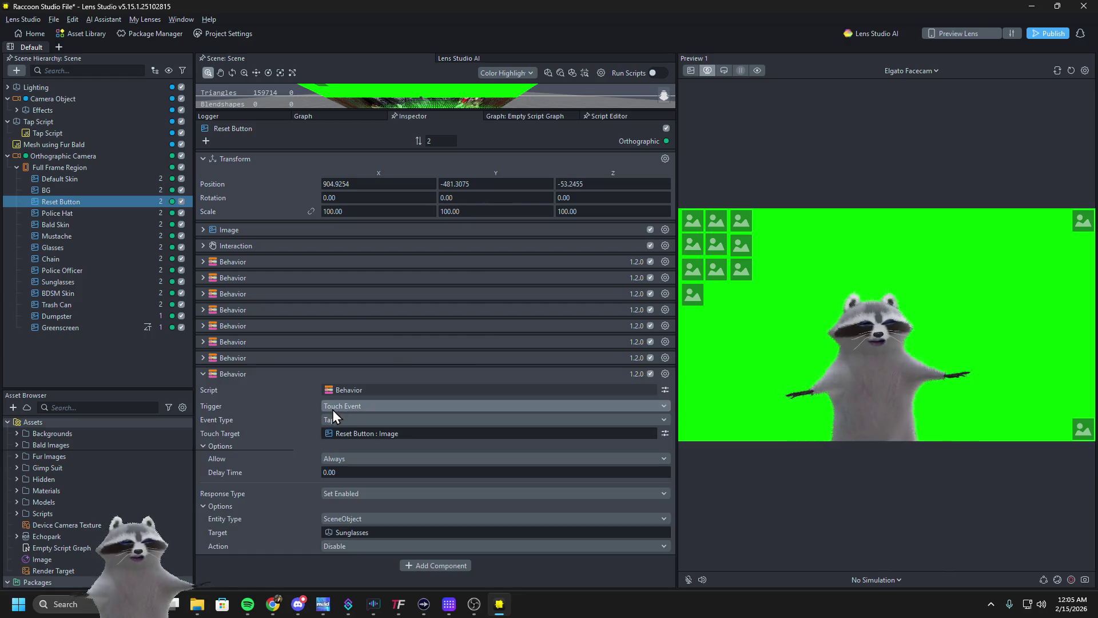
Set the pasted behavior's Entity Type to Component and its response to Set Texture
click(335, 532)
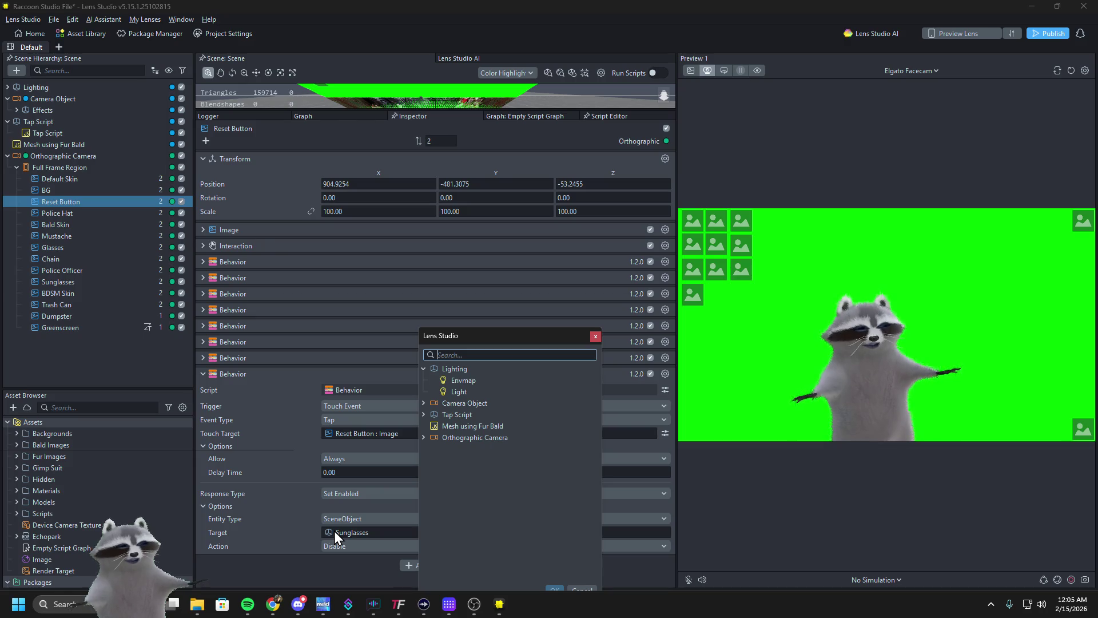
click(515, 381)
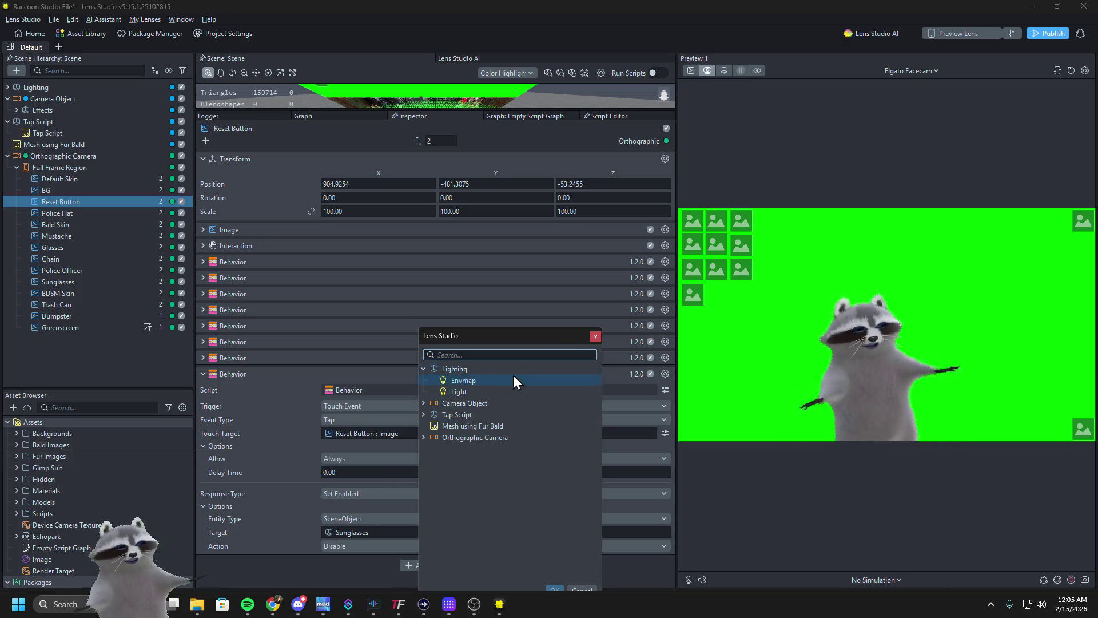
click(594, 337)
click(378, 517)
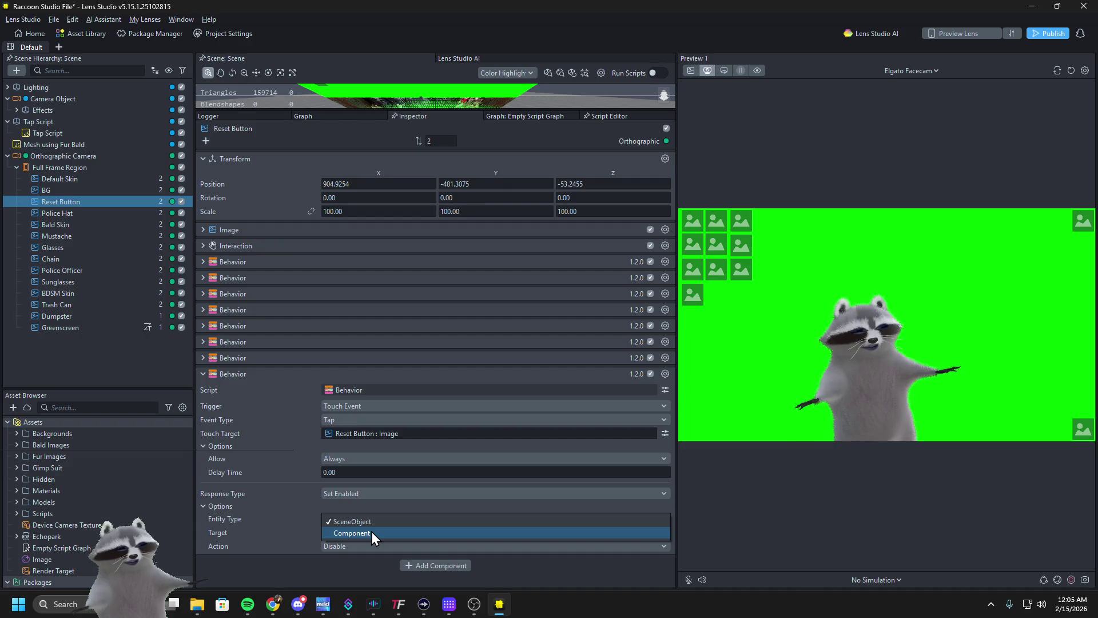
click(372, 530)
click(373, 495)
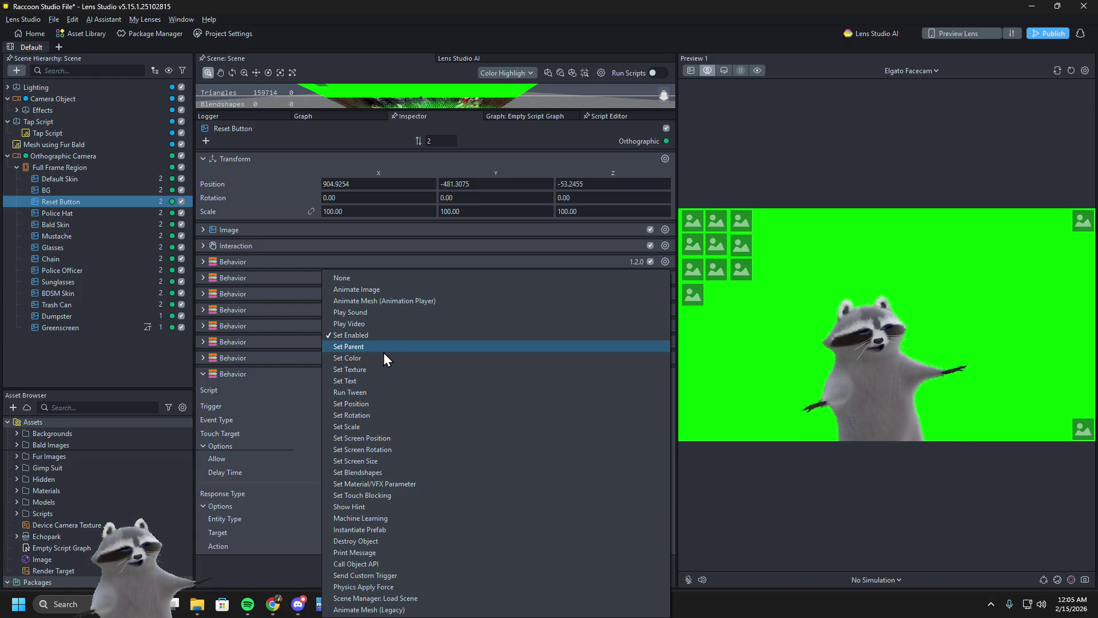
click(379, 368)
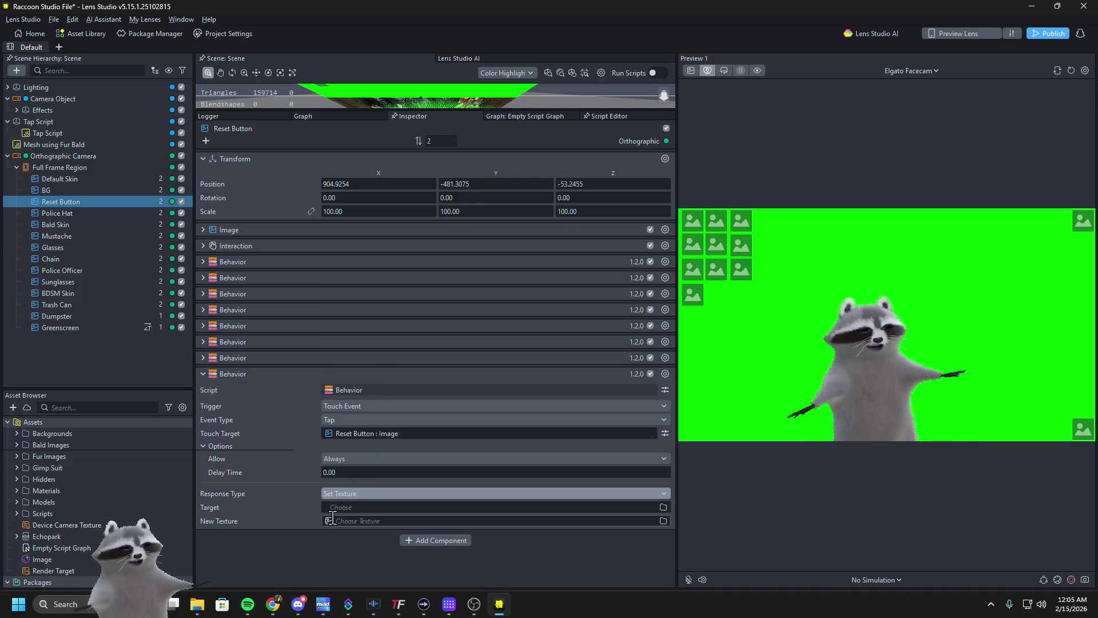
Choose Raccoon Model as the Set Texture behavior's target object
click(330, 508)
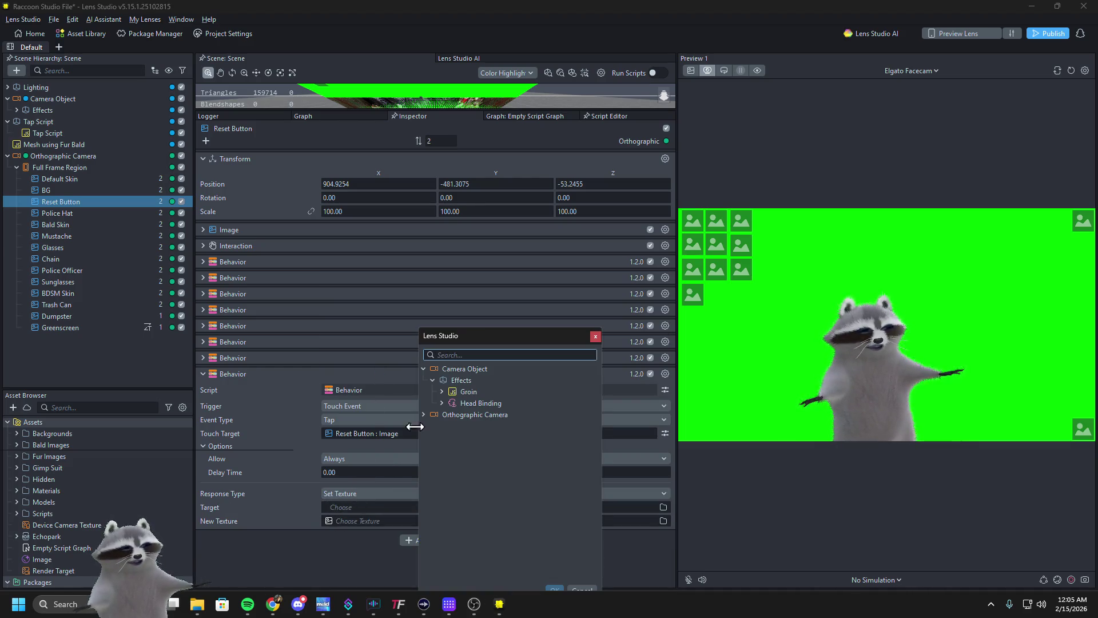
text(racc)
click(465, 403)
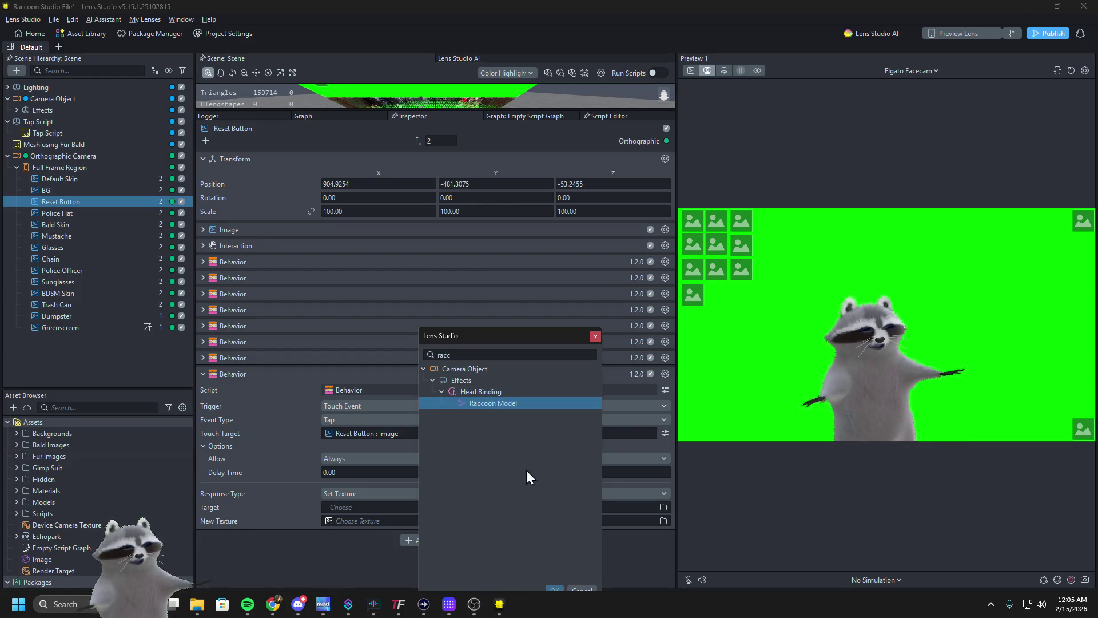
drag(489, 341, 455, 274)
click(432, 324)
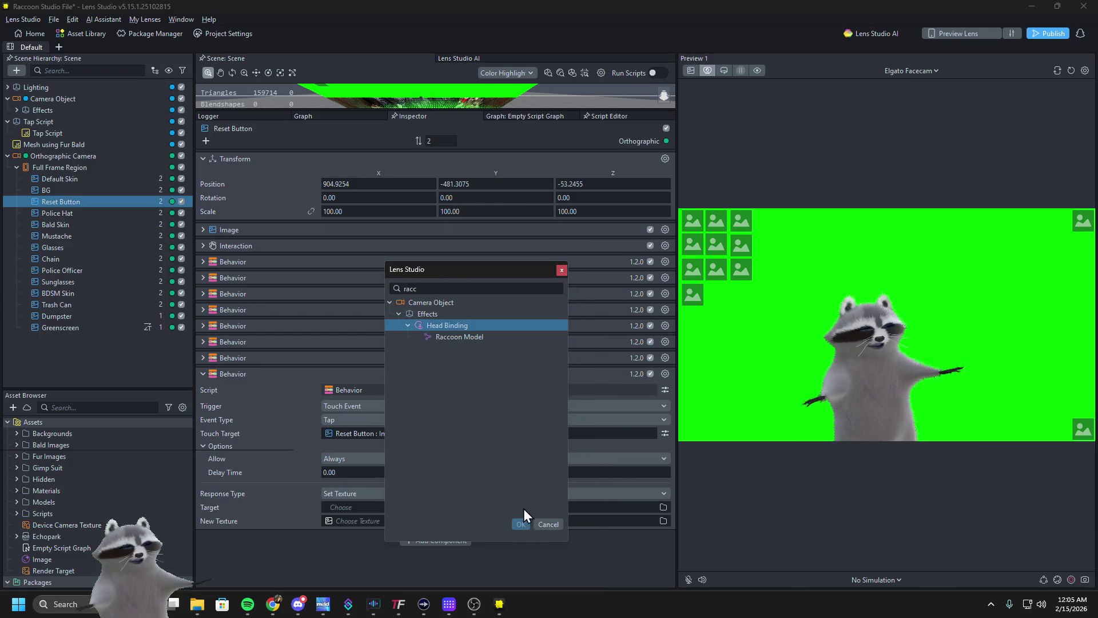
click(426, 336)
click(546, 523)
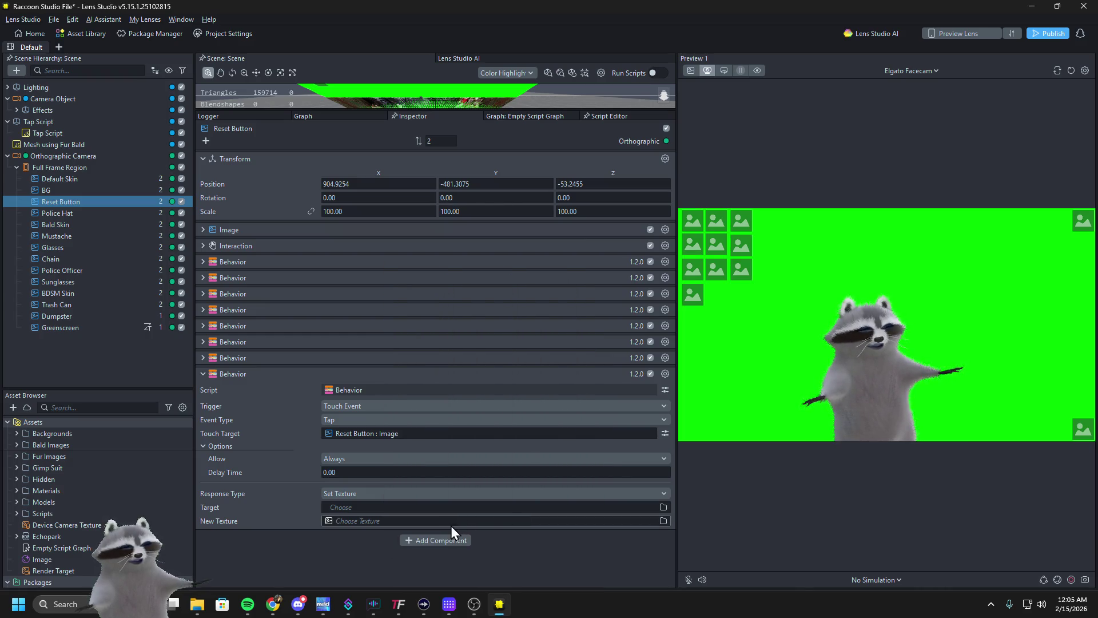
Look through the textures, then set the behavior's target to the Body mesh
click(450, 523)
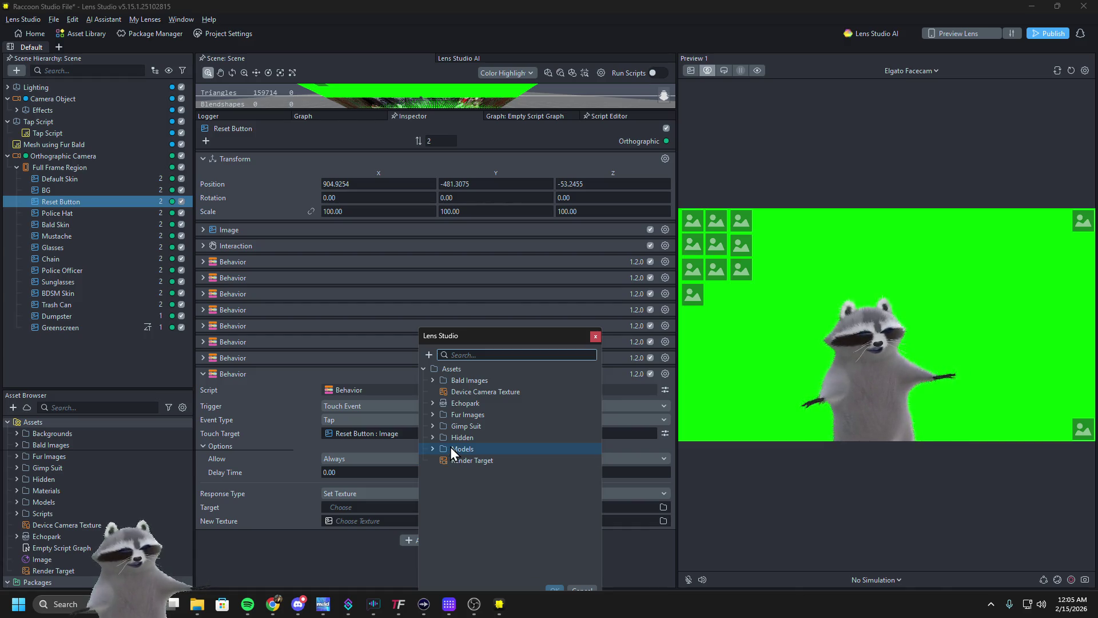
text(d)
key(BackSpace)
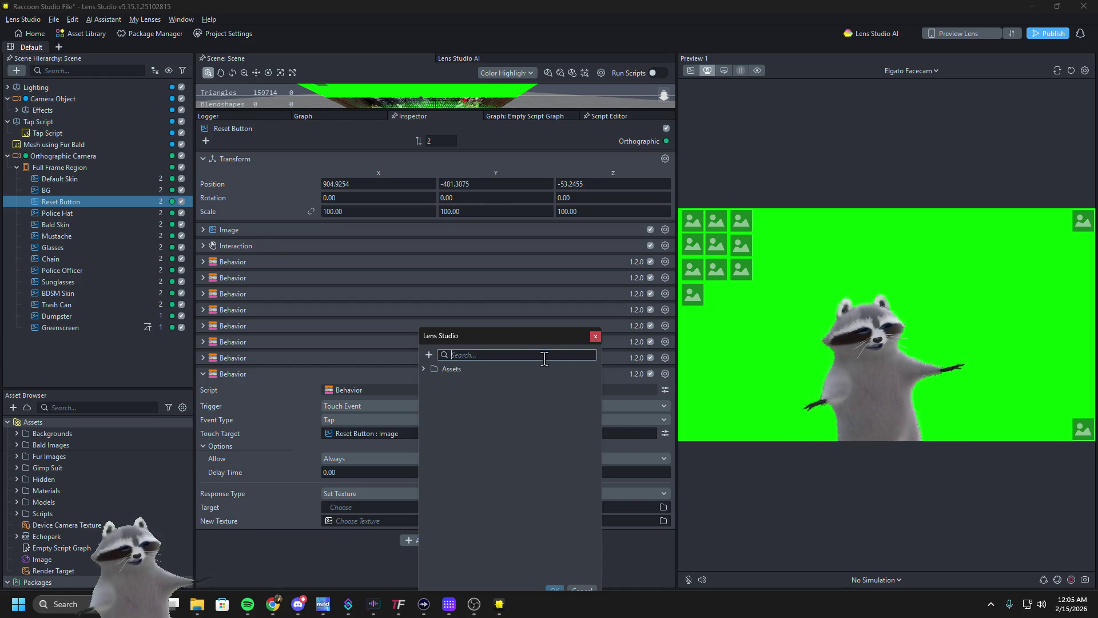
click(593, 339)
click(342, 507)
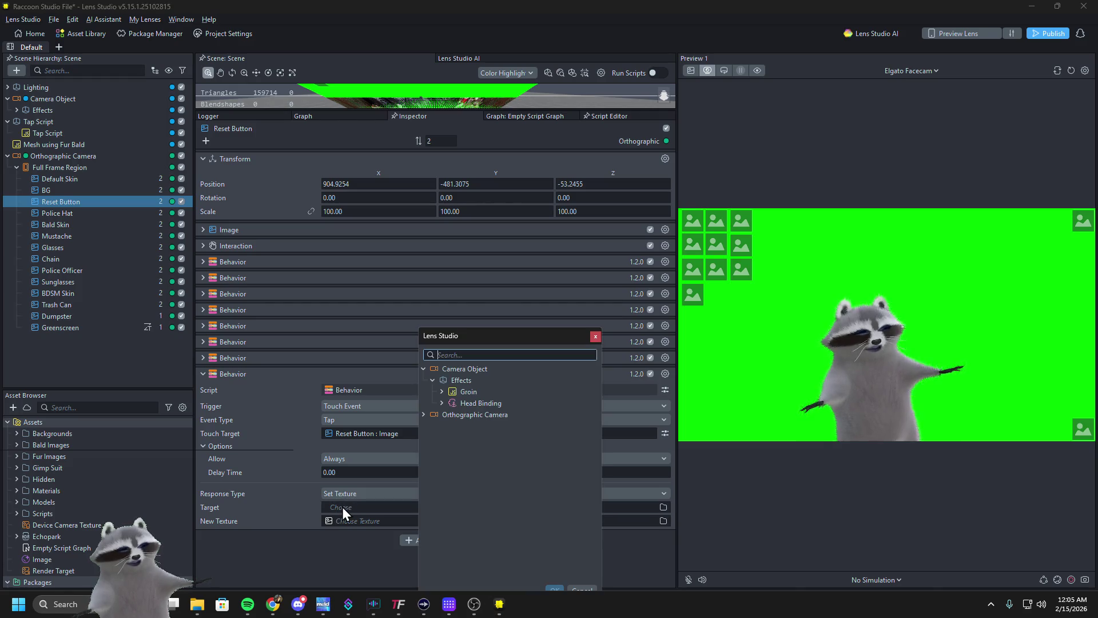
text(body)
click(502, 417)
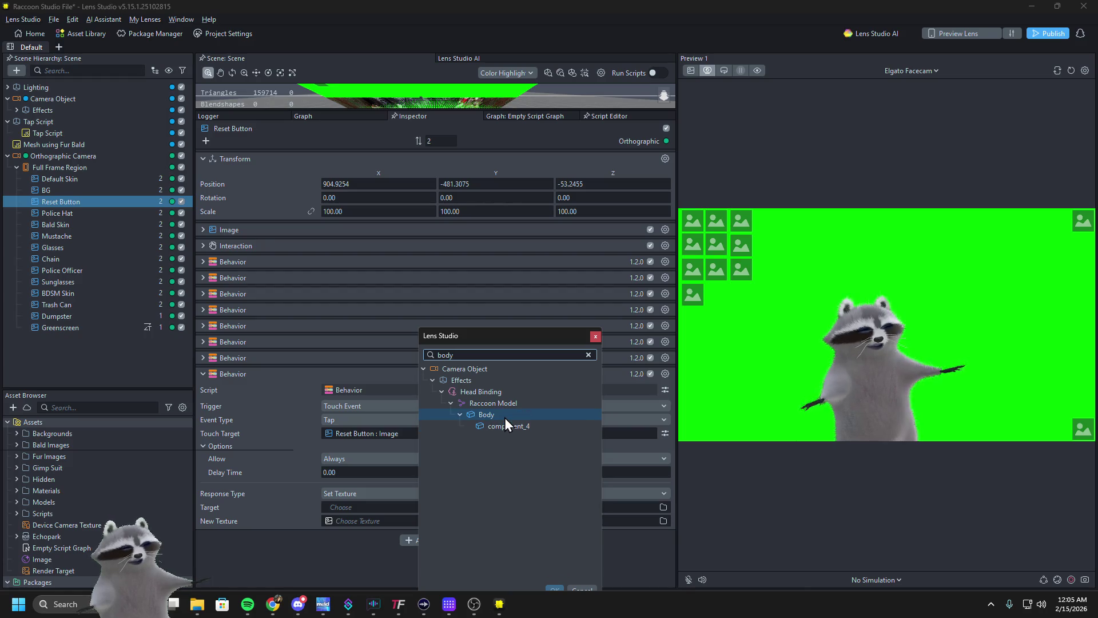
double_click(505, 417)
Browse the Fur Images, Gimp Suit and Hidden texture folders without picking a texture
click(356, 523)
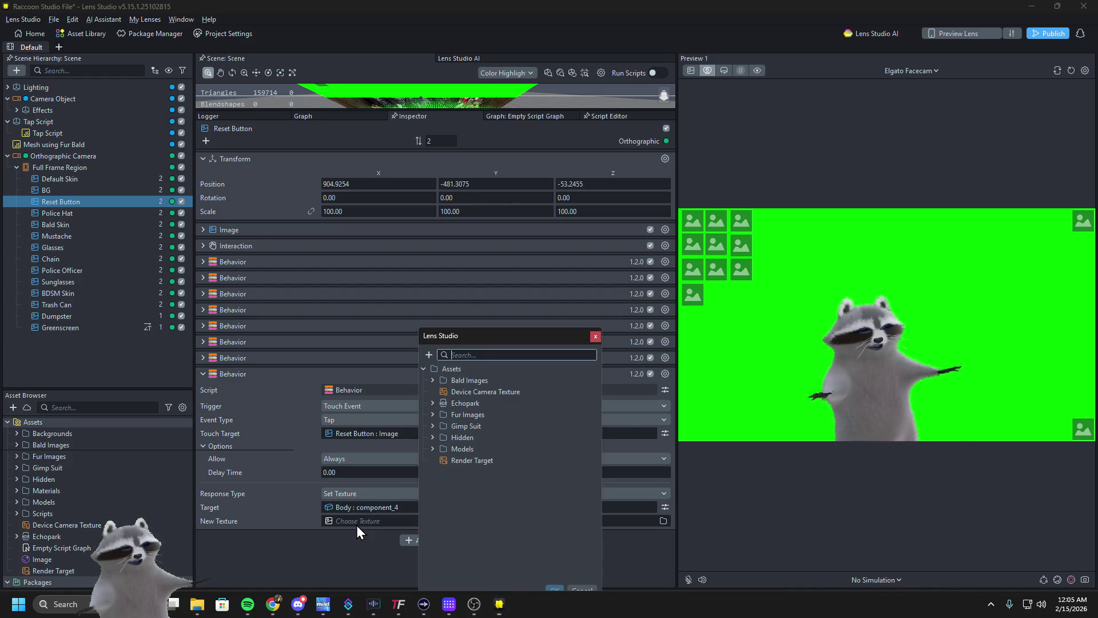
text(fl)
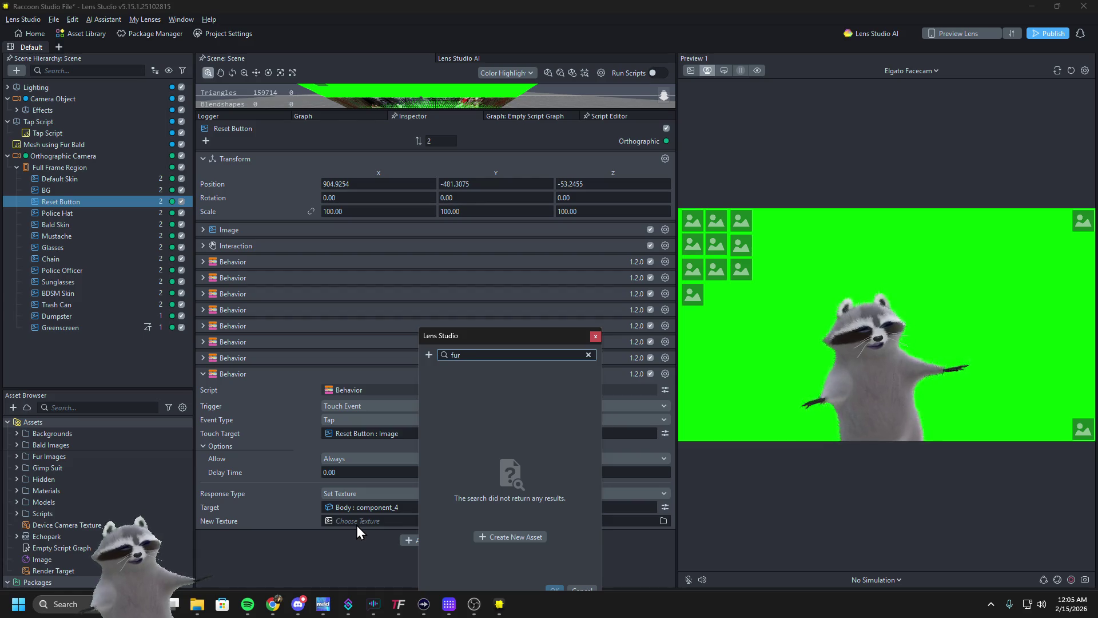
key(BackSpace)
key(BackSpace)
click(424, 369)
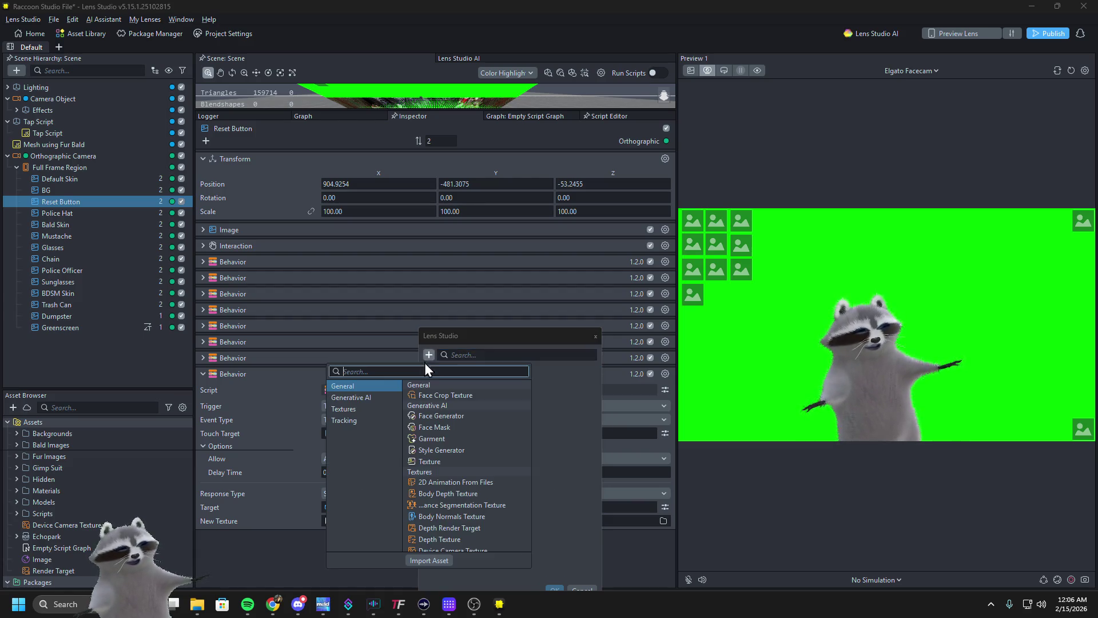
click(424, 369)
click(595, 335)
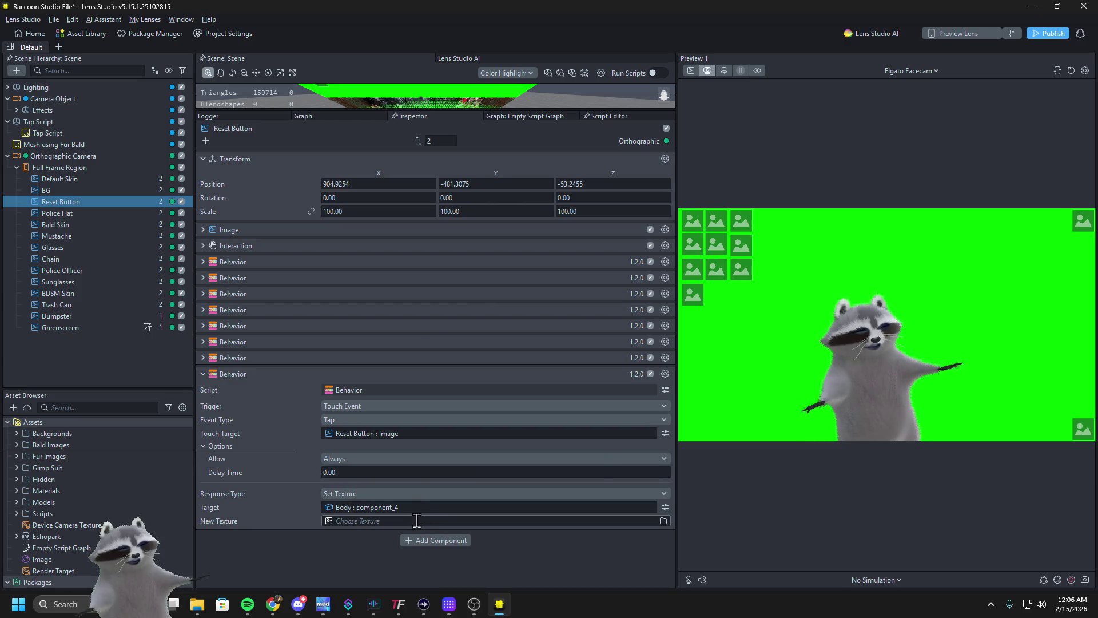
click(356, 521)
click(433, 414)
click(432, 415)
click(430, 427)
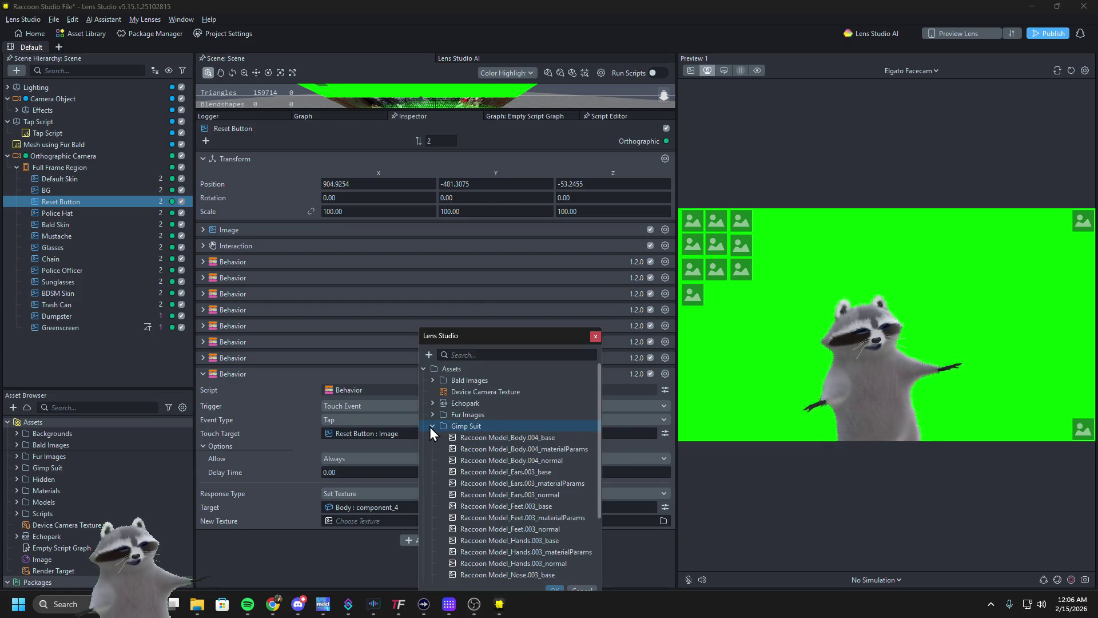
click(431, 427)
click(430, 437)
click(430, 437)
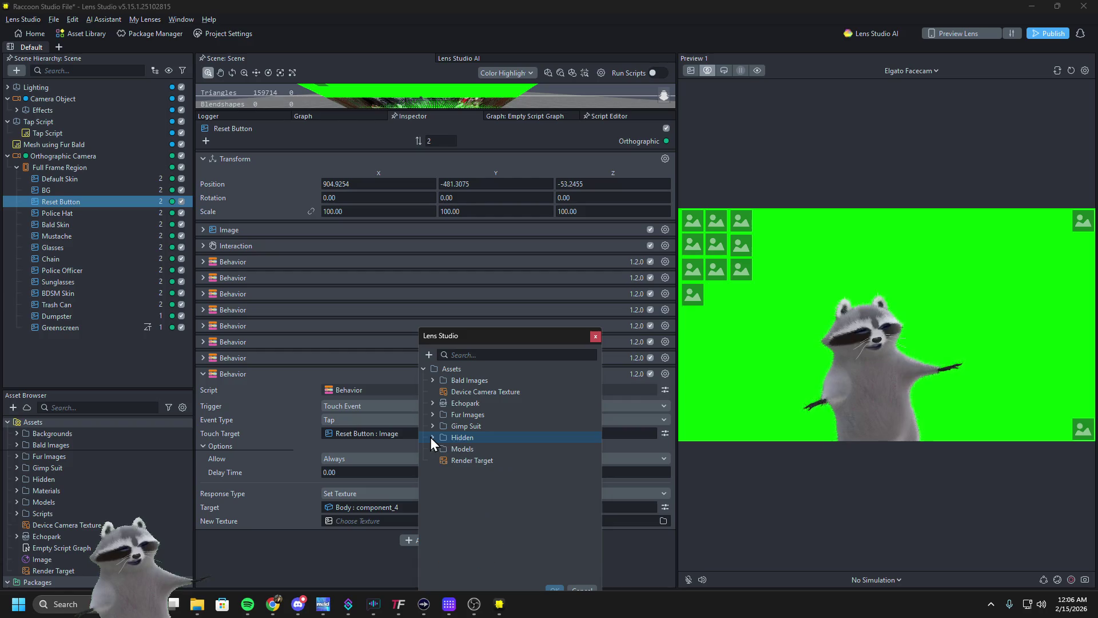
click(595, 336)
Delete the unfinished Set Texture behavior and select the Mesh using Fur Bald object
click(363, 494)
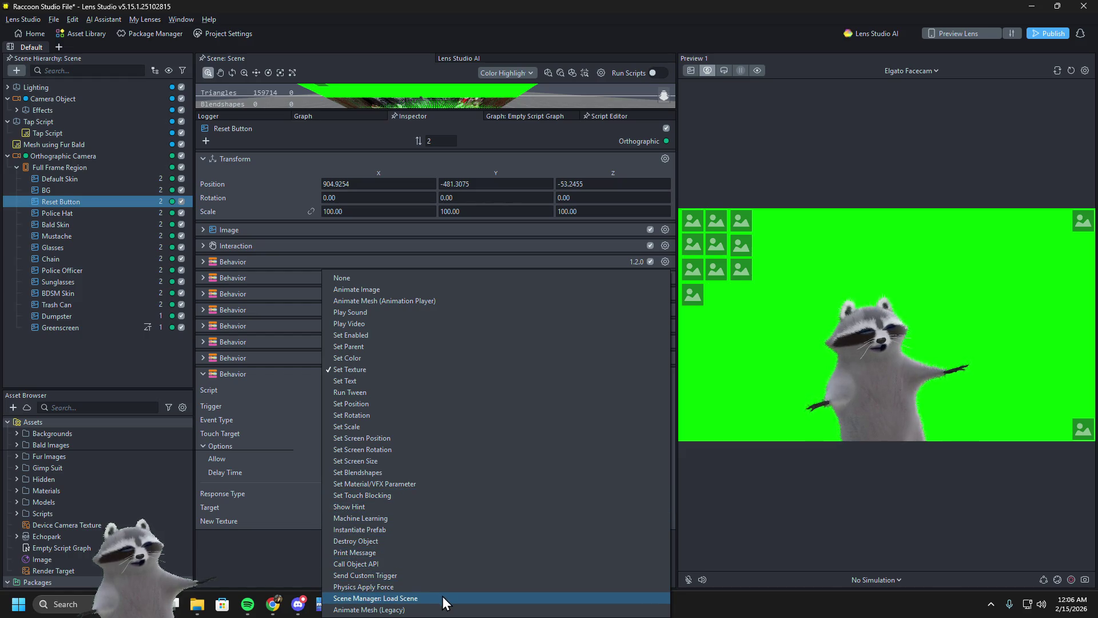
click(288, 575)
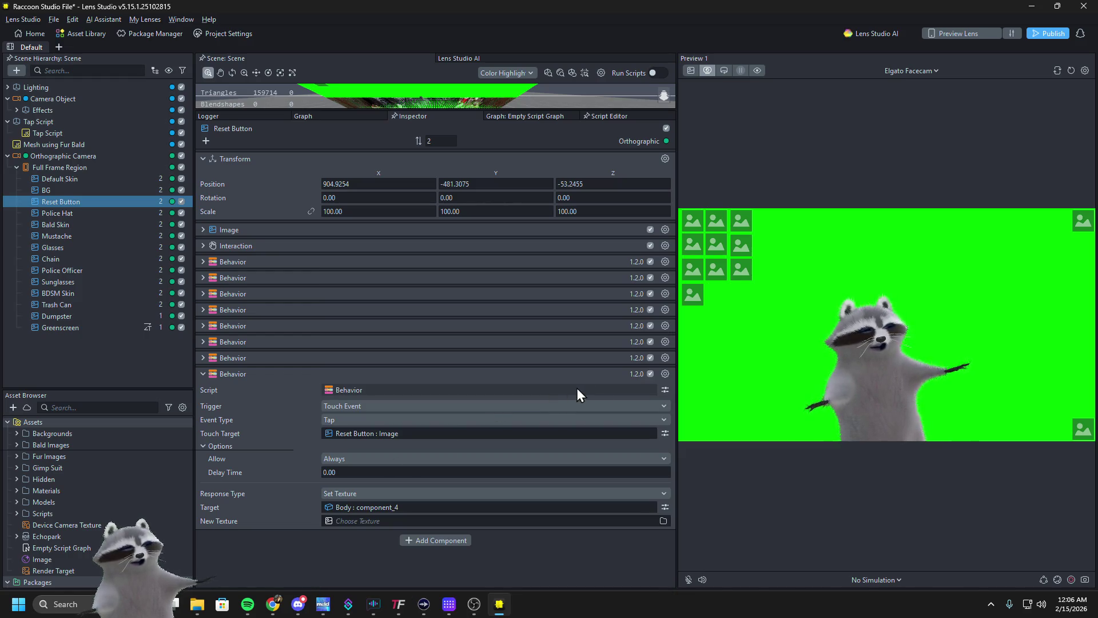
click(662, 372)
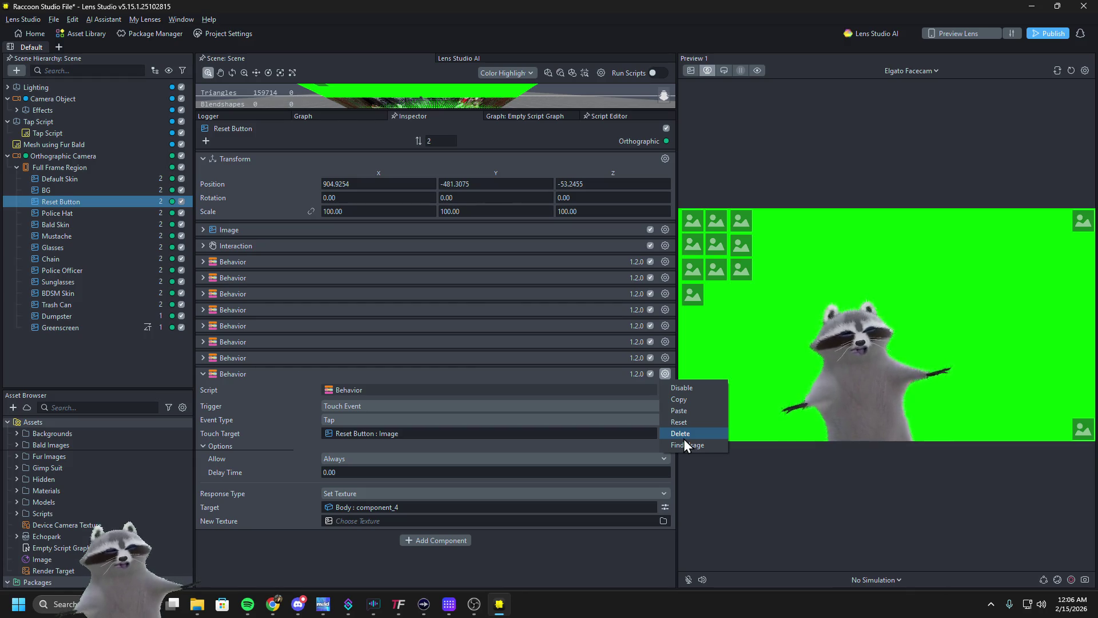
click(684, 437)
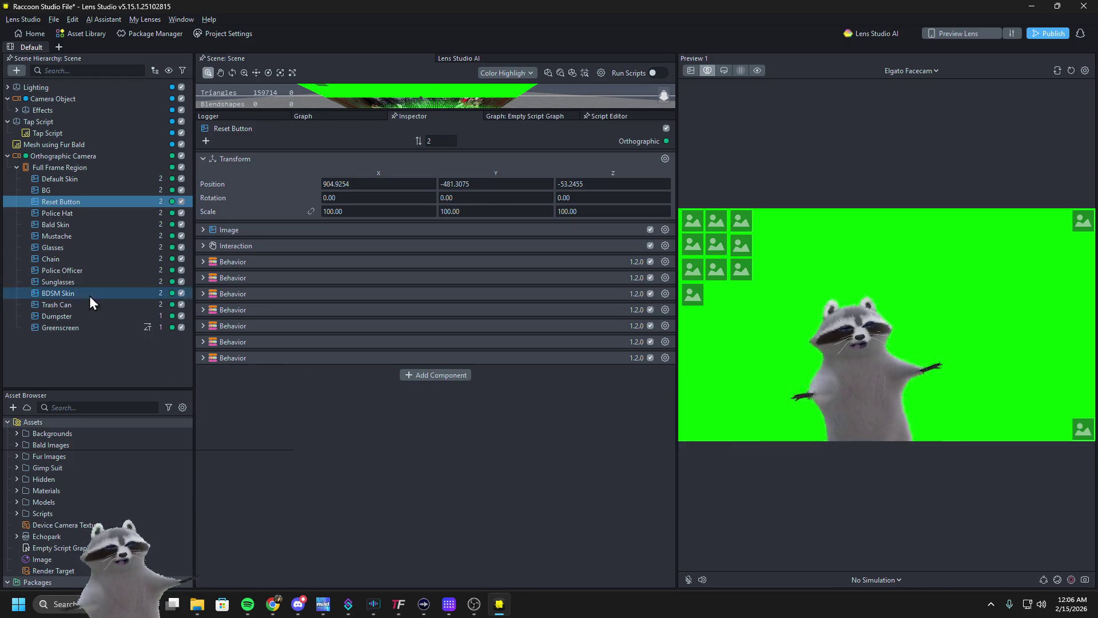
click(47, 142)
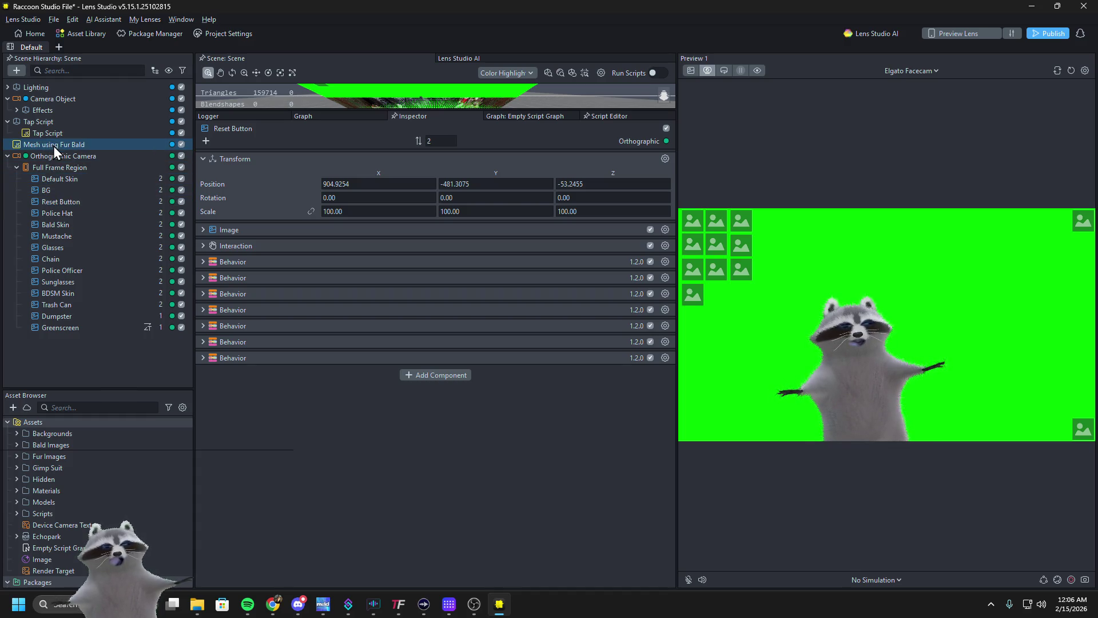
Duplicate the Mesh using Fur Bald object
right_click(54, 146)
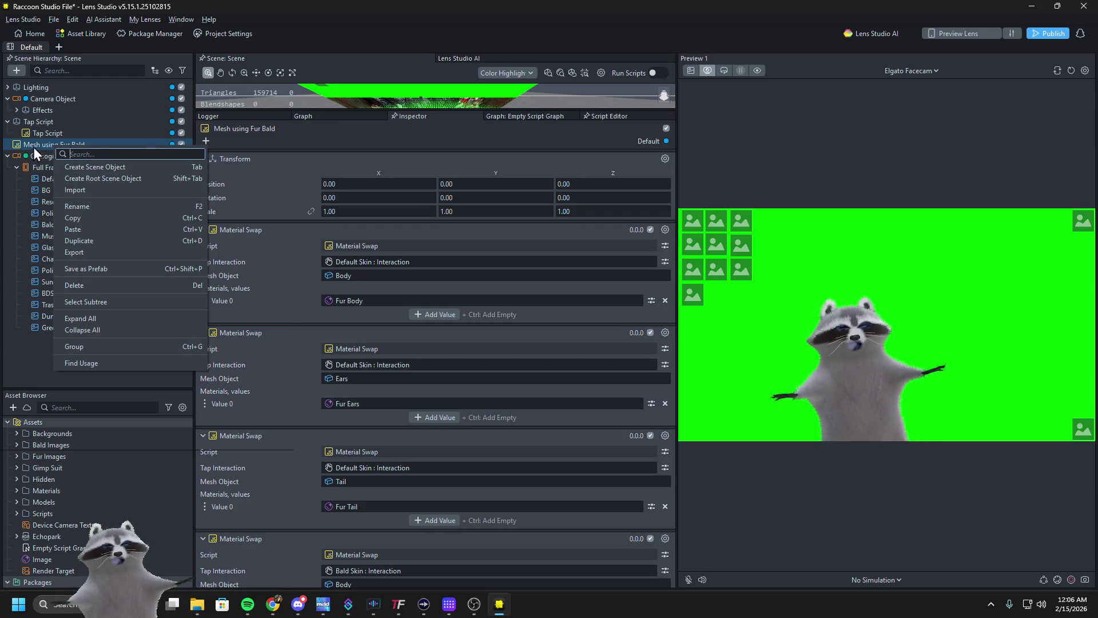
right_click(34, 146)
click(67, 239)
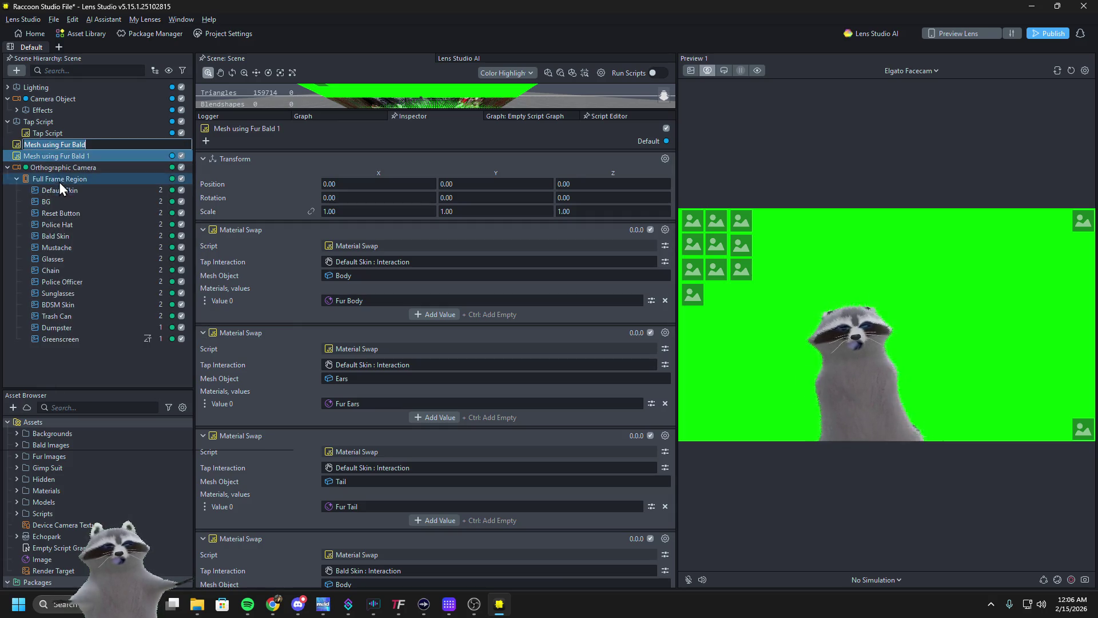
click(59, 159)
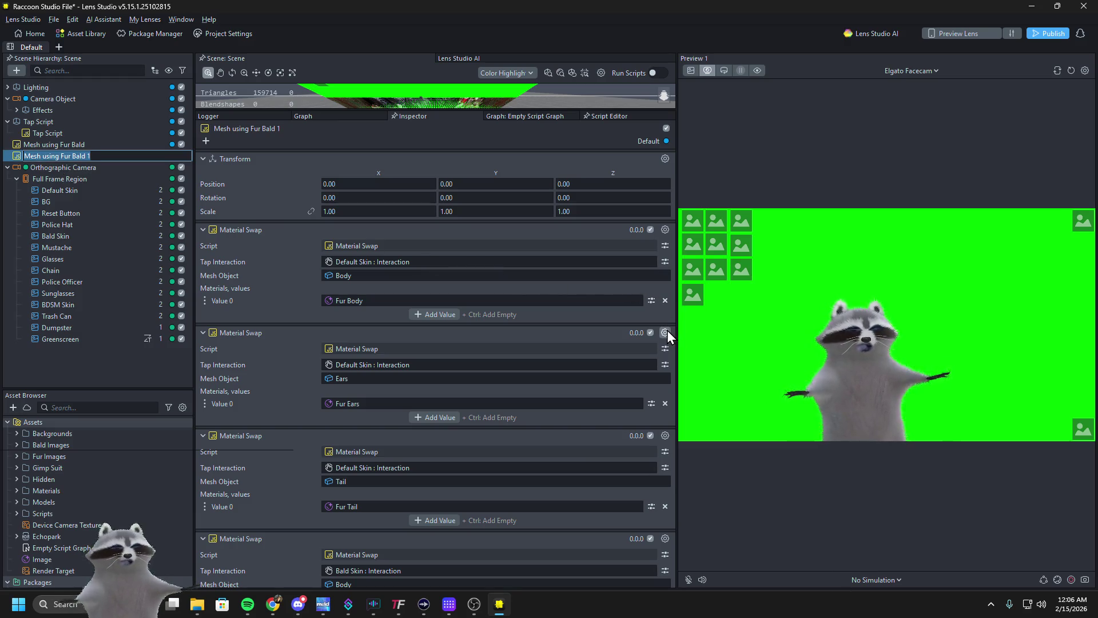
Delete the copy's Gimp Tail, Ears and Body swaps, undoing the Gimp Body deletion
scroll(282, 403, down, 10)
scroll(282, 404, down, 5)
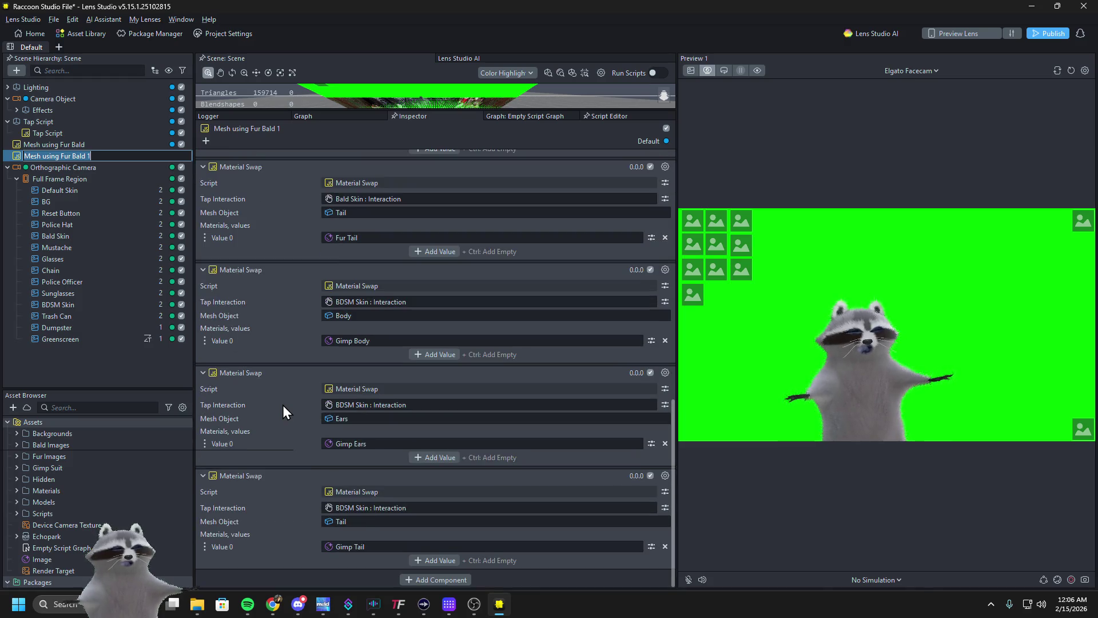
click(665, 476)
click(678, 522)
click(665, 475)
click(680, 534)
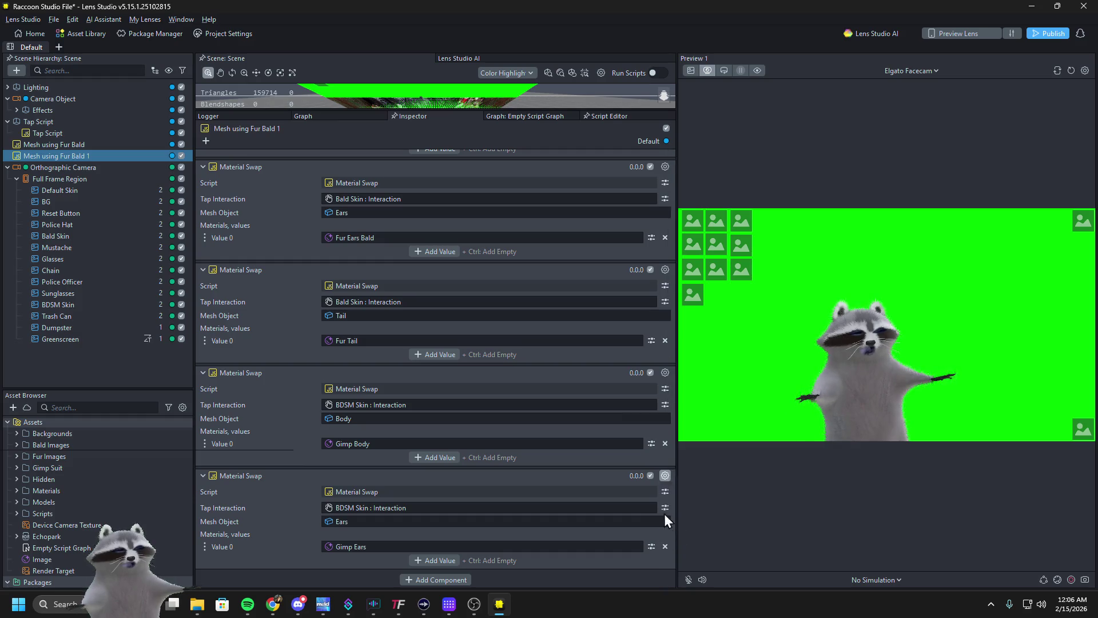
click(665, 476)
click(678, 534)
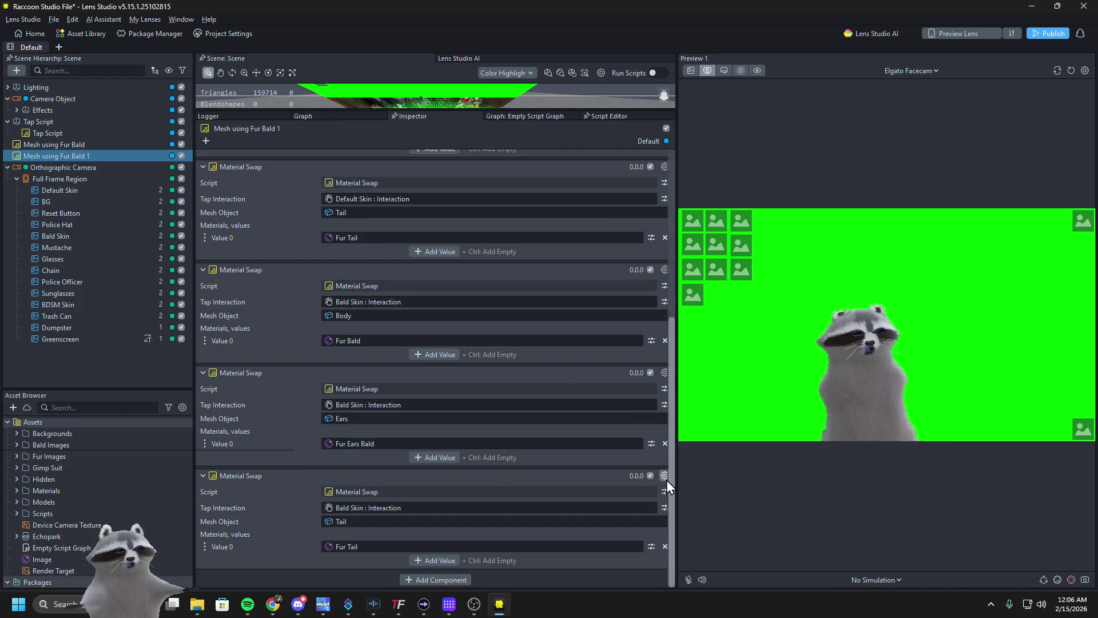
click(665, 476)
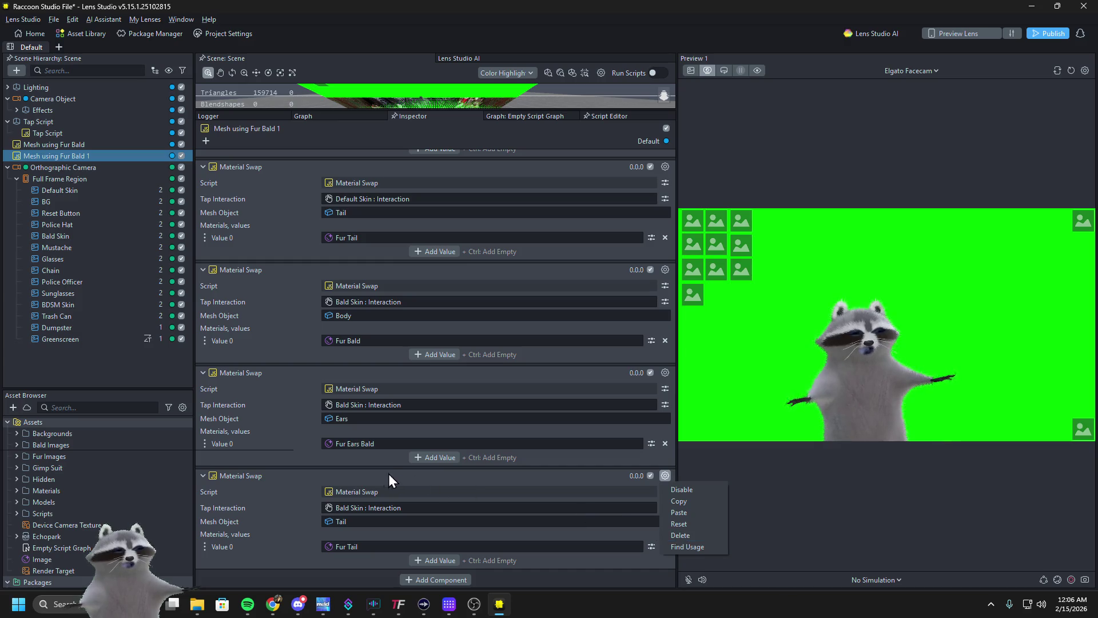
click(354, 465)
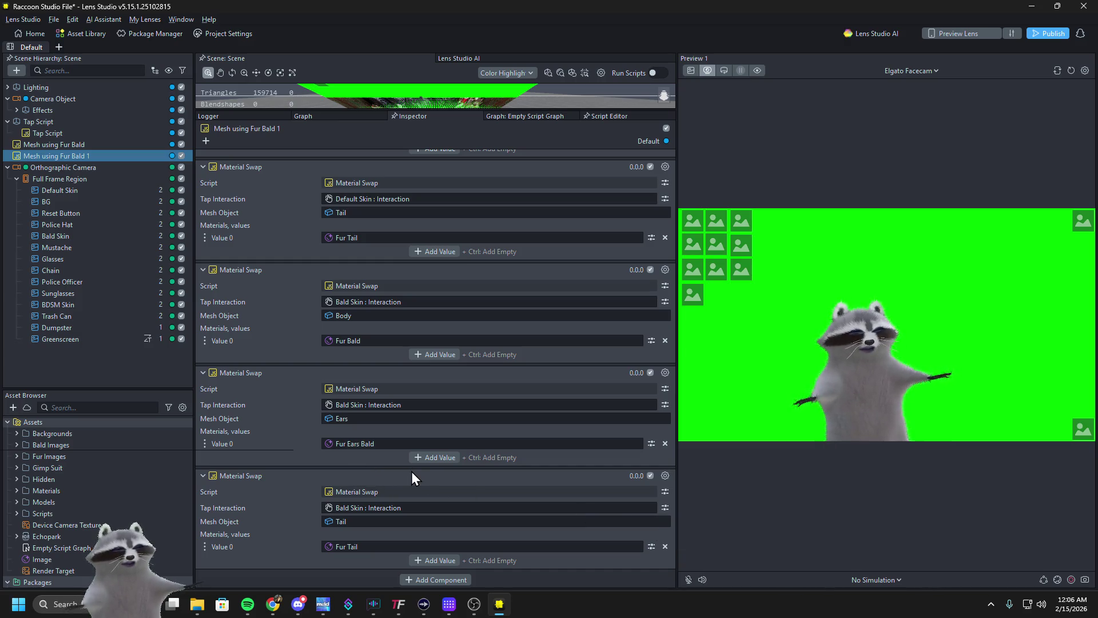
key(ctrl+z)
Delete the BDSM Skin and Bald Skin Ears material swaps
scroll(254, 455, down, 2)
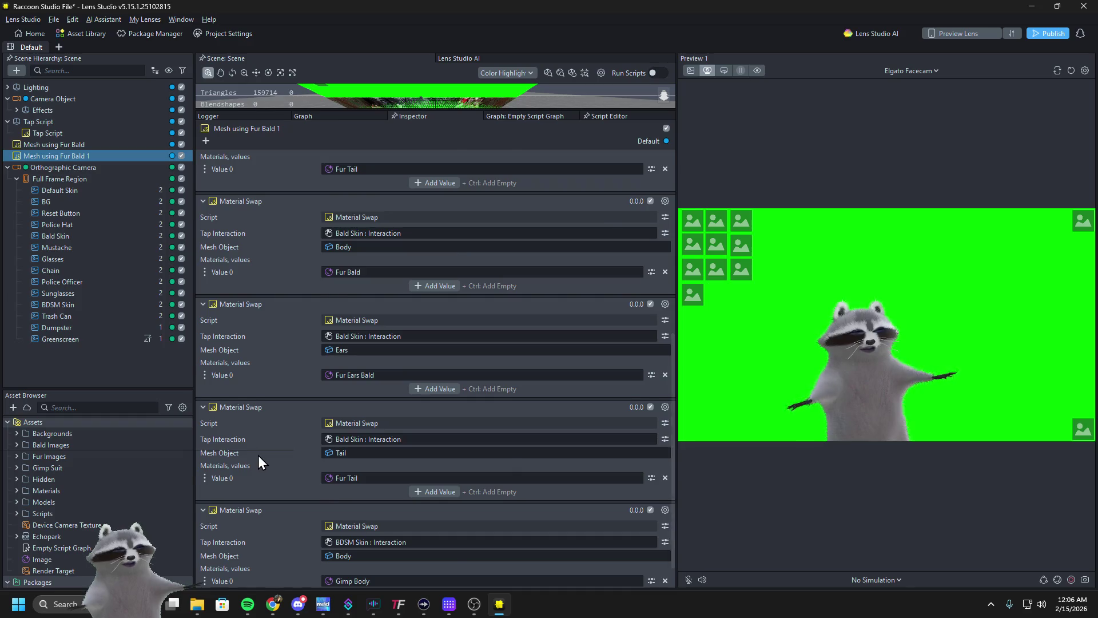
scroll(259, 455, down, 1)
click(664, 478)
click(691, 533)
scroll(524, 493, down, 1)
scroll(525, 492, down, 2)
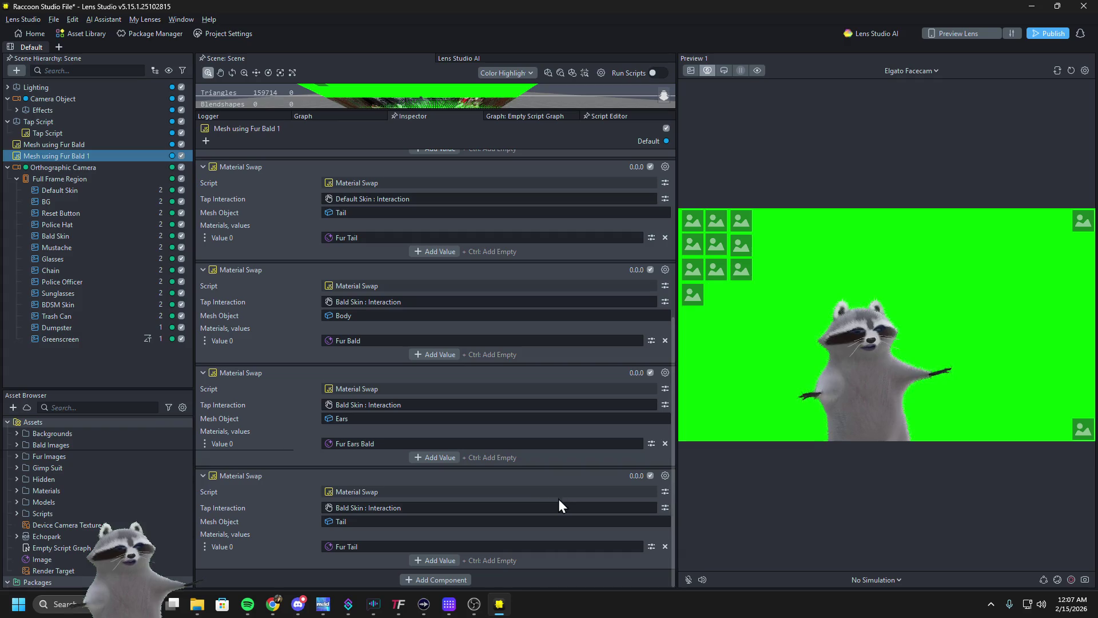
click(664, 372)
click(681, 430)
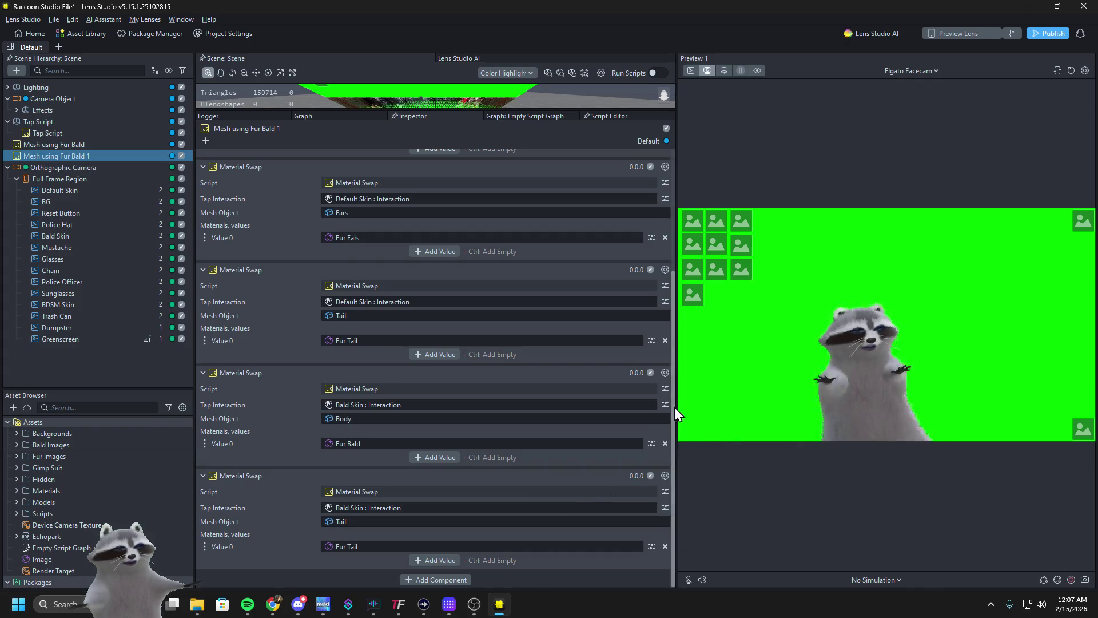
Delete the Bald Skin Body, Default Skin Tail and Default Skin Ears swaps
click(664, 375)
click(665, 431)
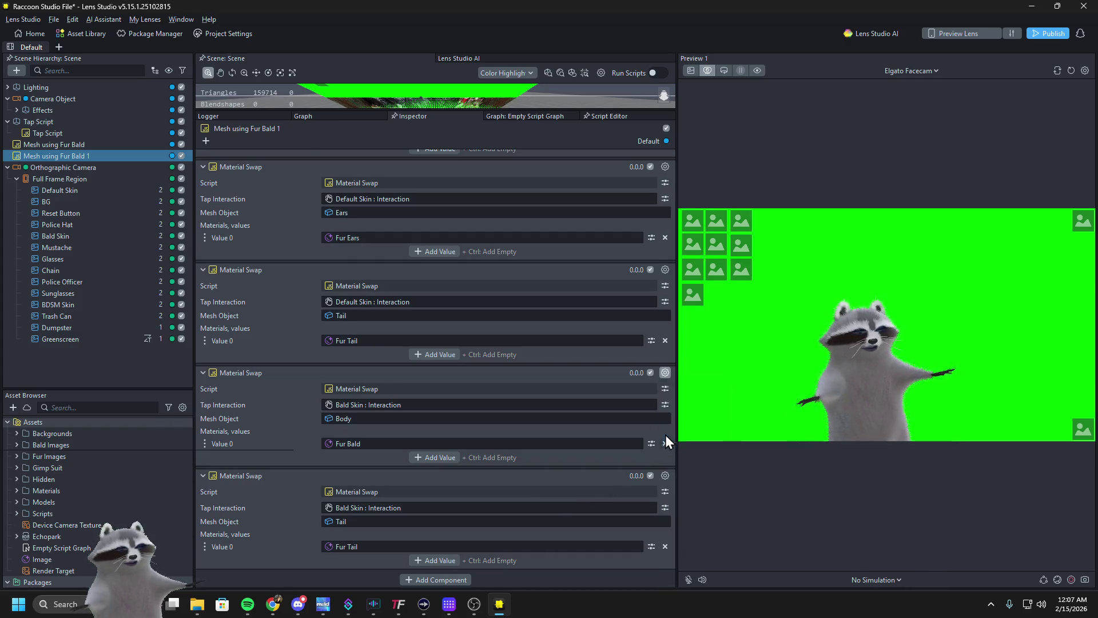
click(664, 374)
click(671, 431)
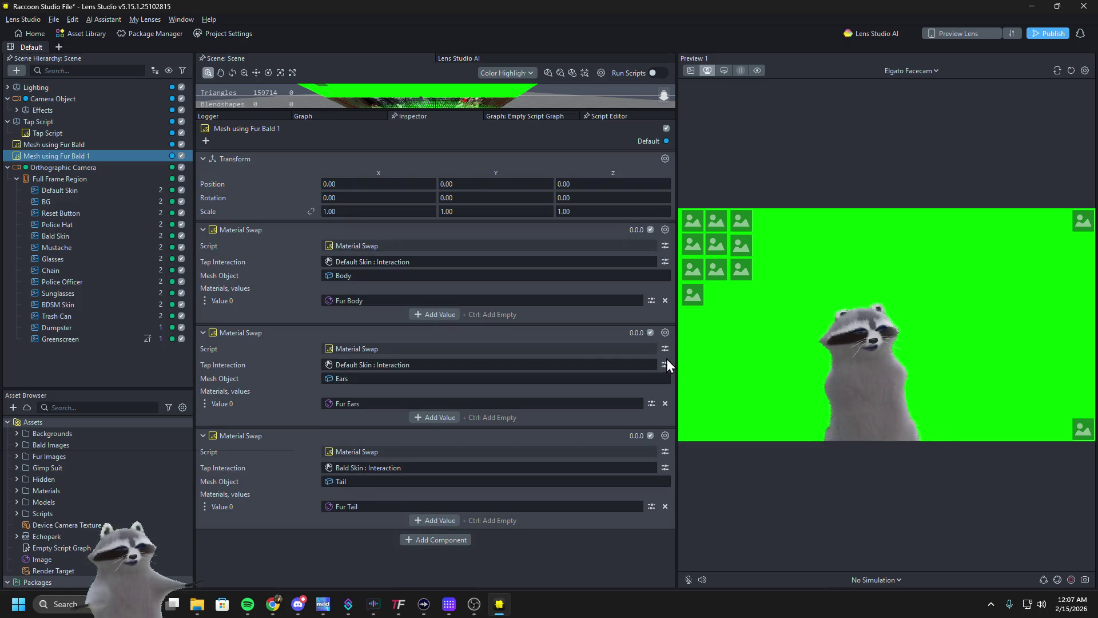
click(664, 332)
click(671, 391)
click(663, 331)
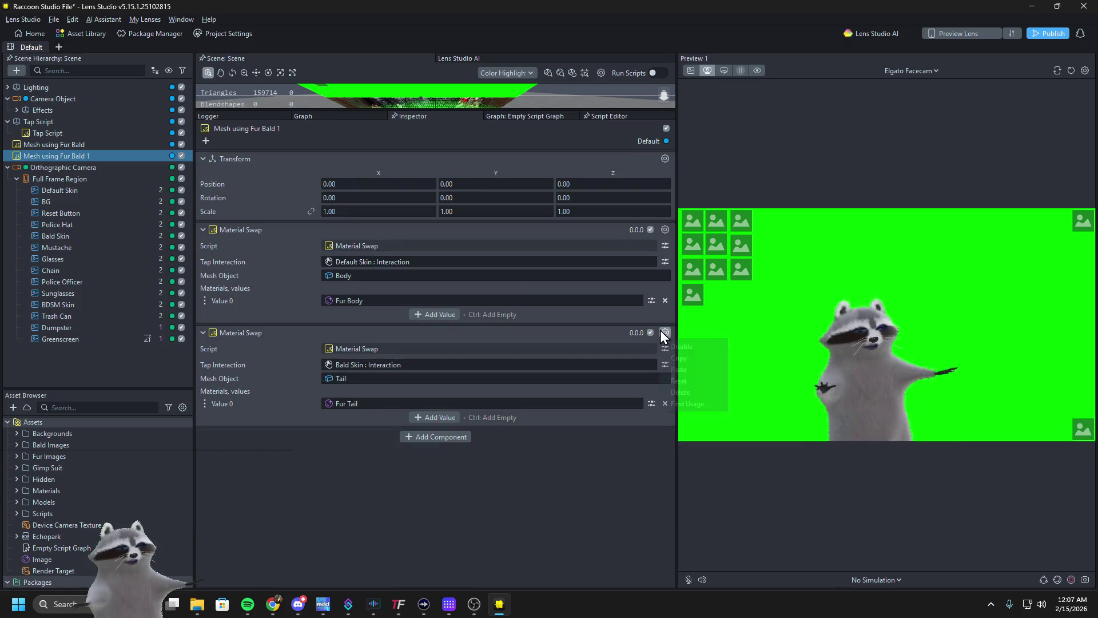
click(486, 433)
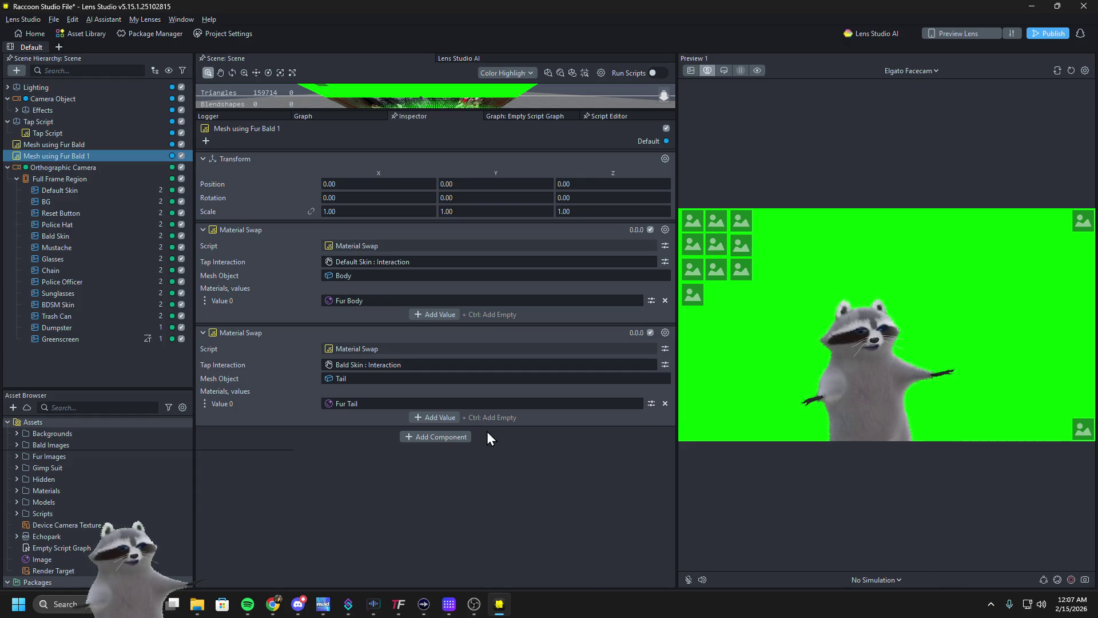
Duplicate the Tail swap and change the copy to the Ears mesh with Fur Ears material
click(665, 332)
click(581, 454)
right_click(584, 454)
click(600, 458)
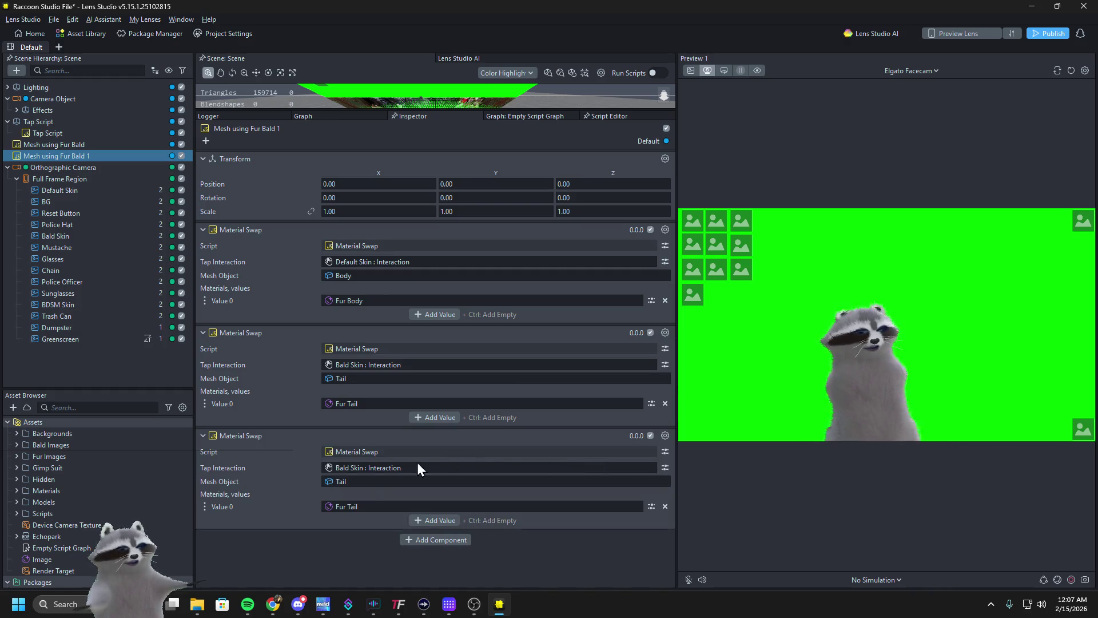
click(360, 481)
text(ears)
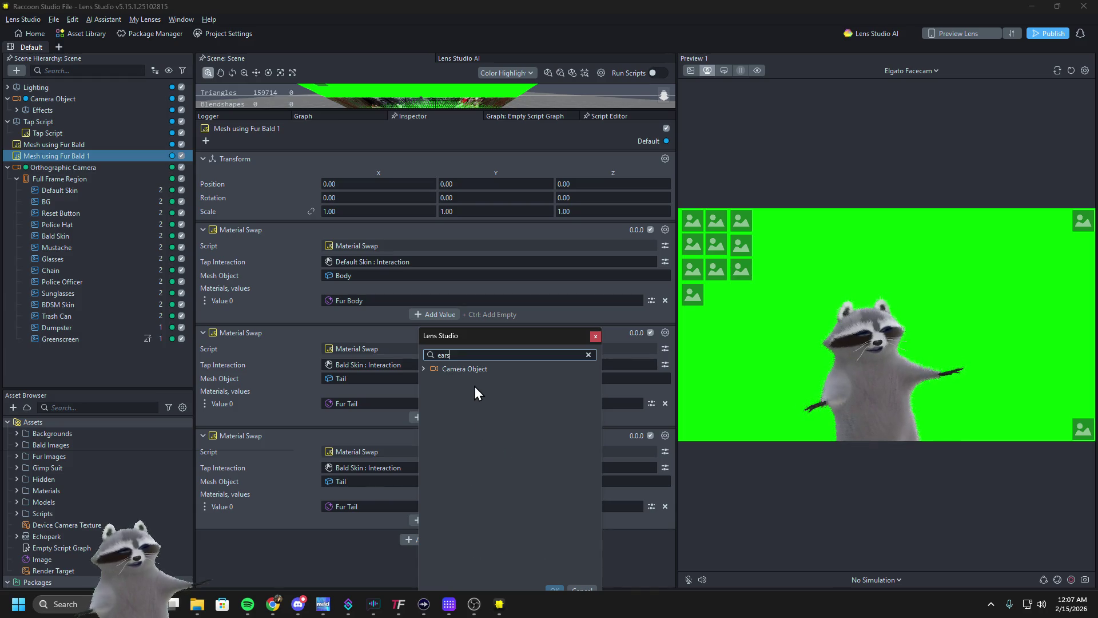
double_click(475, 414)
click(357, 506)
text(ears)
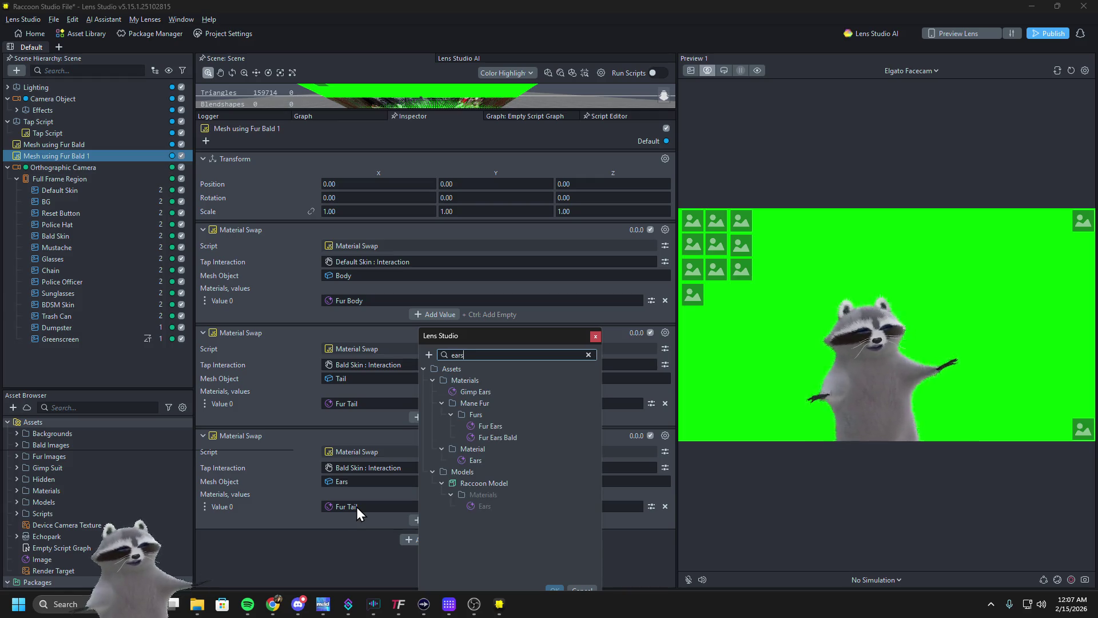
click(482, 427)
double_click(482, 428)
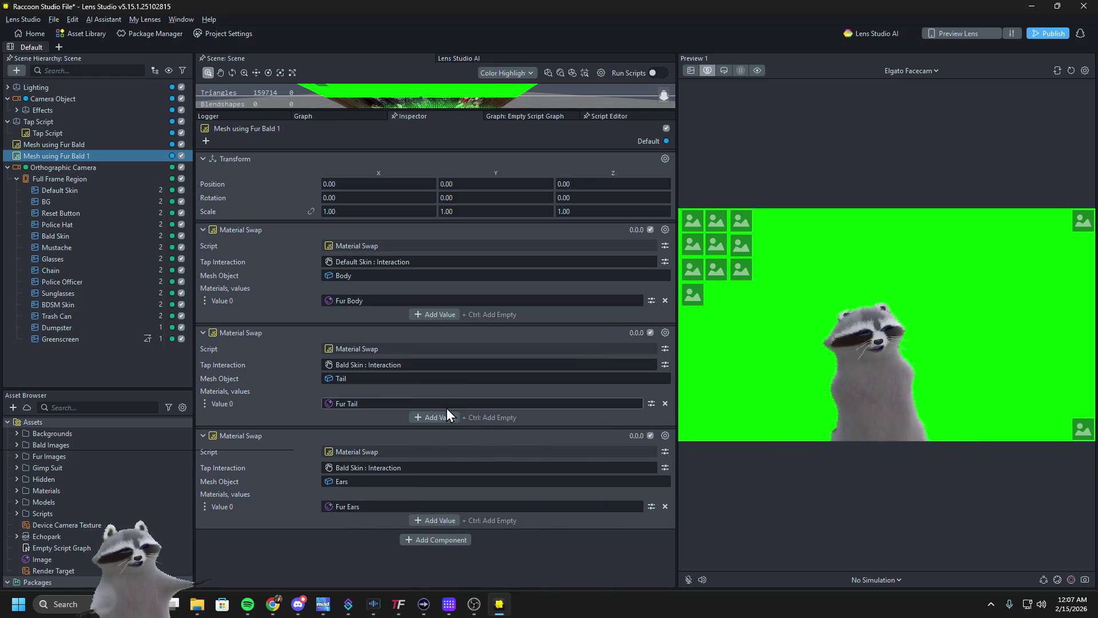
Set all three swaps' tap interaction to Reset Button
click(376, 264)
text(res)
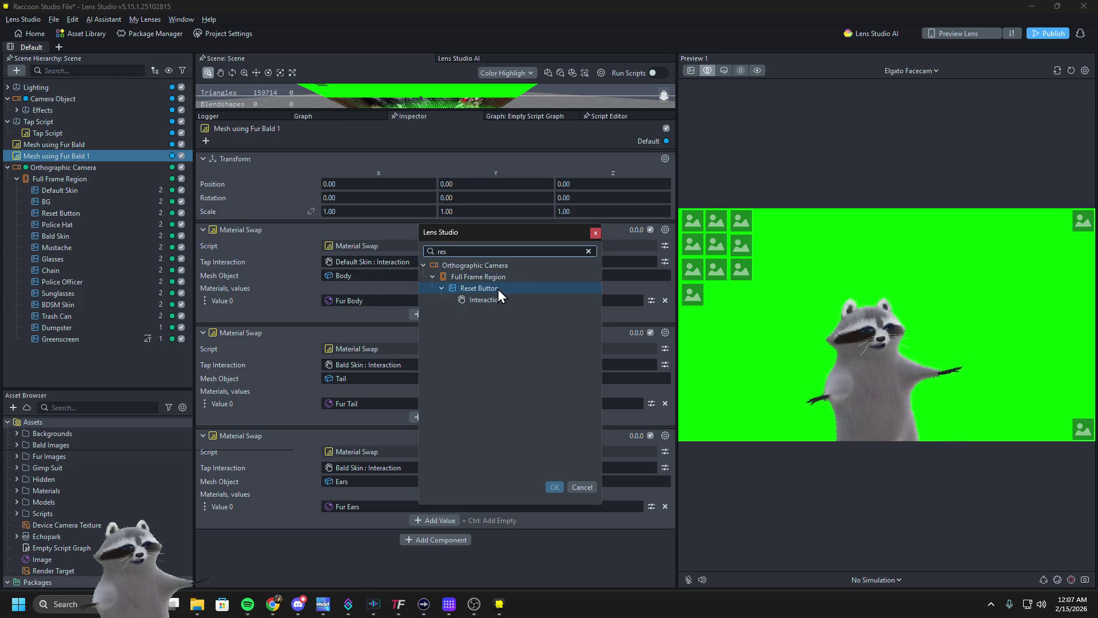
double_click(492, 299)
click(380, 365)
text(res)
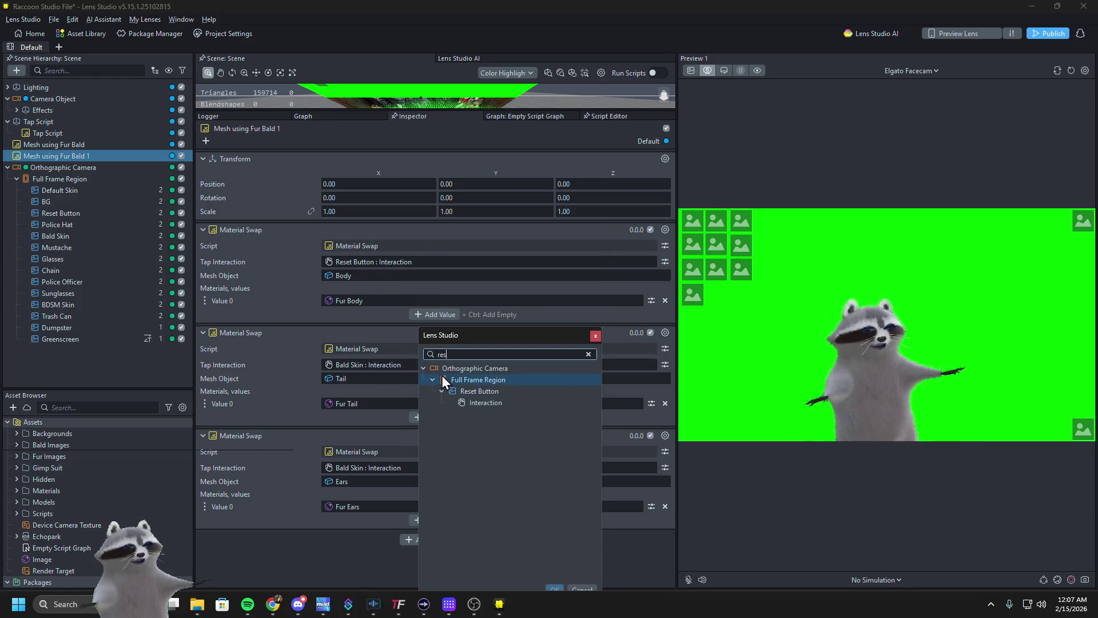
double_click(468, 389)
click(384, 467)
text(resr)
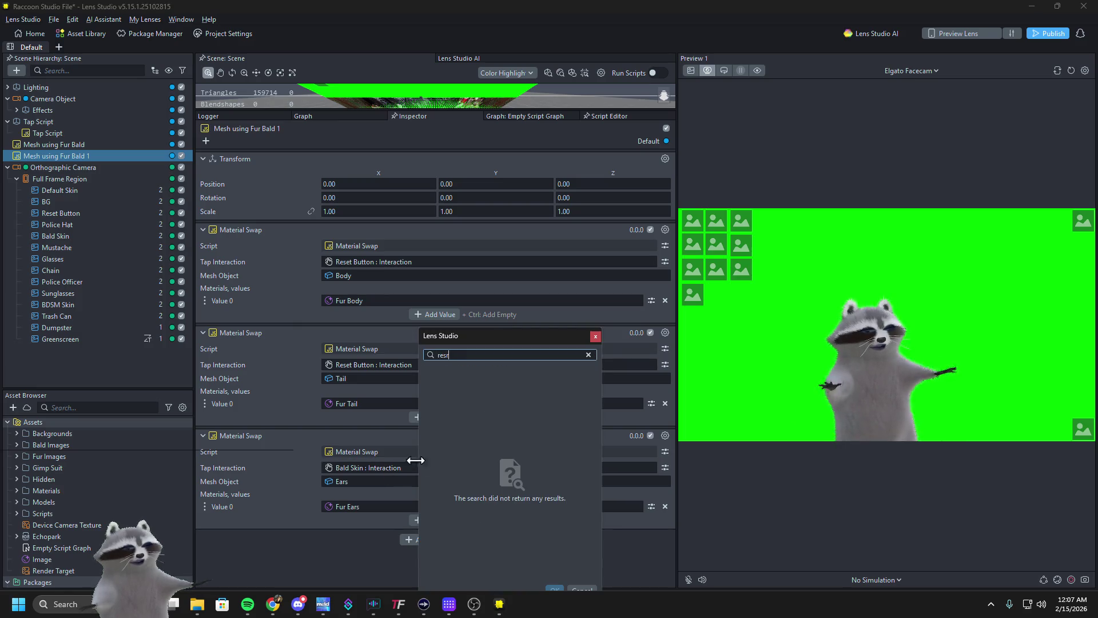
key(BackSpace)
text(e)
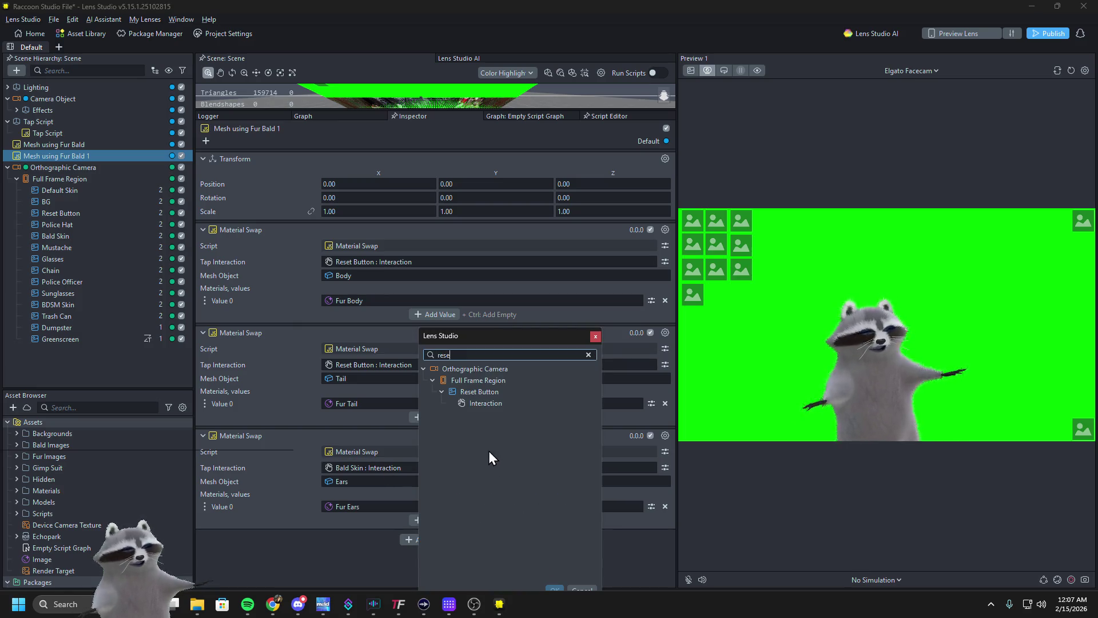
double_click(485, 395)
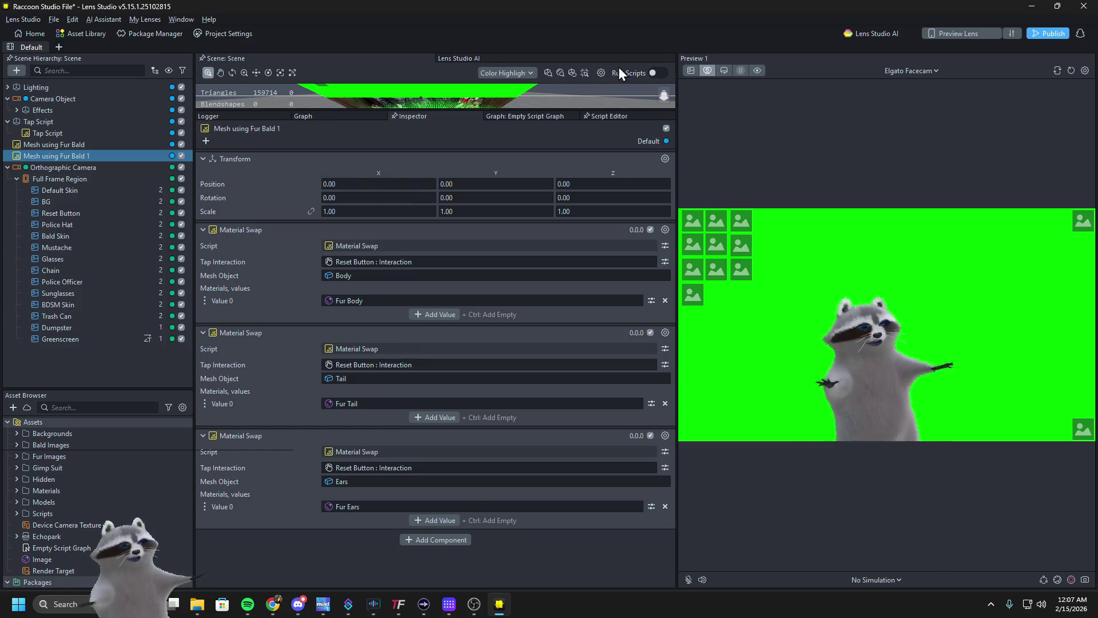
Test the bald skin, dark skin and mustache buttons, resetting after each
click(848, 292)
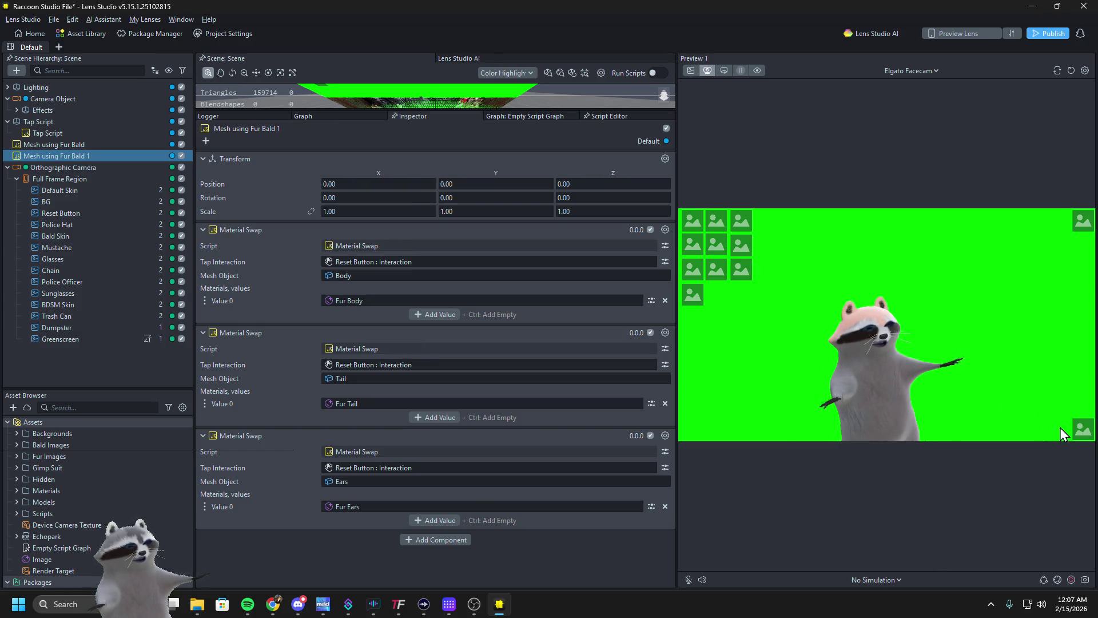
click(1082, 429)
click(737, 231)
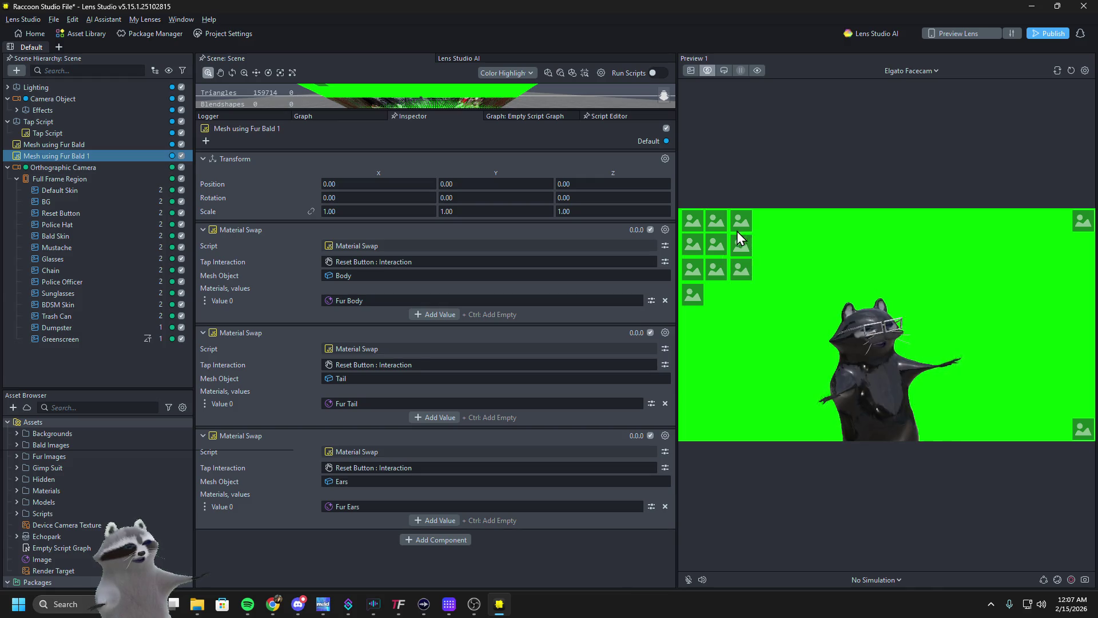
click(1086, 434)
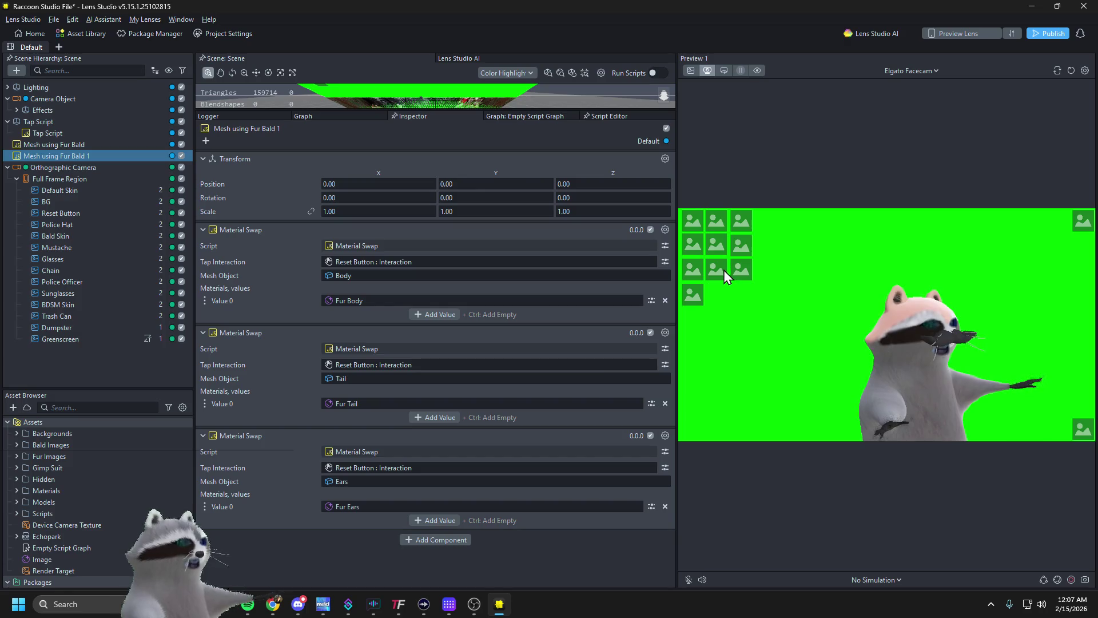
click(718, 252)
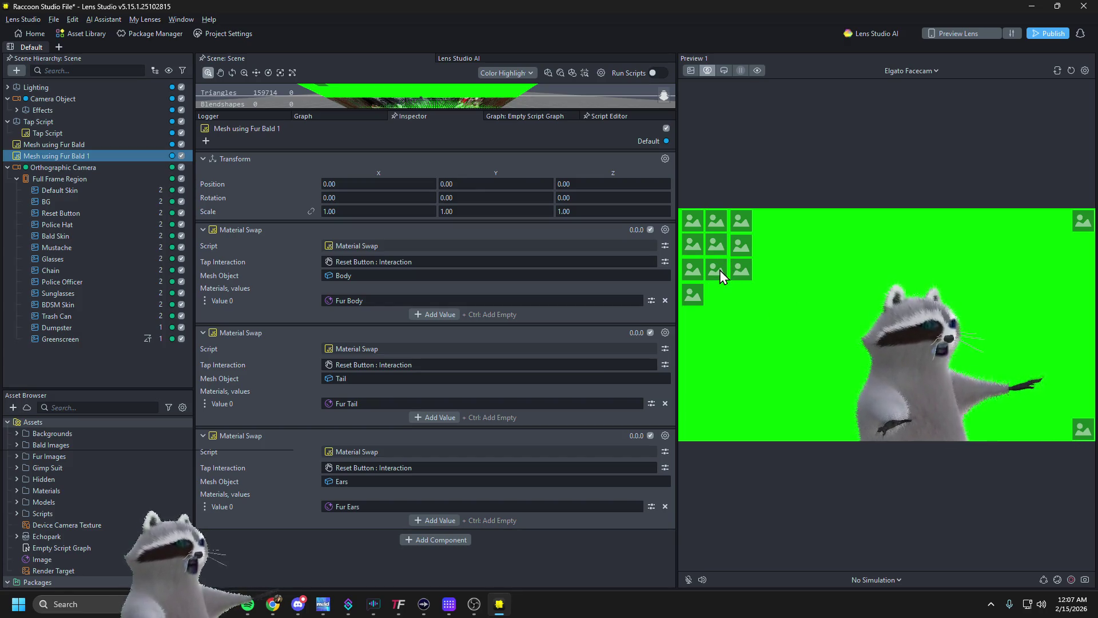
click(1082, 429)
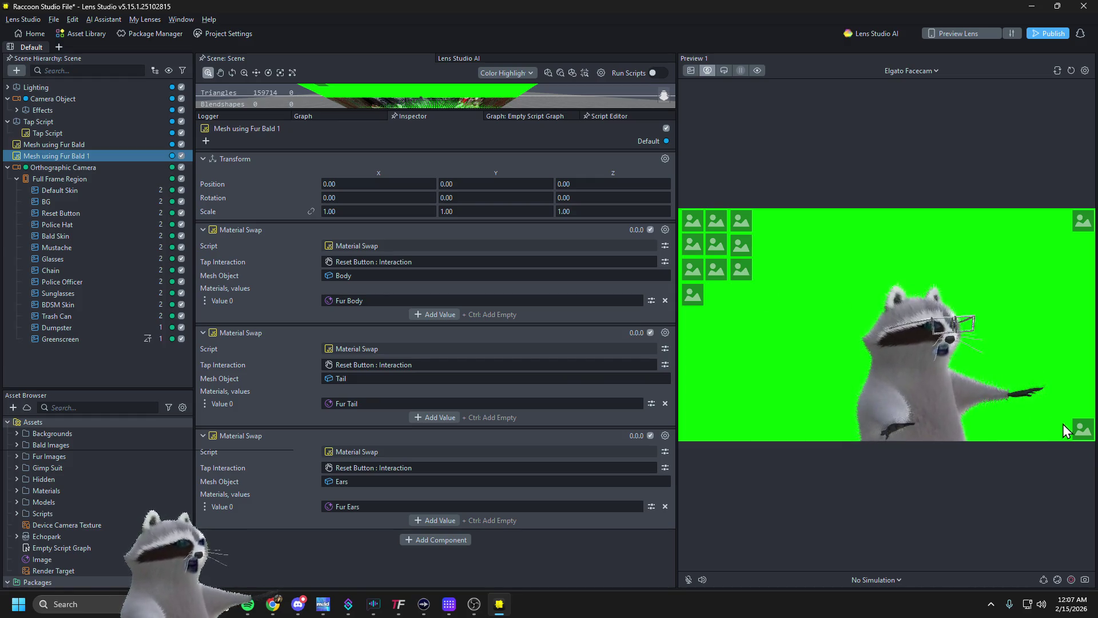
Test police hat, black fur with chain and glossy black skin, reset, and restart the preview
click(692, 245)
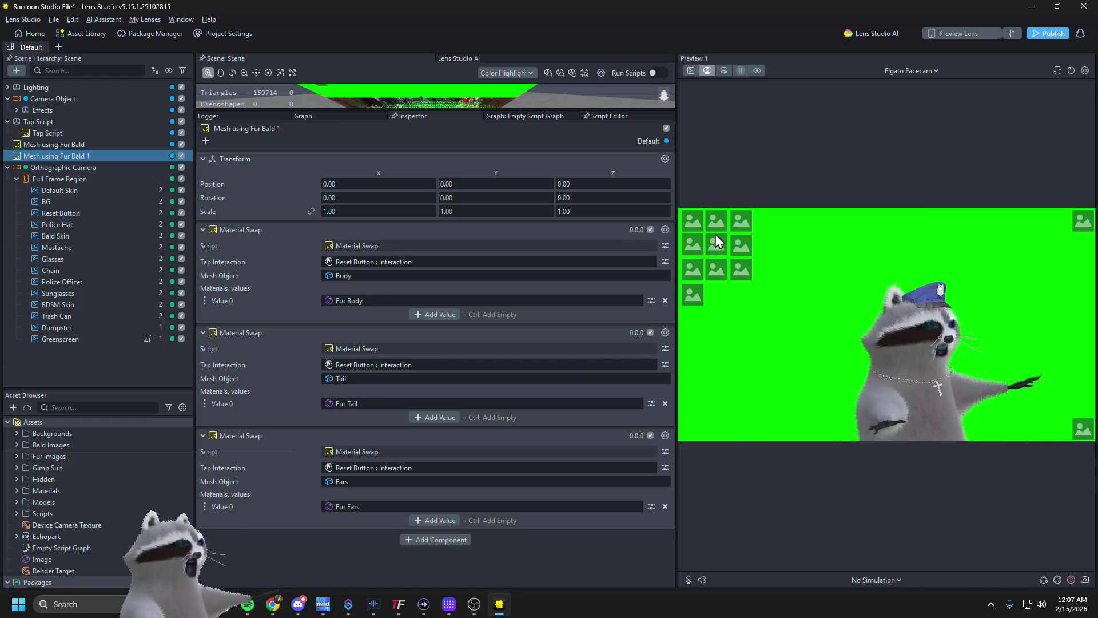
click(741, 220)
click(1083, 429)
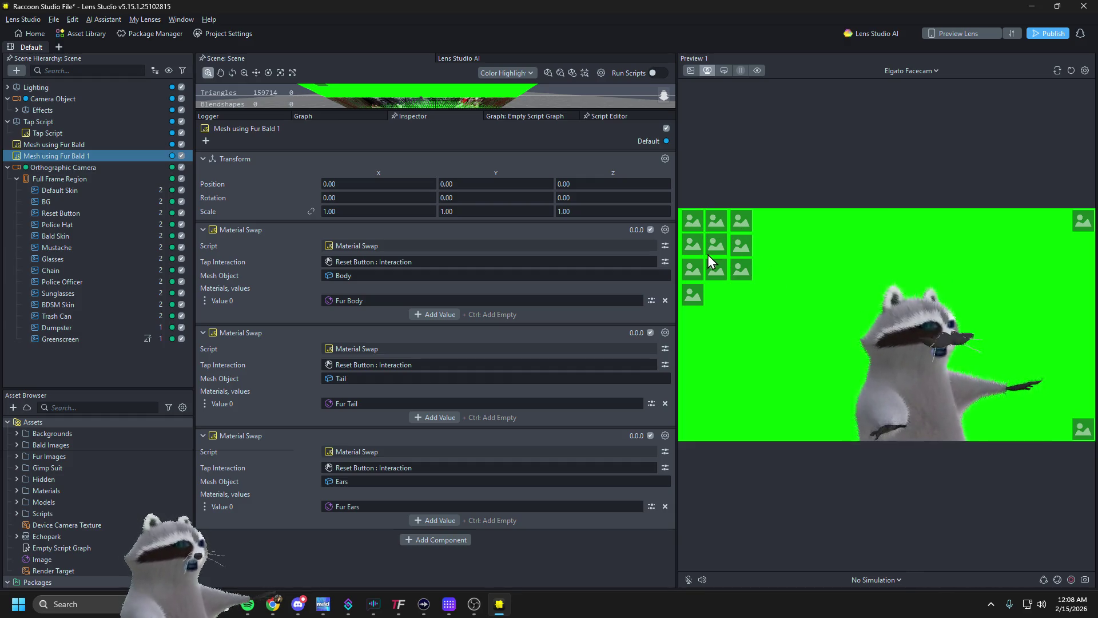
click(740, 226)
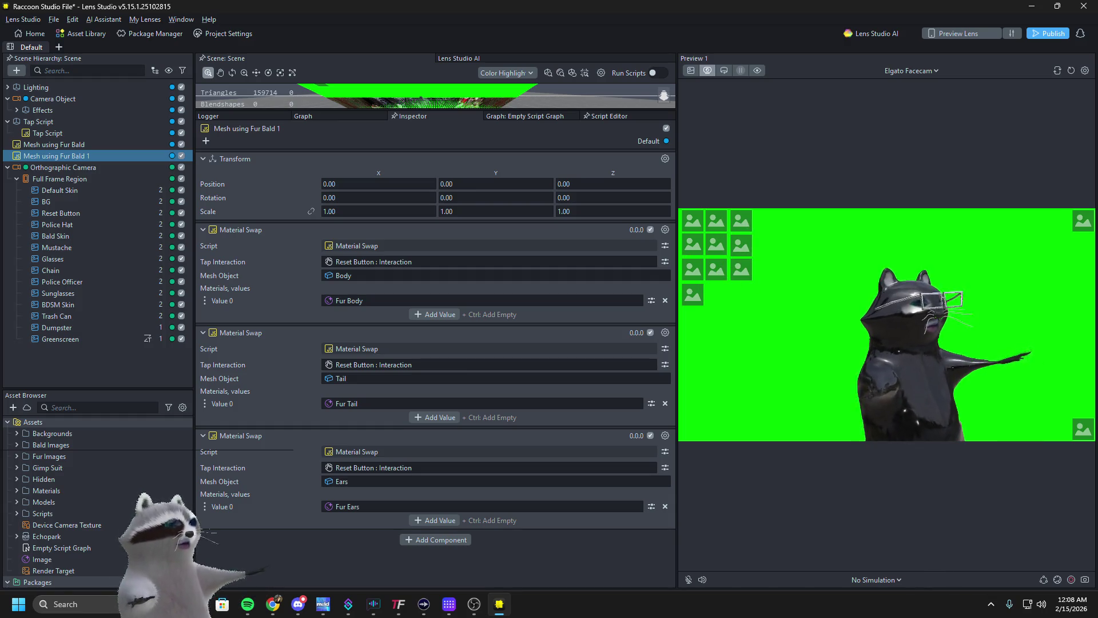
click(1087, 434)
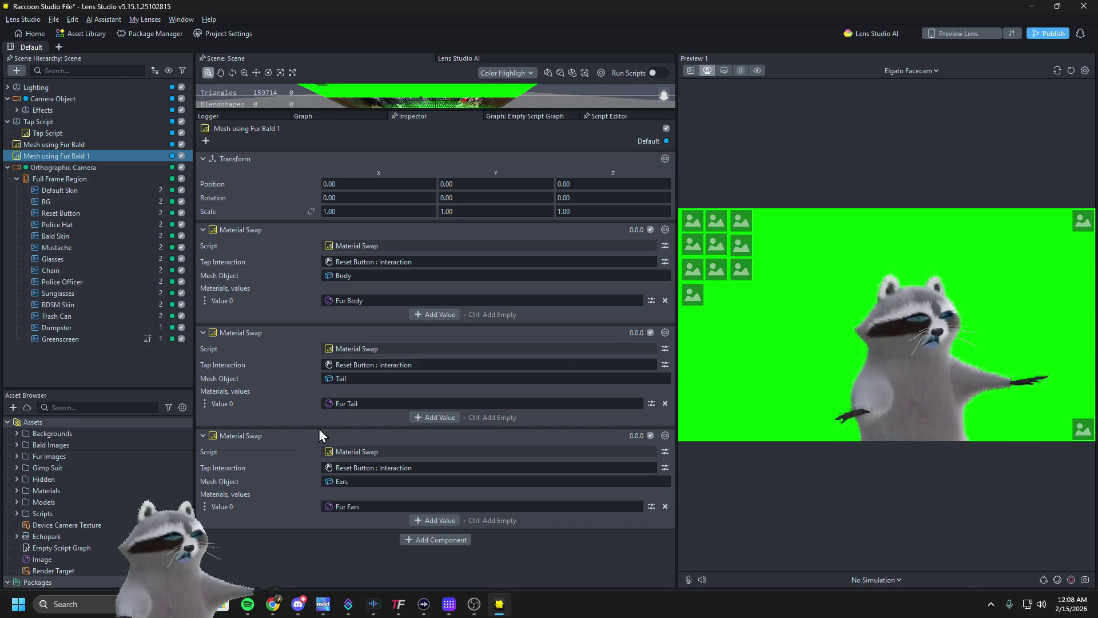
click(1071, 73)
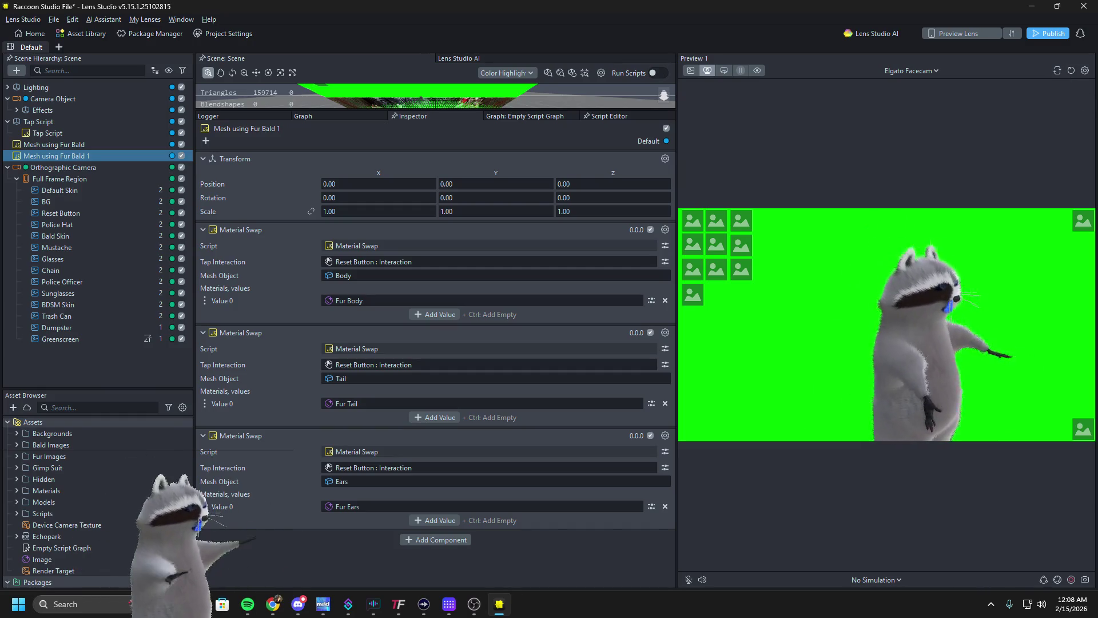
key(alt+Tab)
Load the wide-chat dock layout in OBS and check the Raccoon source's options
mouse_move(1095, 240)
mouse_down()
mouse_move(1095, 188)
mouse_move(630, 84)
mouse_move(594, 15)
mouse_up()
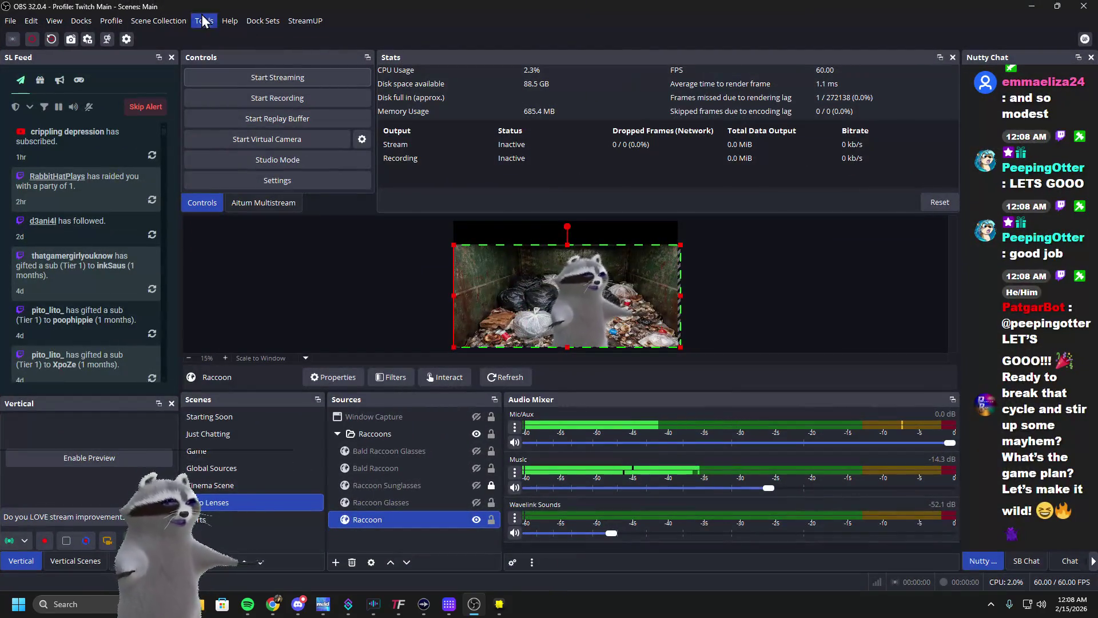
click(263, 22)
click(282, 109)
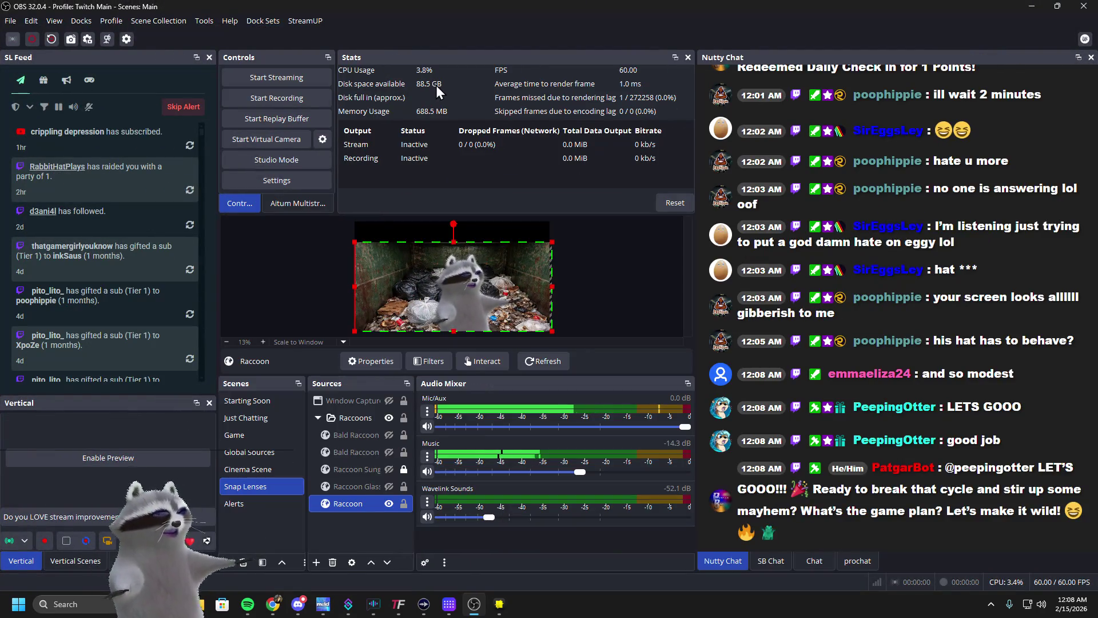
click(598, 252)
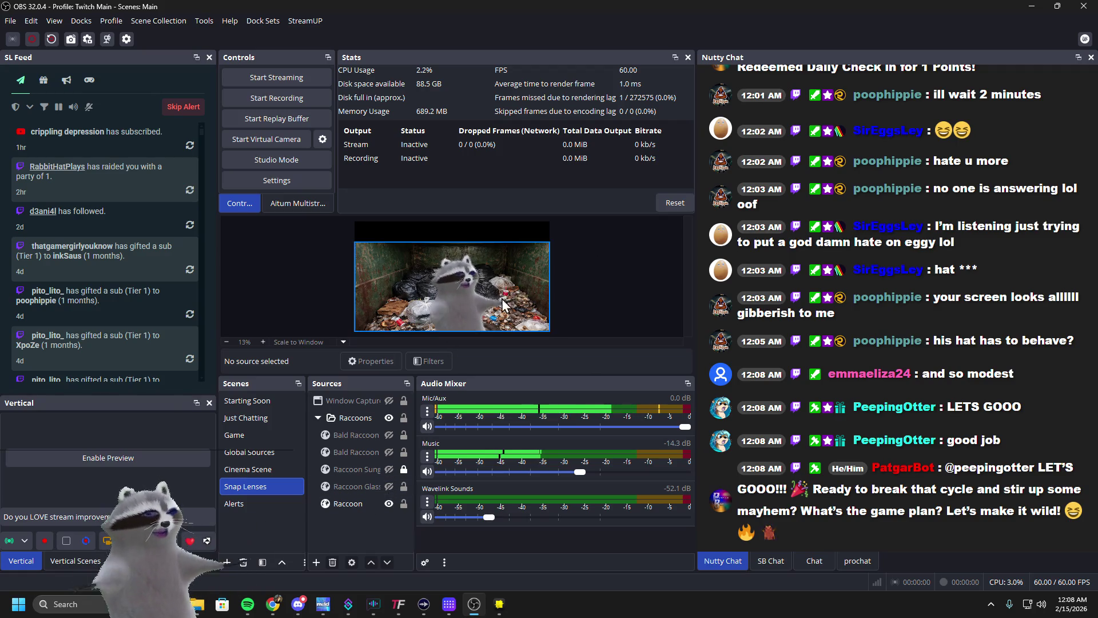
click(334, 502)
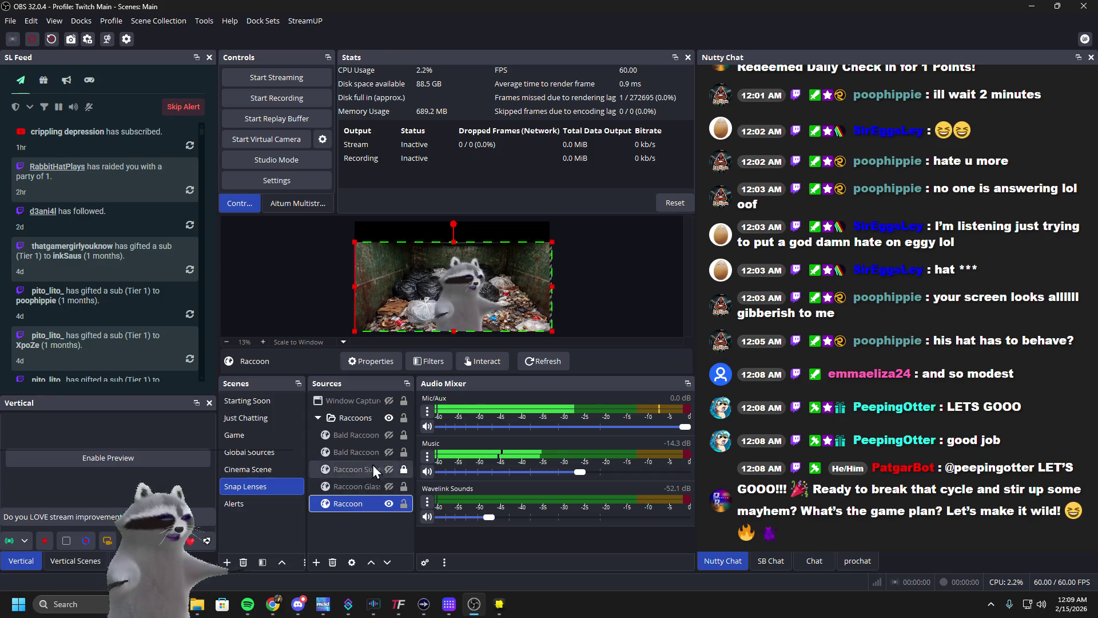
right_click(362, 502)
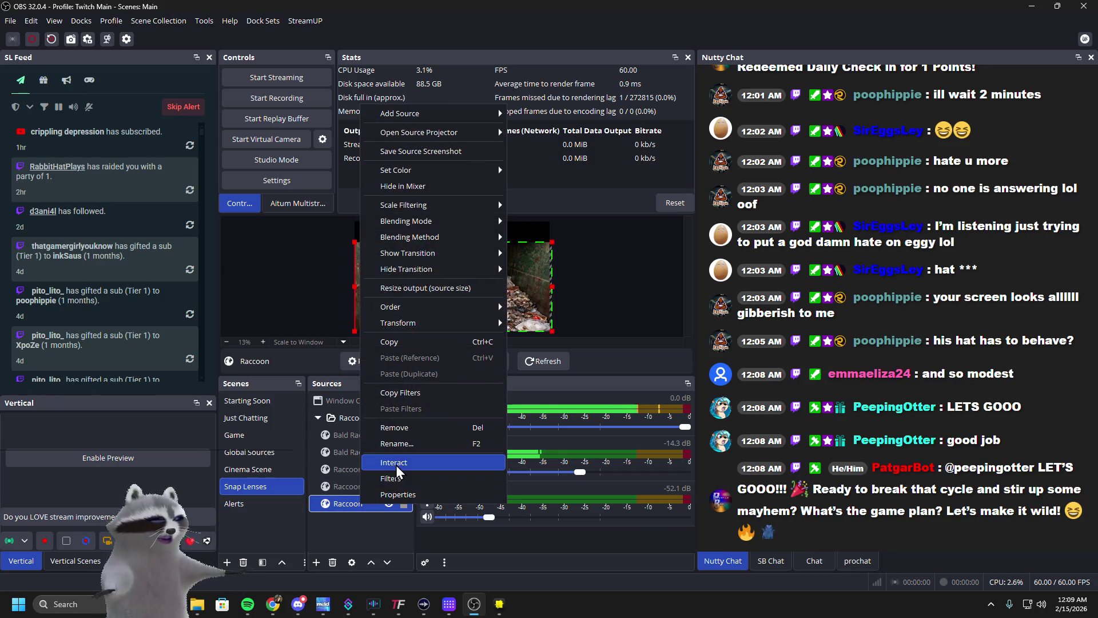
key(alt+Tab)
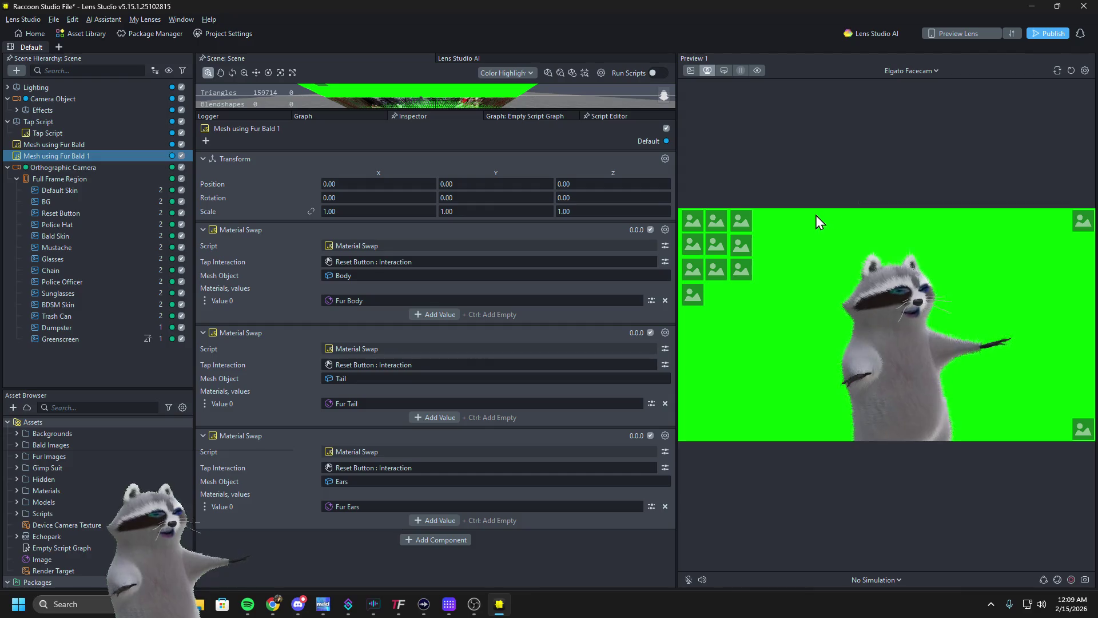
Try bald pink skin, mustache, sunglasses and trash can, reset to normal fur, then minimize
click(689, 218)
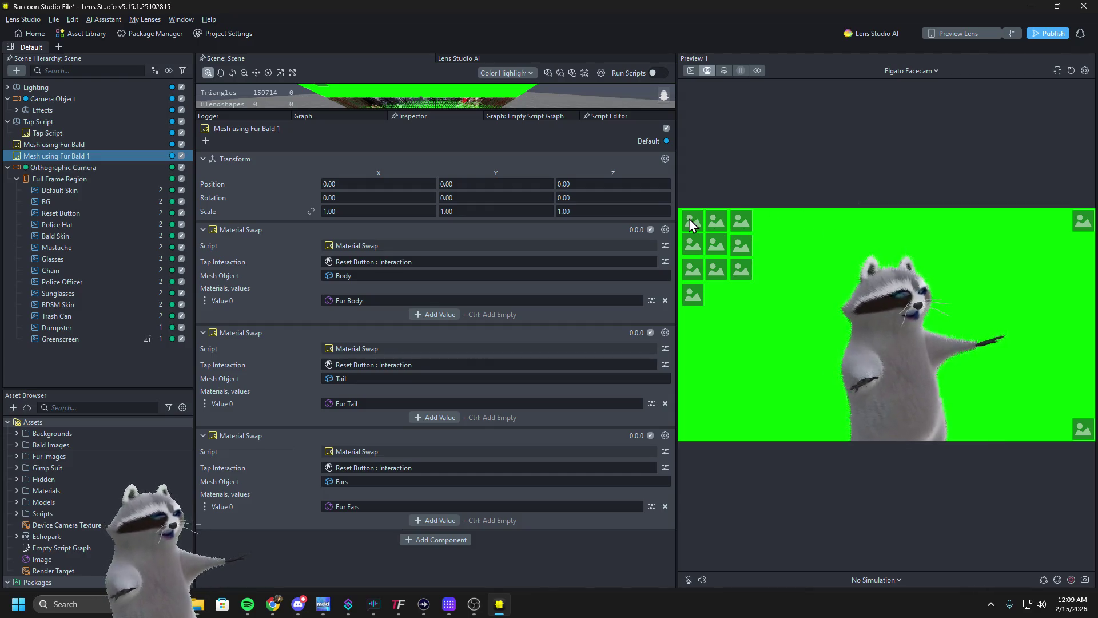
click(716, 222)
click(715, 269)
click(741, 245)
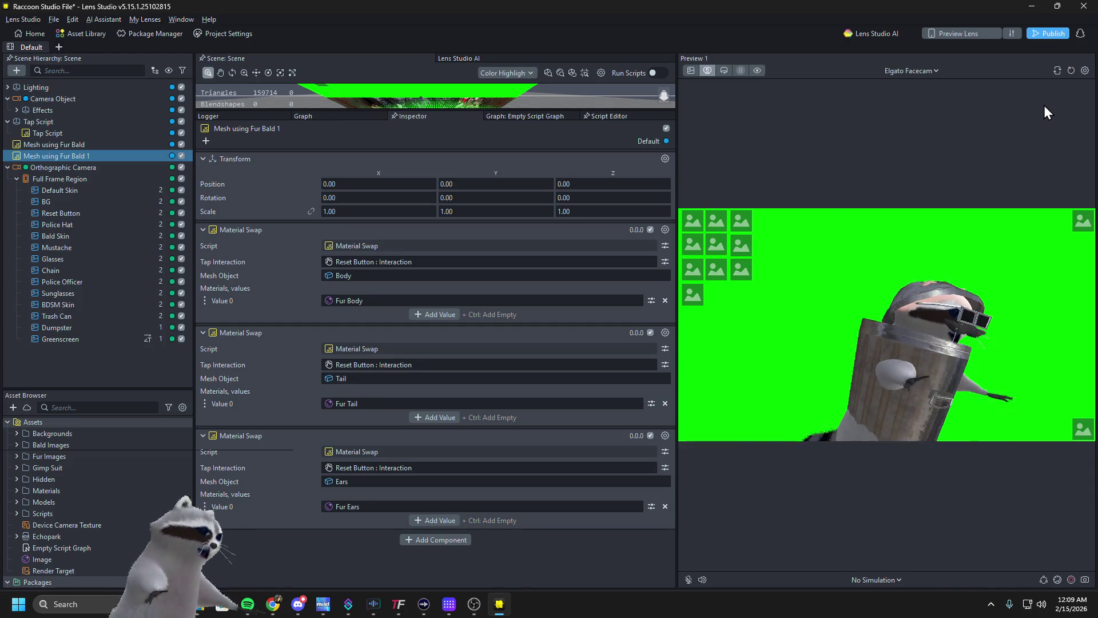
click(760, 292)
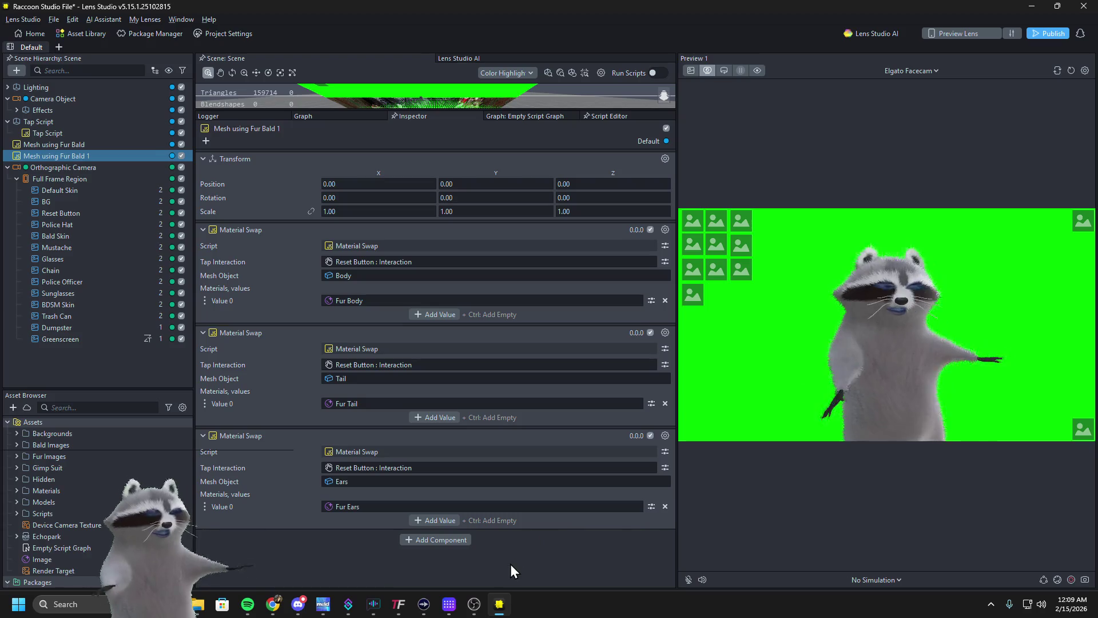
click(1031, 6)
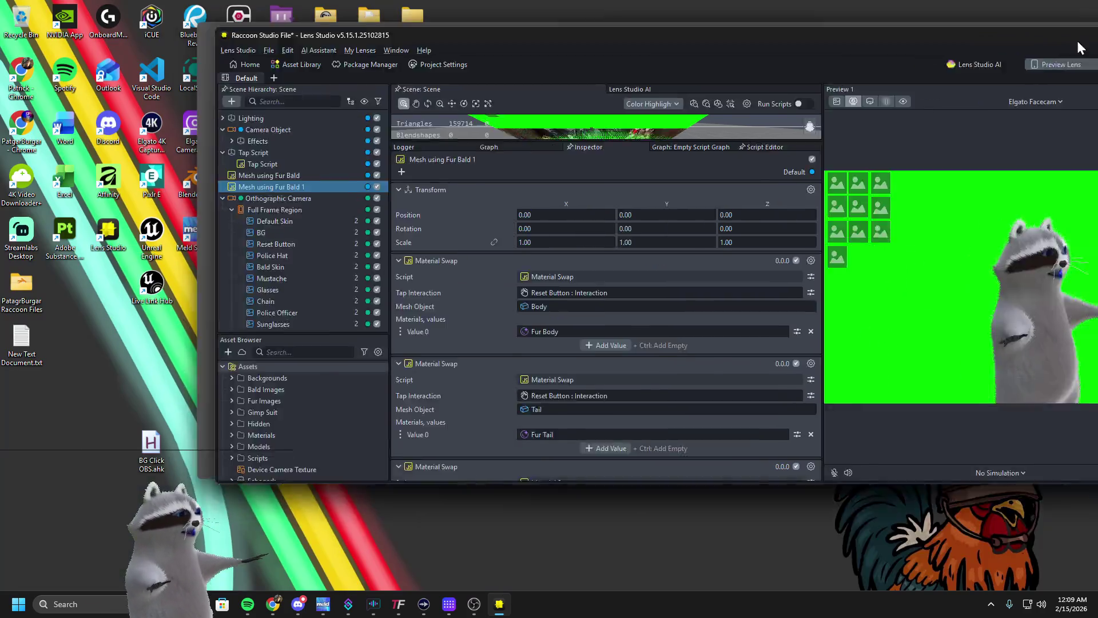
Run BG Click OBS.ahk twice in the Raccoon interact window, close it, and bring up Streamer.bot
click(473, 604)
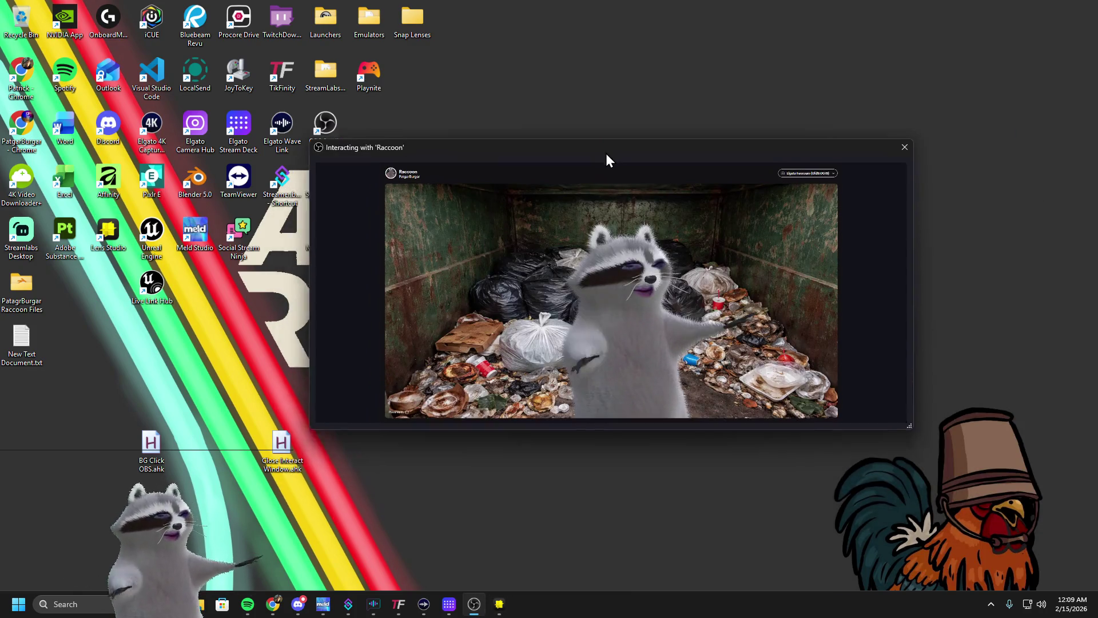
double_click(152, 443)
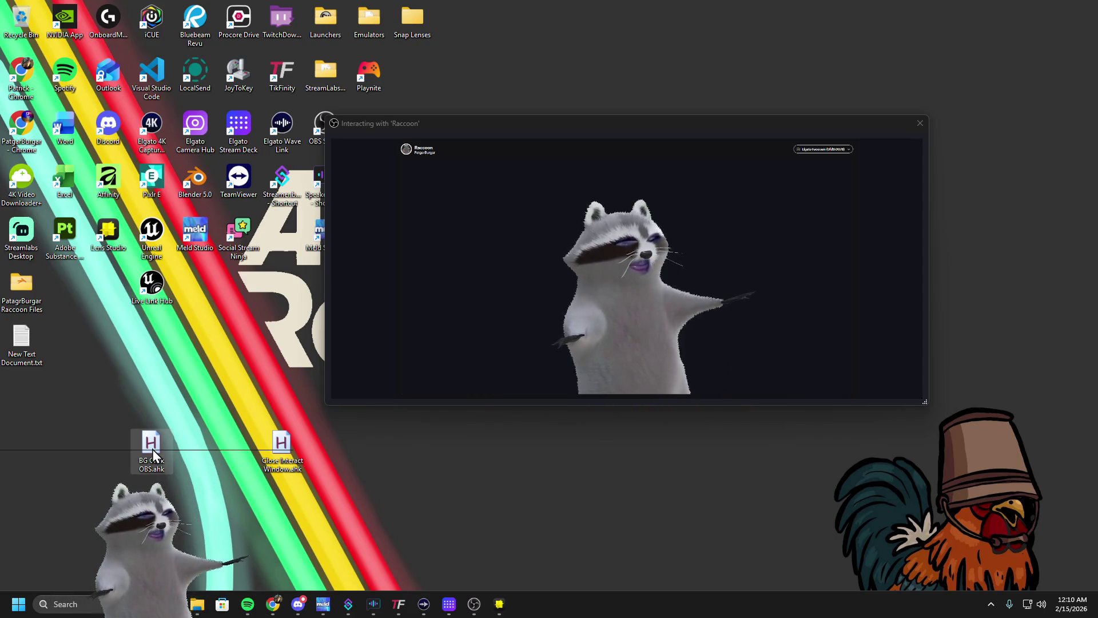
drag(640, 132, 655, 391)
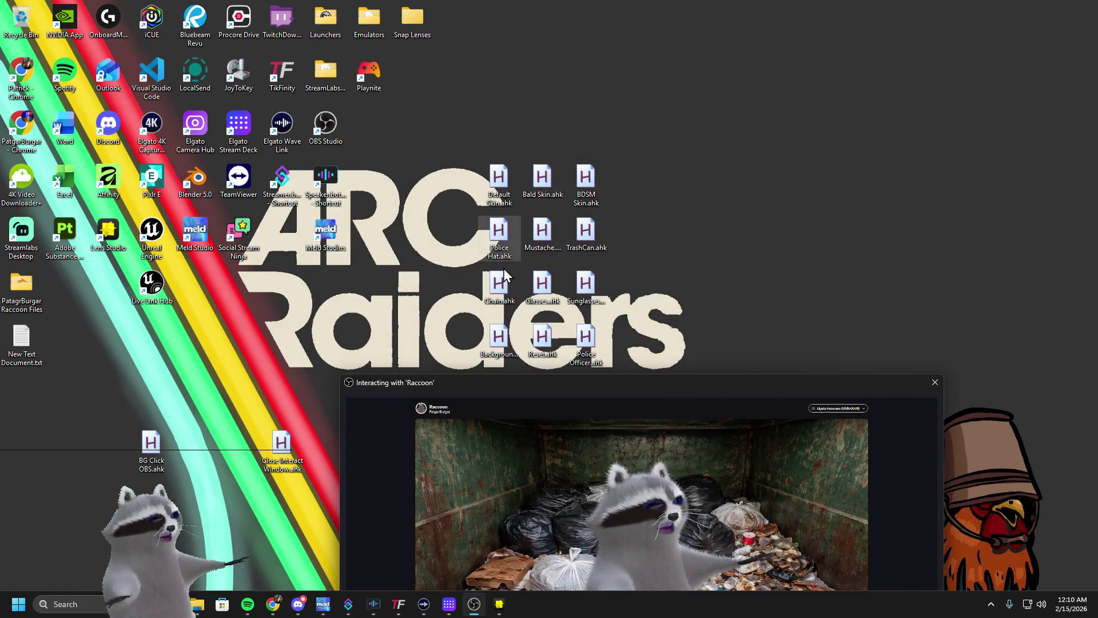
drag(596, 150, 597, 136)
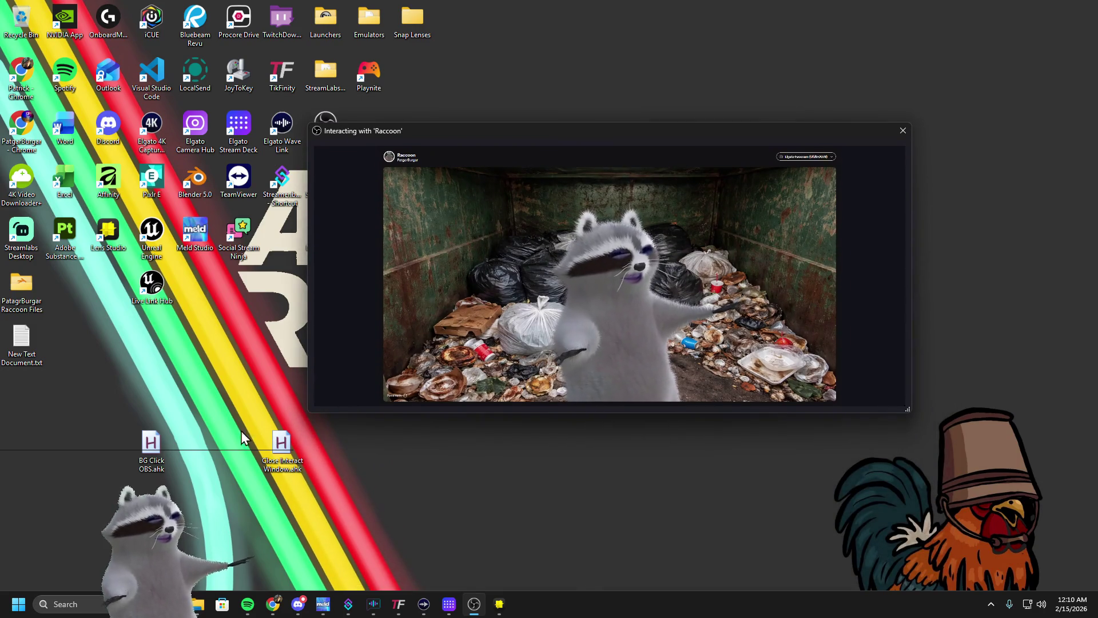
double_click(154, 446)
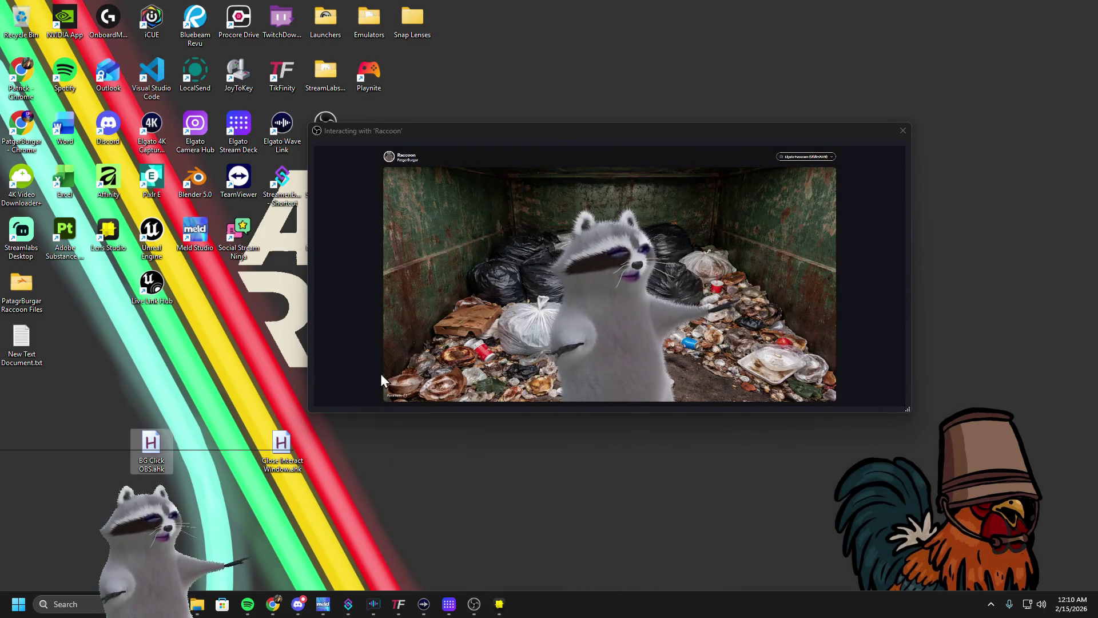
click(903, 131)
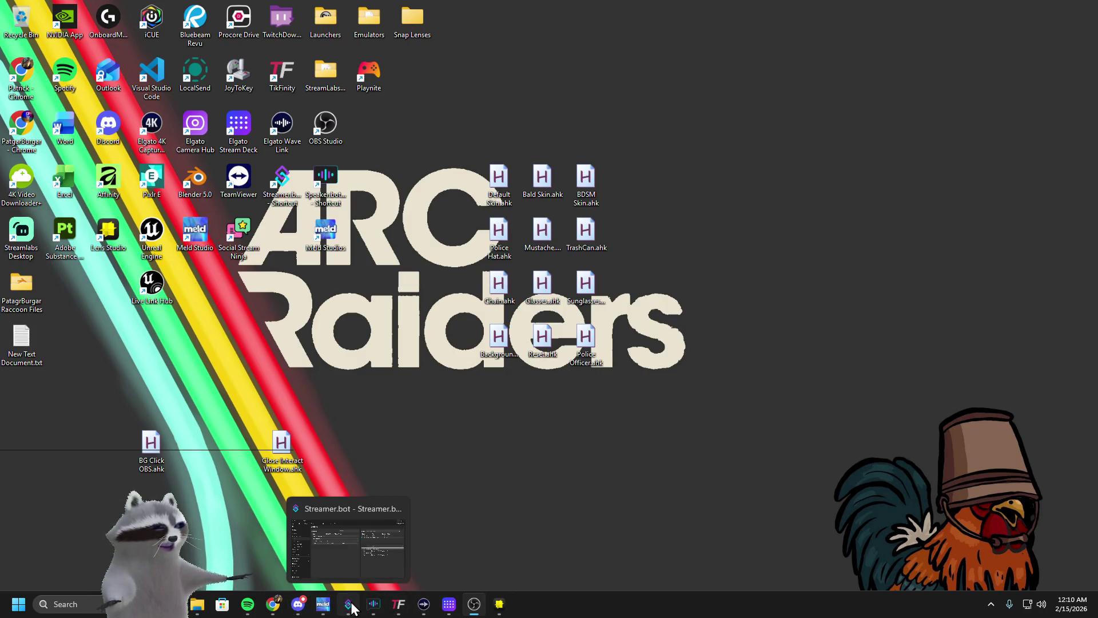
click(348, 604)
drag(835, 71, 759, 60)
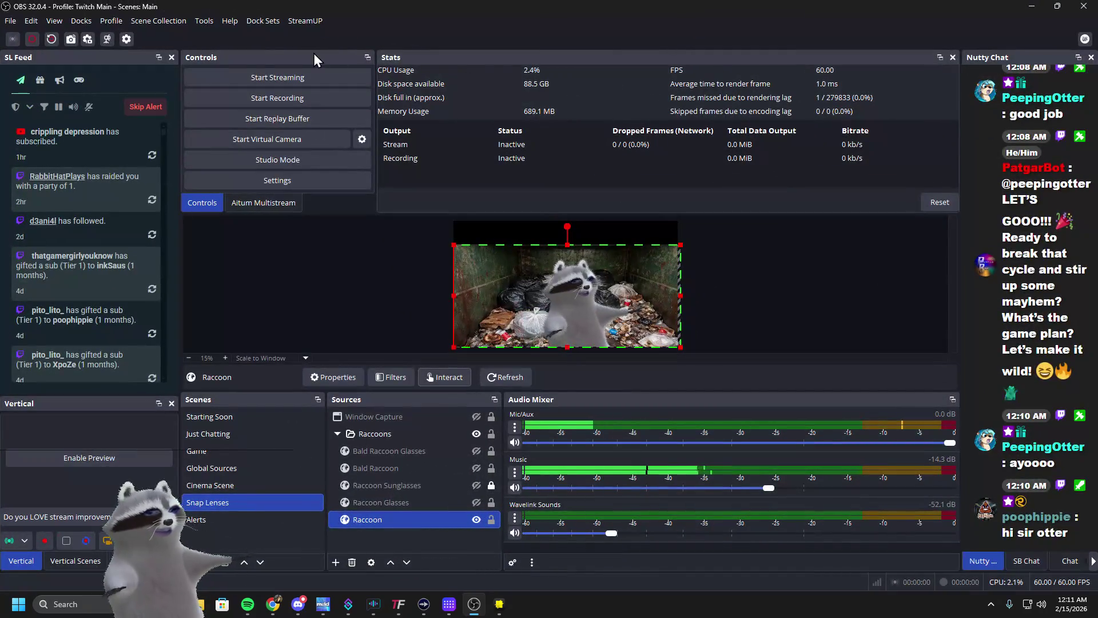
Load the OBS 1. Main dock layout, move OBS aside and minimize Streamer.bot
click(261, 21)
click(279, 126)
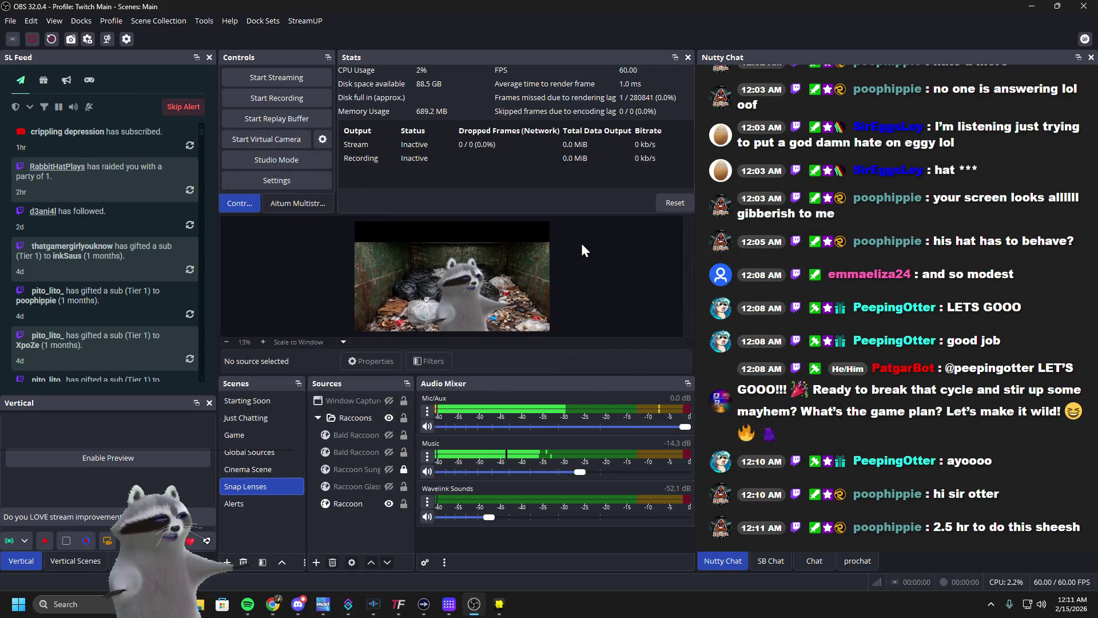
drag(661, 1, 661, 0)
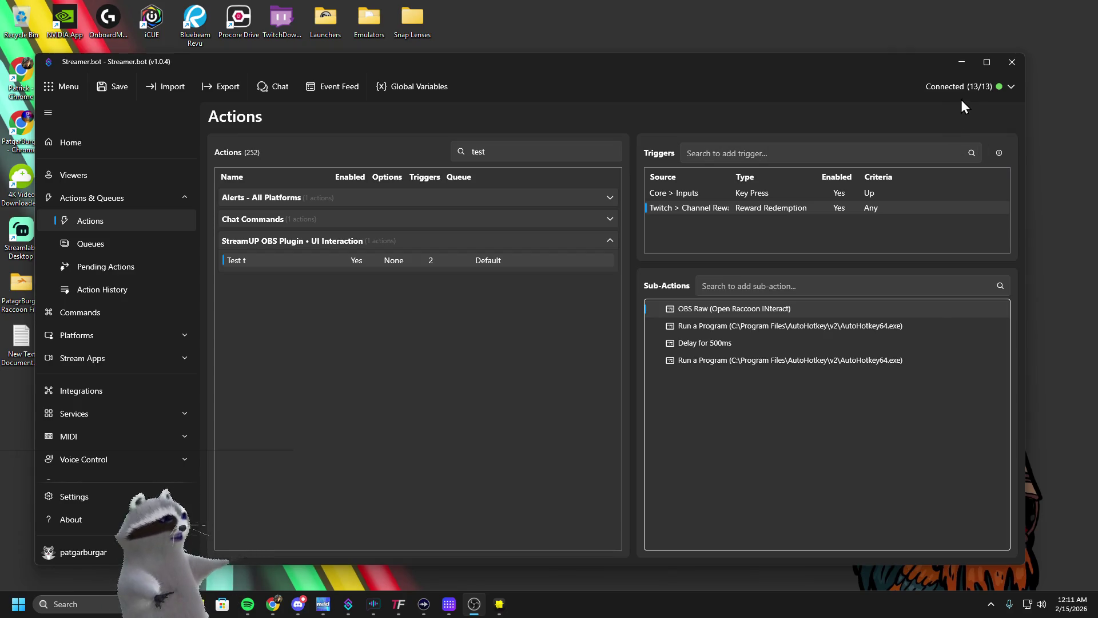
click(961, 62)
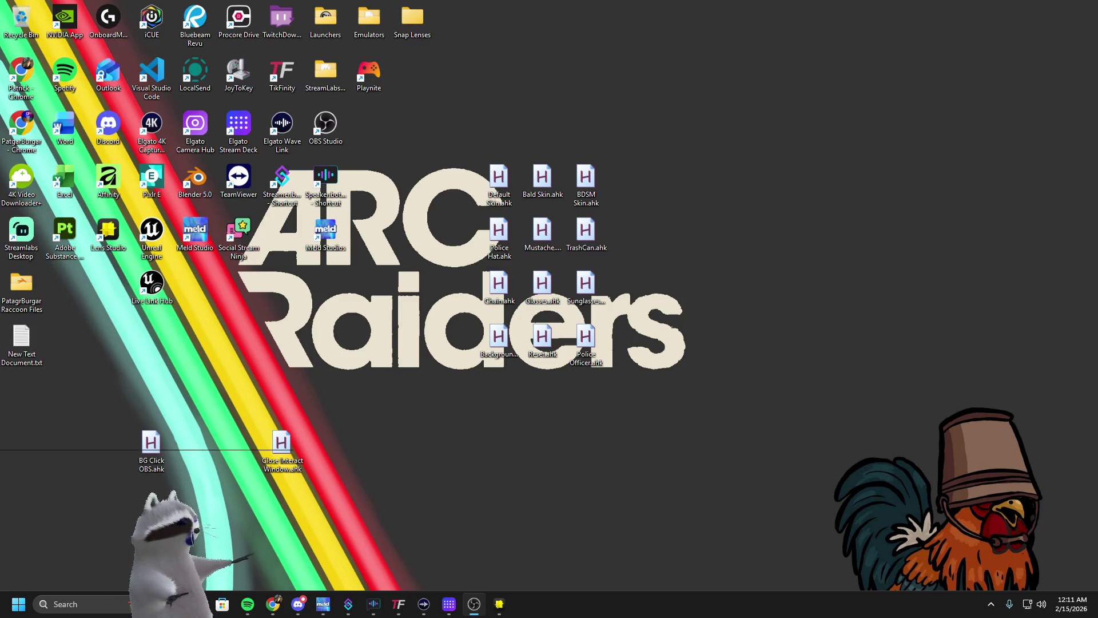
Open BG Click OBS.ahk in Notepad and launch AutoHotkey Window Spy from search
right_click(160, 448)
click(189, 406)
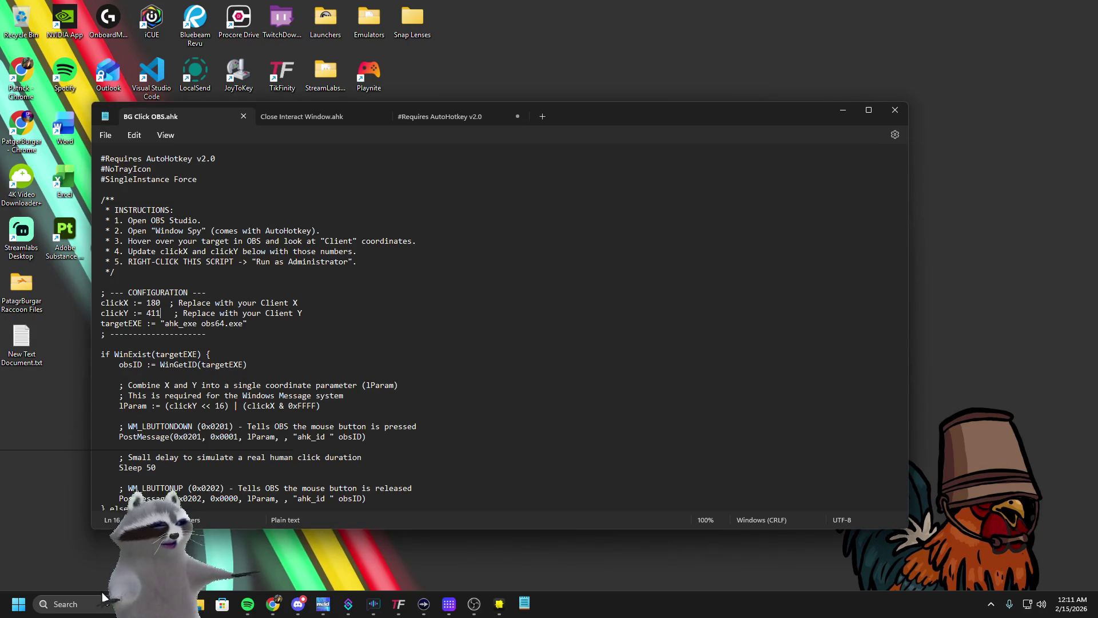
click(103, 598)
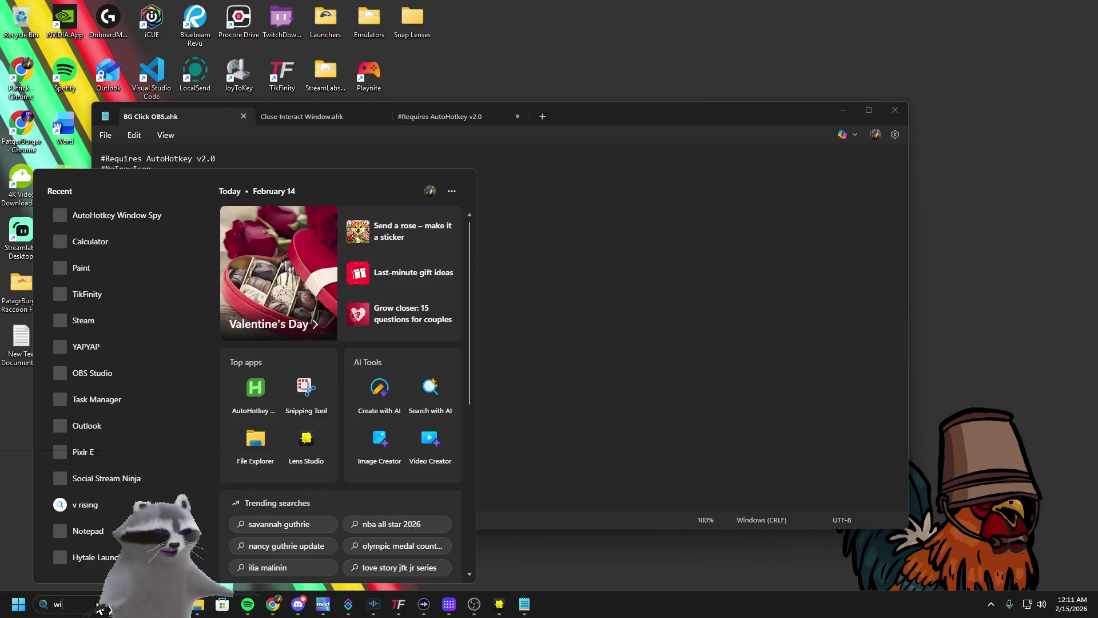
text(windo)
click(209, 257)
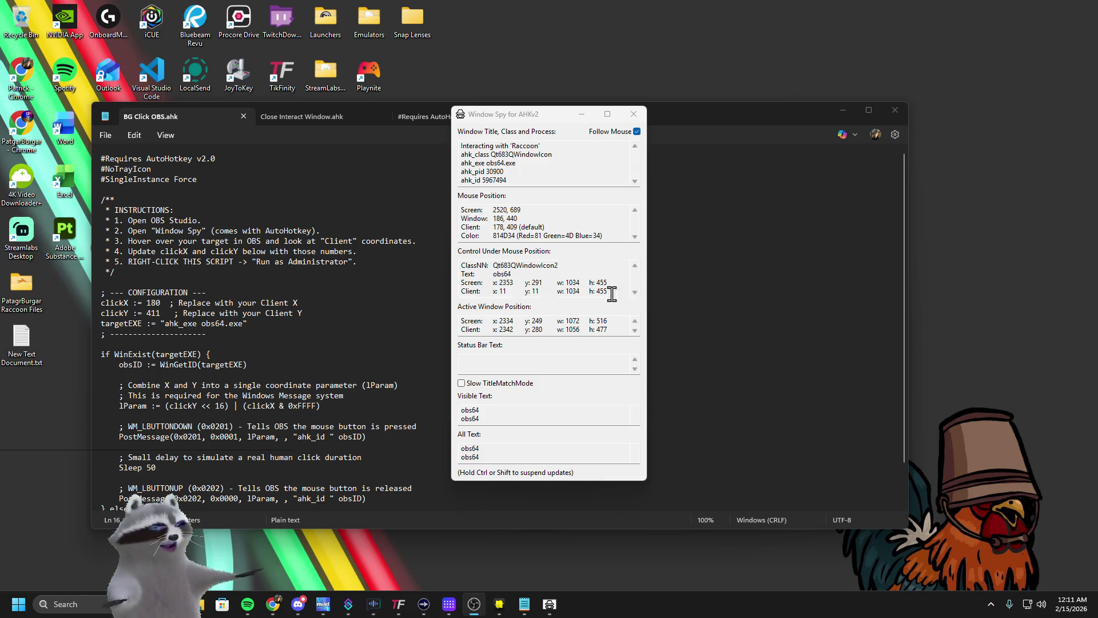
Close Window Spy, minimize Notepad, and snap OBS maximized onto the main screen
click(157, 312)
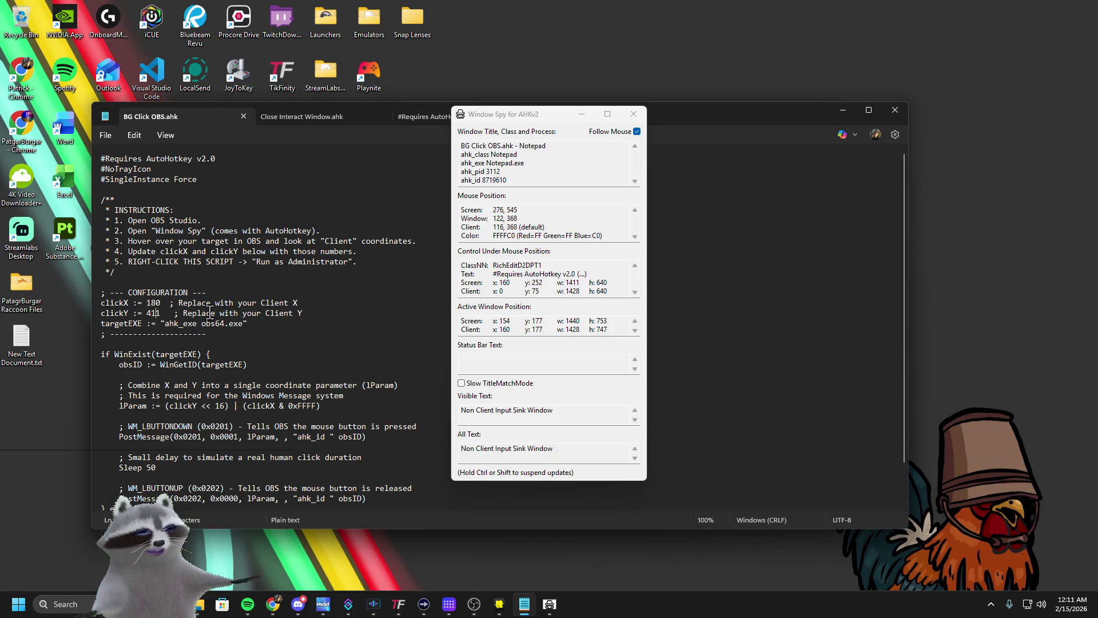
key(alt+Tab)
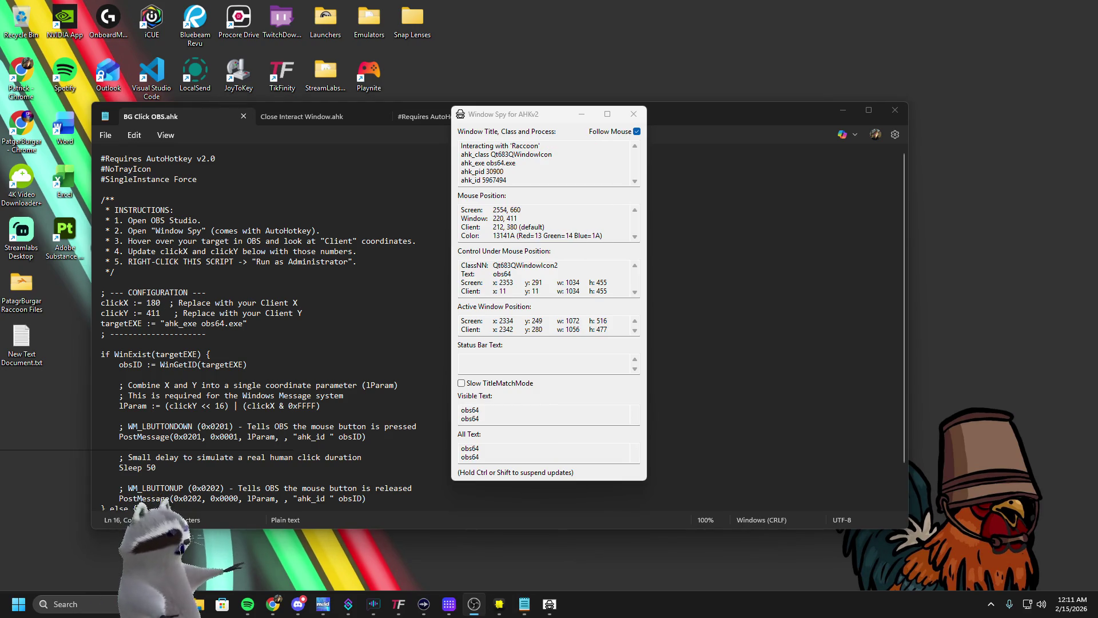
click(633, 113)
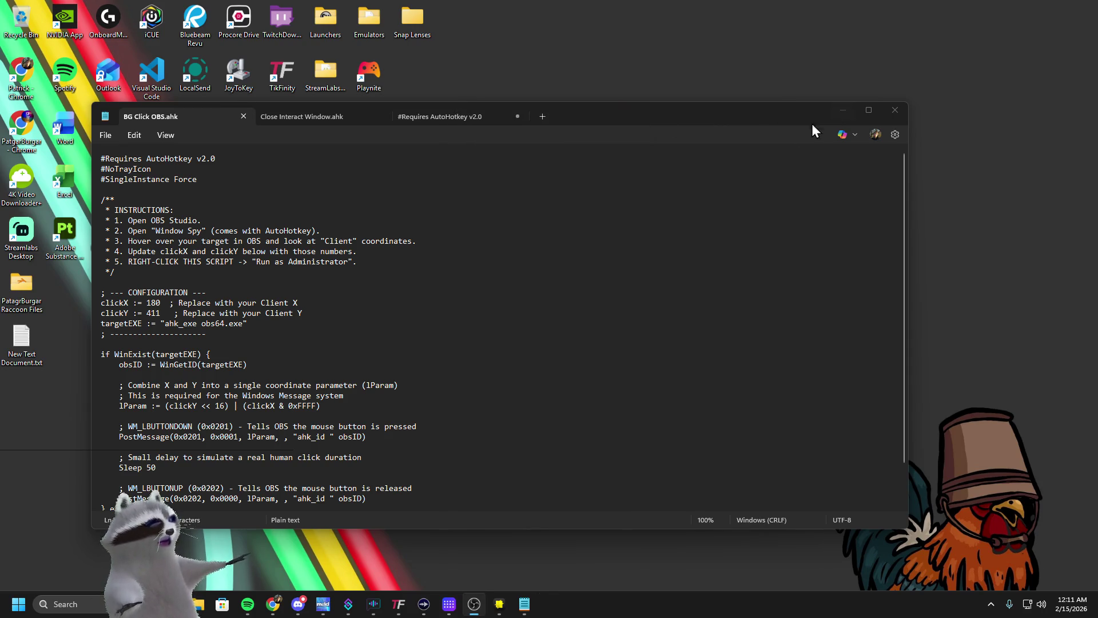
click(835, 112)
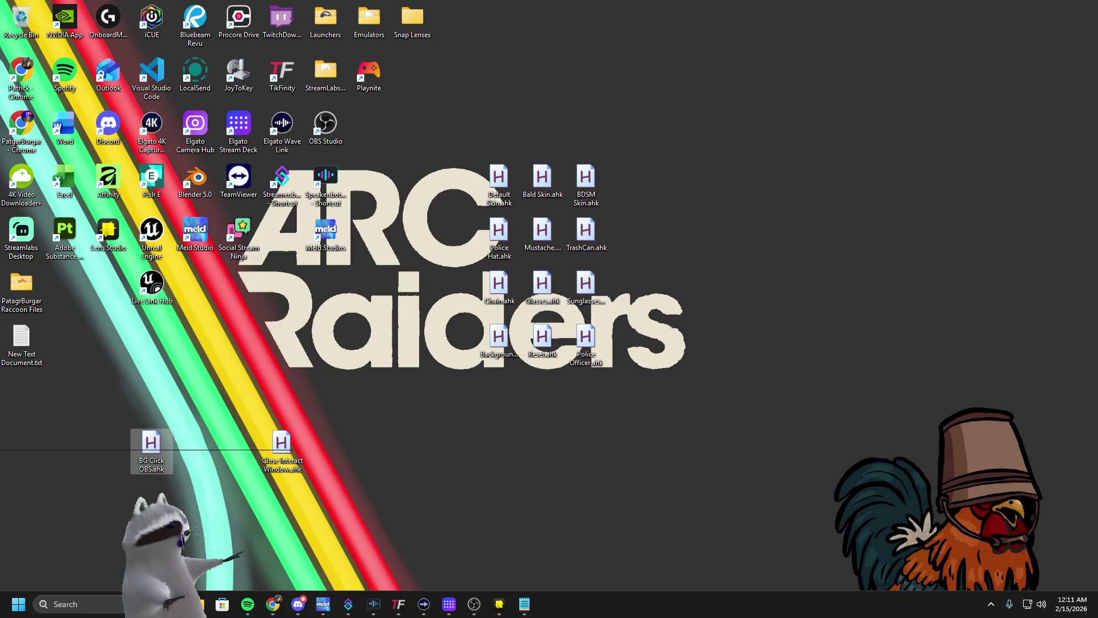
drag(1097, 114, 582, 1)
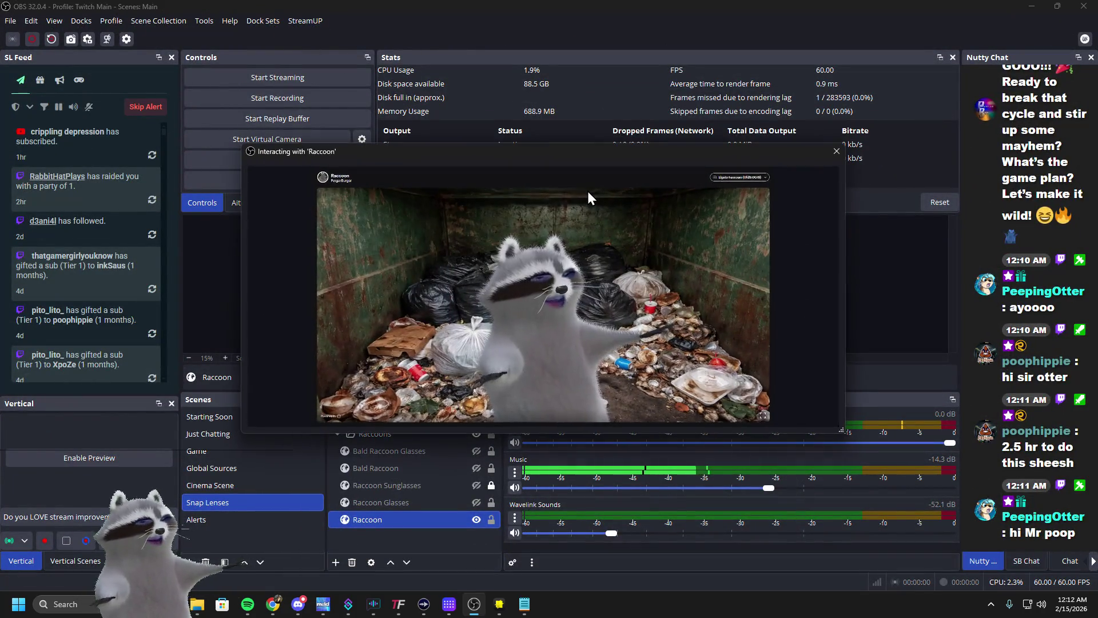
Apply a different Dock Sets layout, deselect Raccoon, and minimize OBS to the desktop
click(263, 21)
click(314, 129)
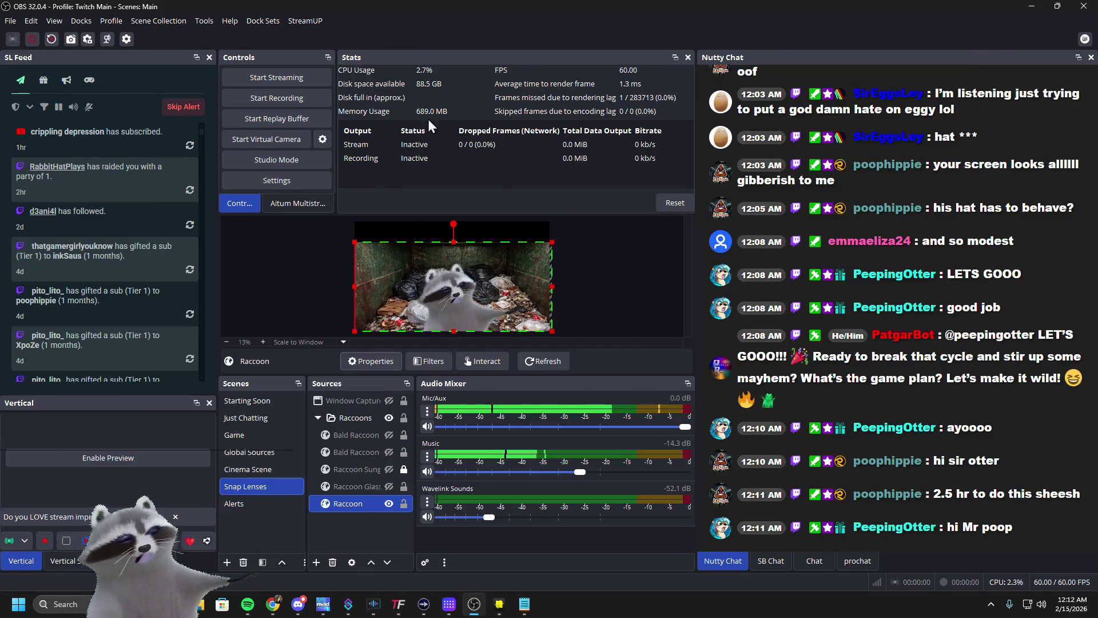
click(599, 234)
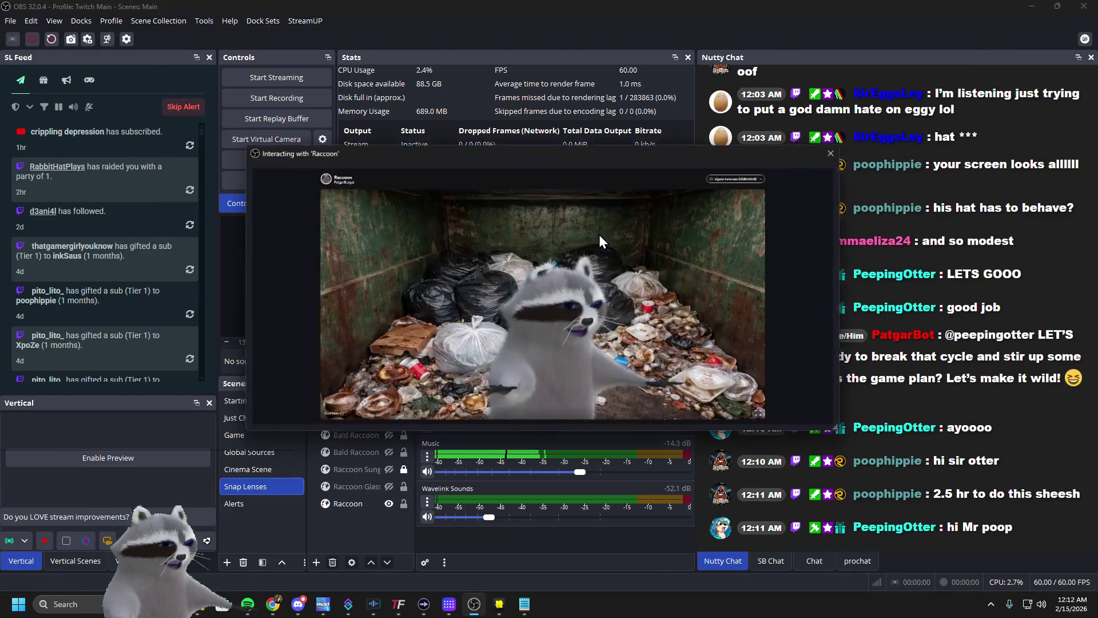
key(super+d)
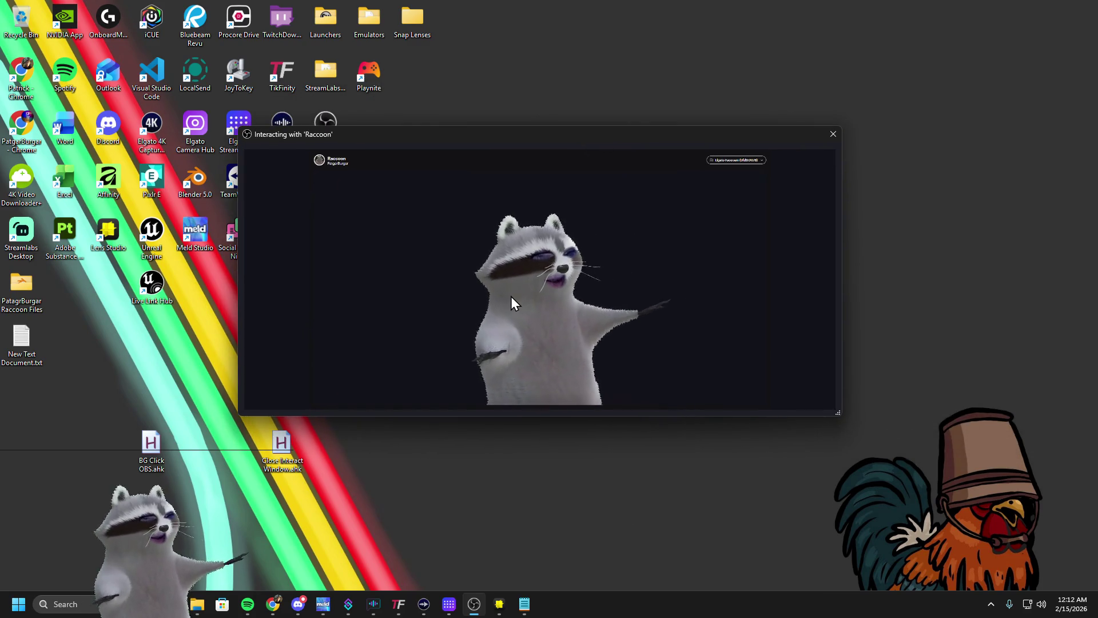
click(150, 449)
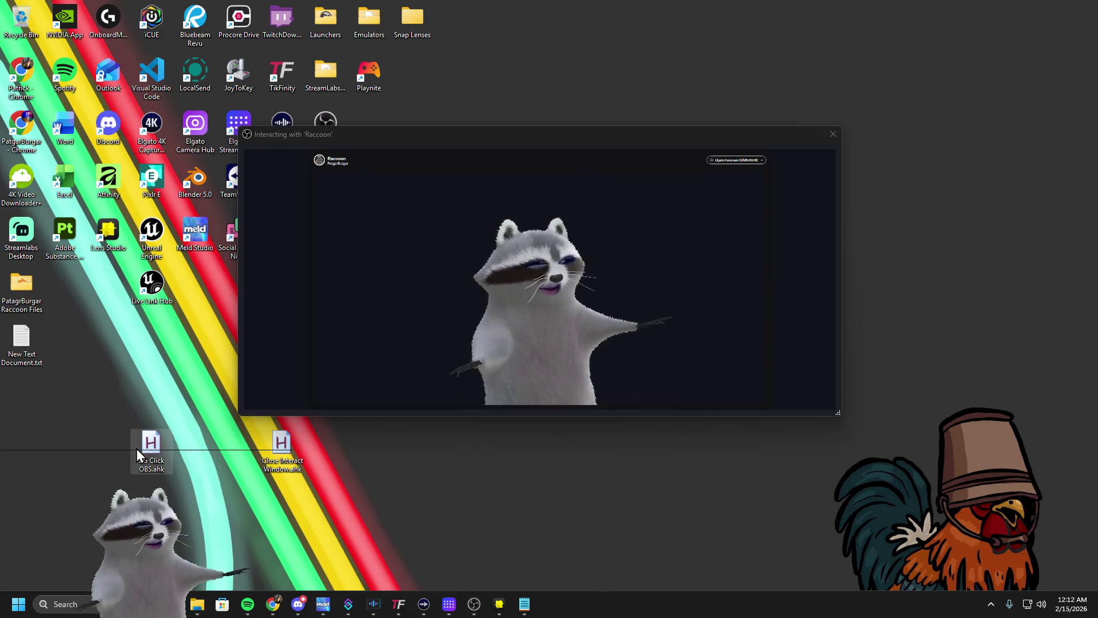
Open BG Click OBS.ahk in Notepad, then launch Window Spy and move it to the right
right_click(150, 449)
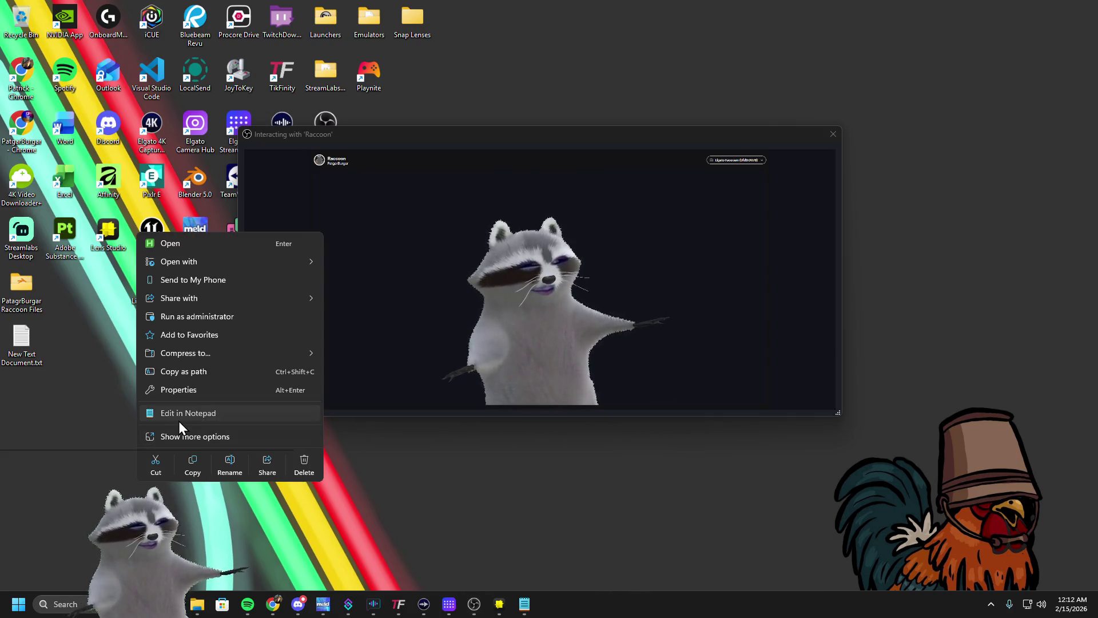
click(178, 420)
click(842, 109)
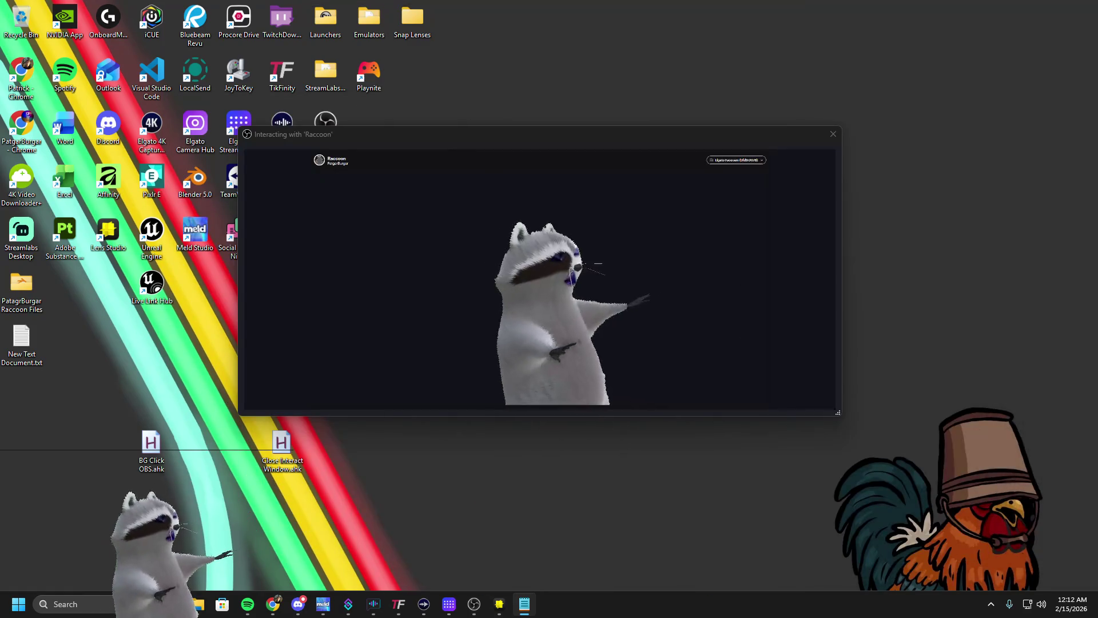
click(448, 136)
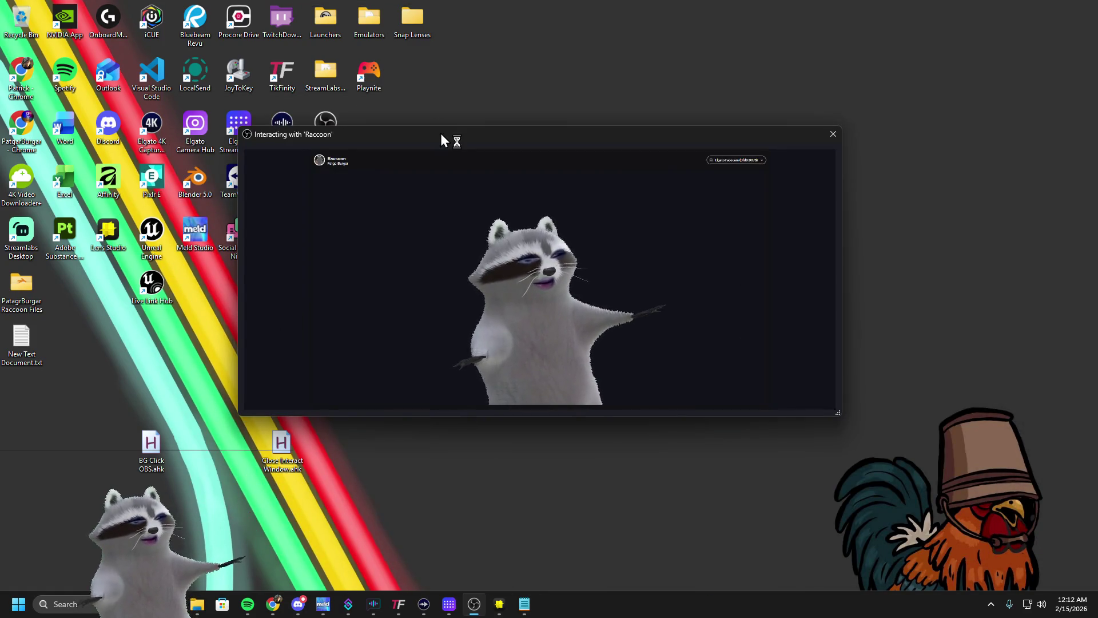
click(60, 604)
text(windo)
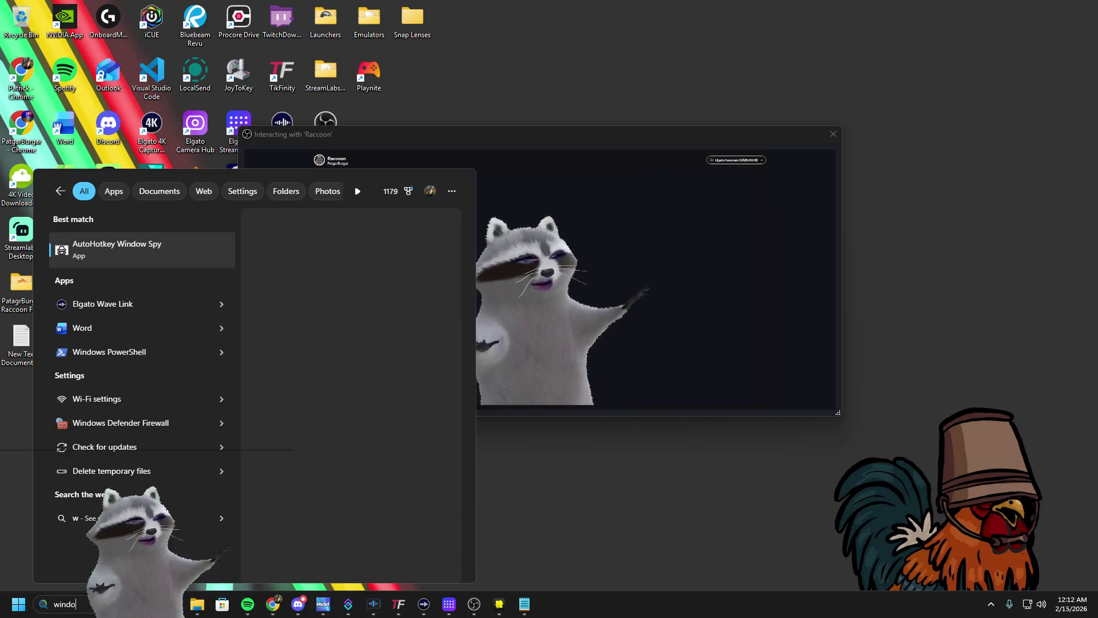
key(Return)
mouse_move(541, 119)
mouse_down()
mouse_move(1048, 148)
mouse_move(978, 122)
mouse_up()
Paste the raccoon window's client coordinates into the script and run it to test
click(585, 165)
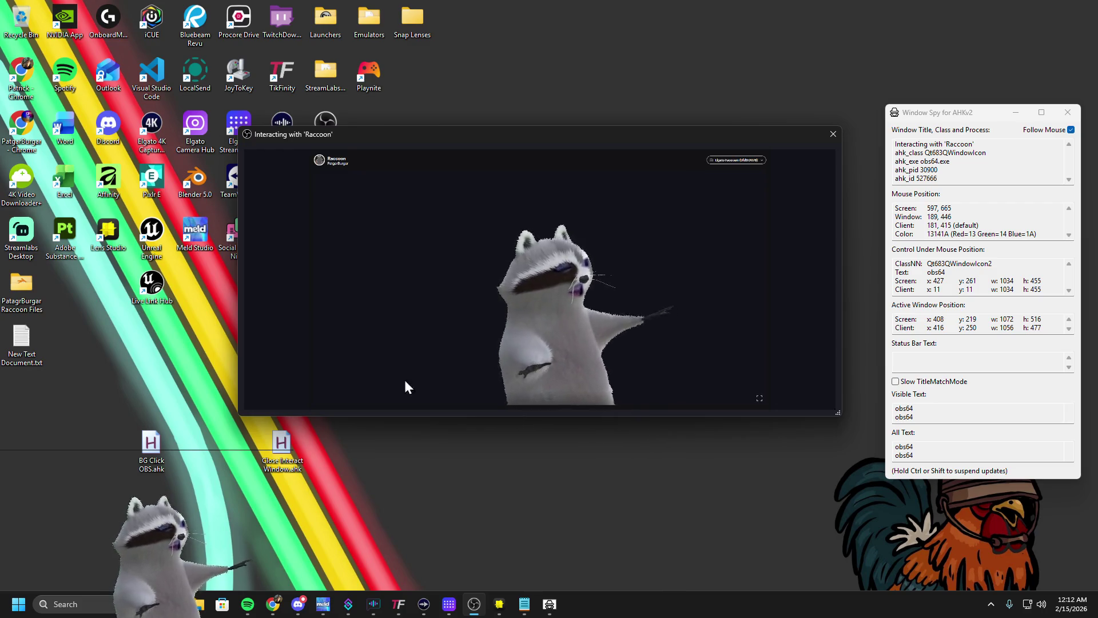
key(alt+Tab)
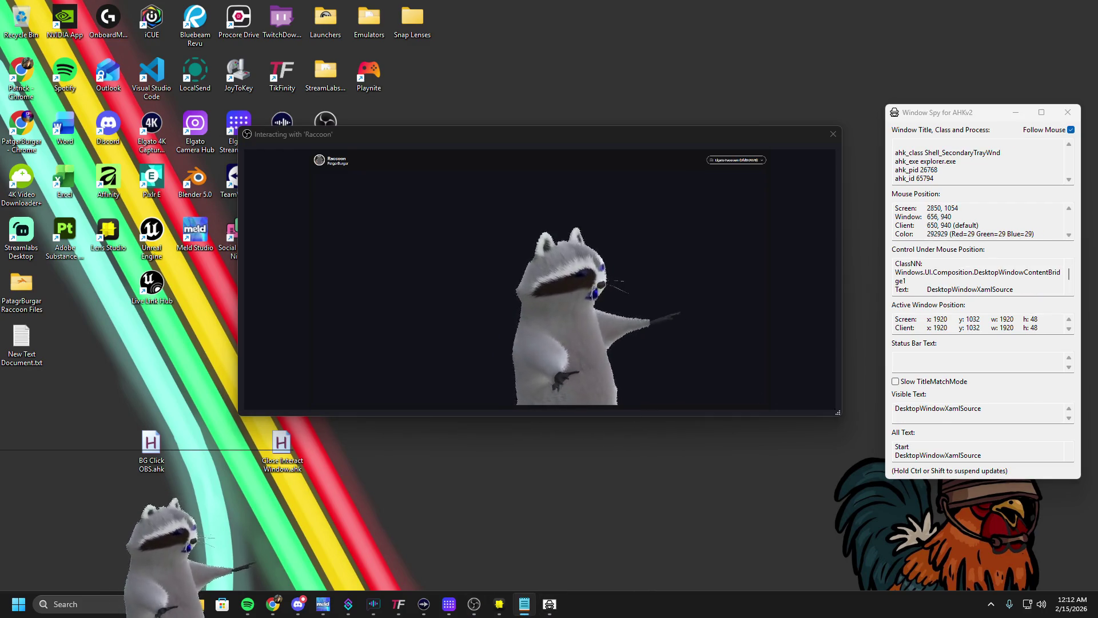
key(alt+Tab)
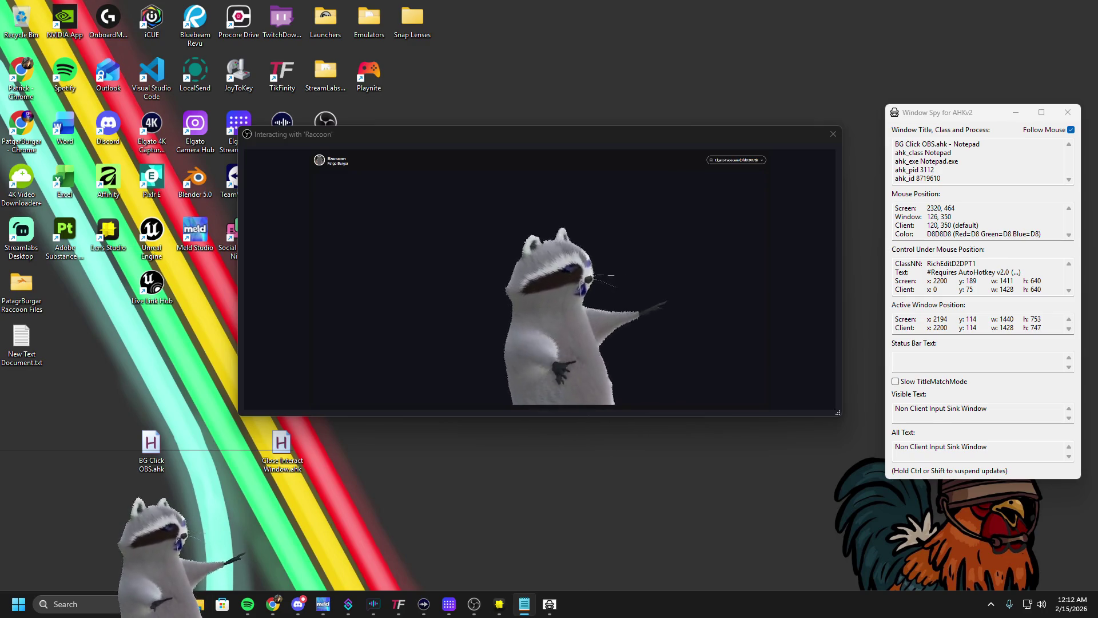
key(ctrl+v)
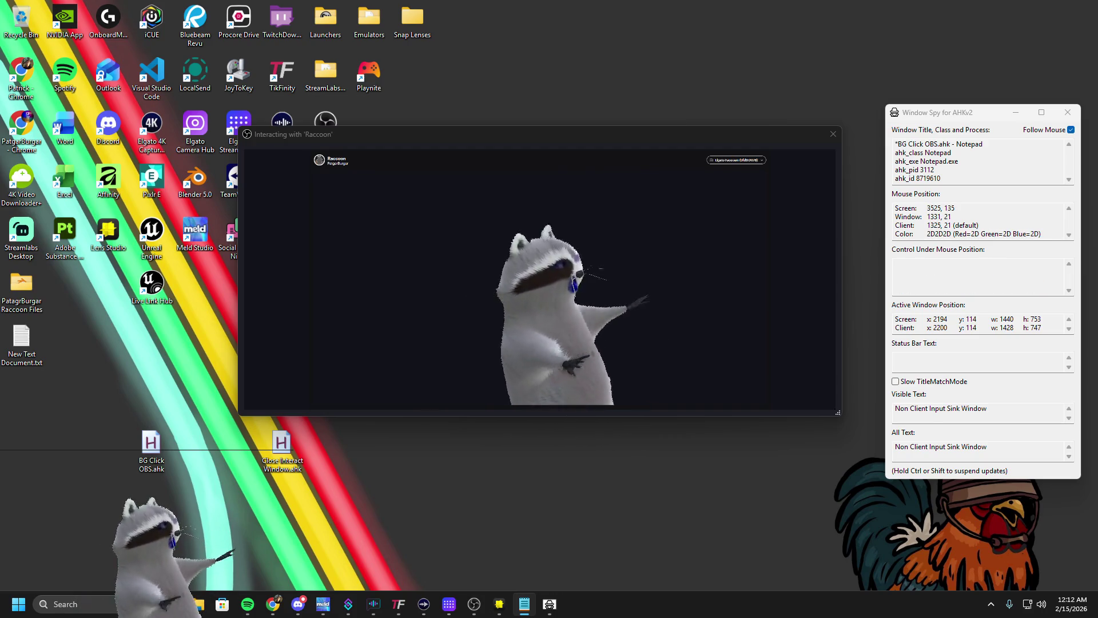
key(ctrl)
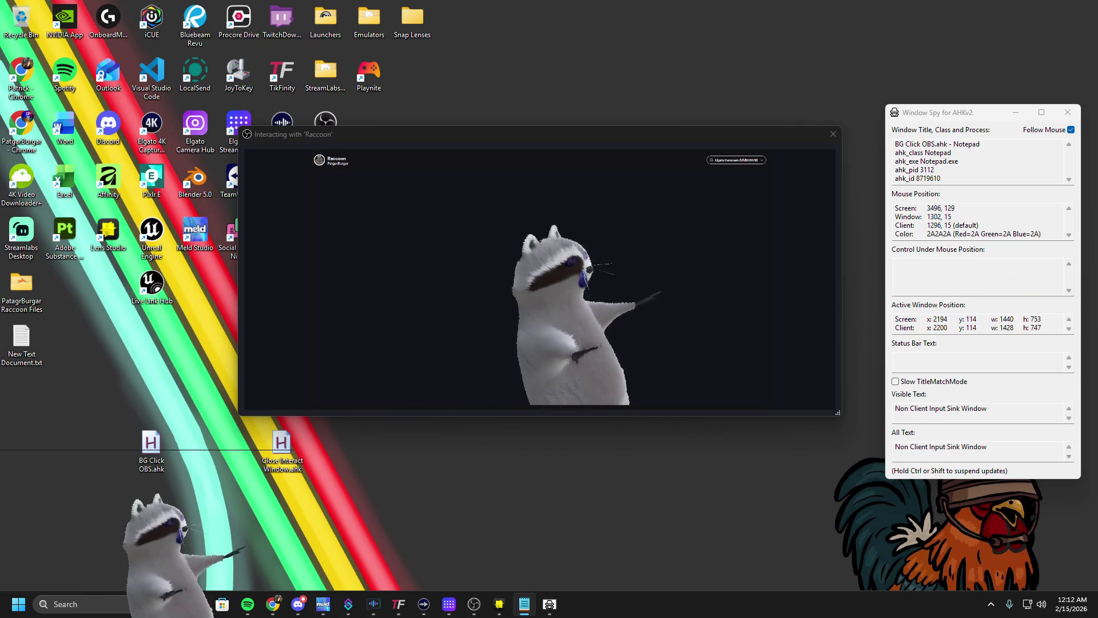
double_click(147, 445)
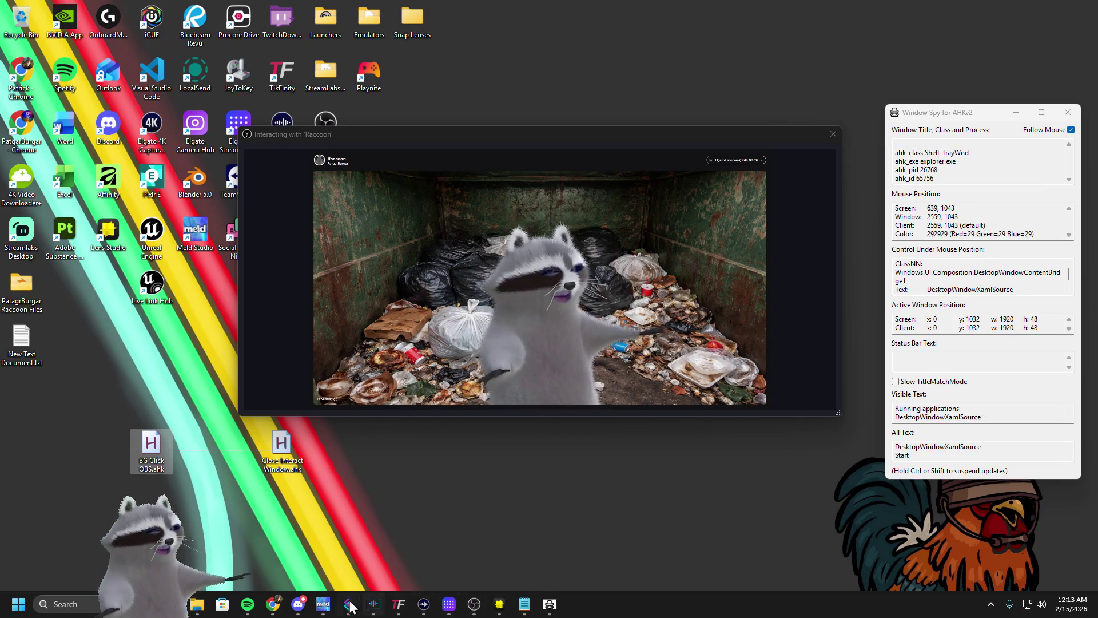
click(374, 541)
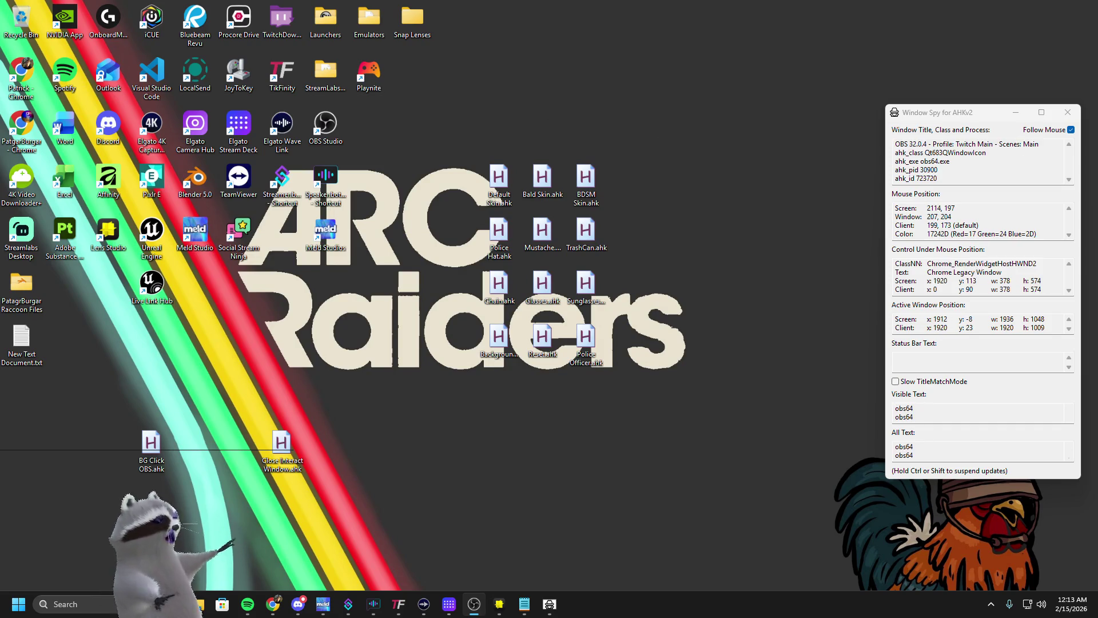
Bring OBS back, close the Interact window, restore the original dock layout, then return to Lens Studio
mouse_move(1097, 9)
mouse_down()
mouse_move(846, 112)
mouse_move(554, 11)
mouse_up()
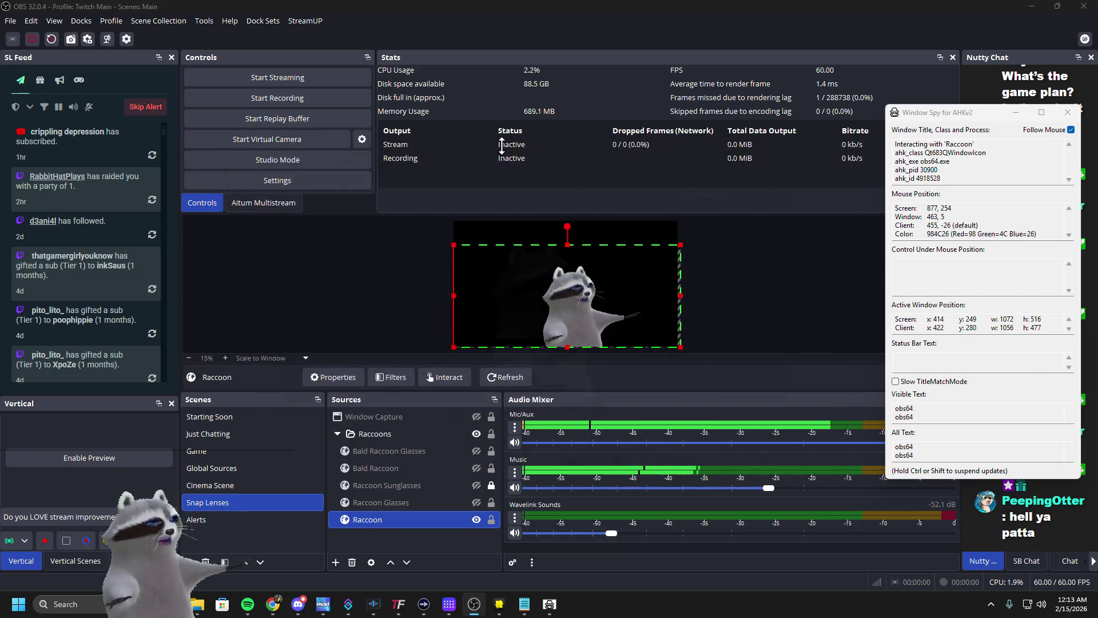
key(Escape)
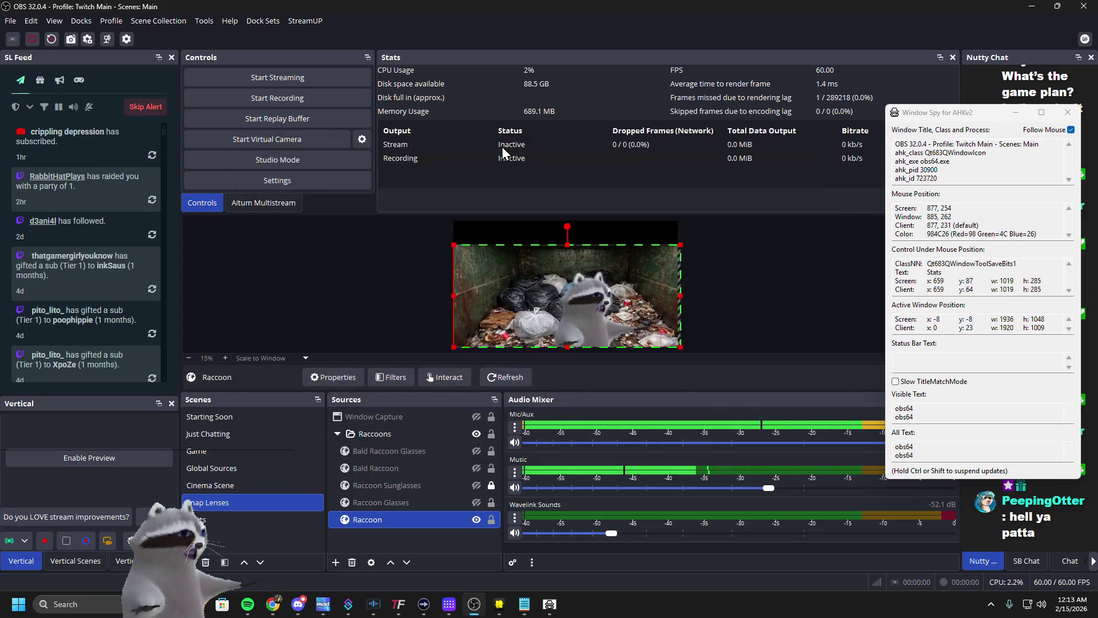
key(Escape)
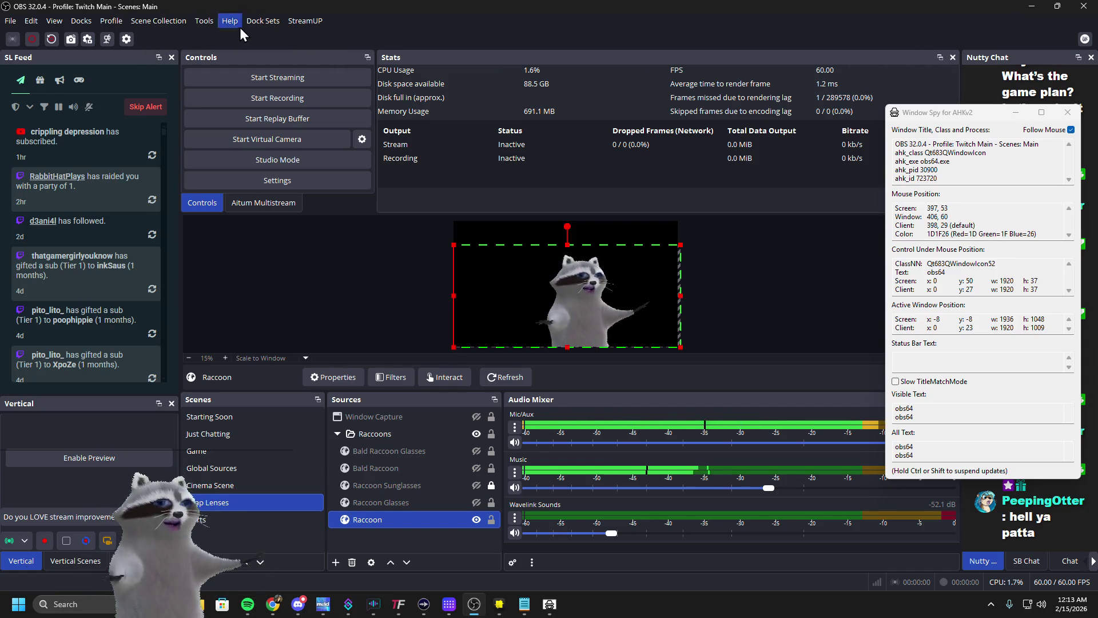
click(255, 22)
click(262, 122)
key(alt+Tab)
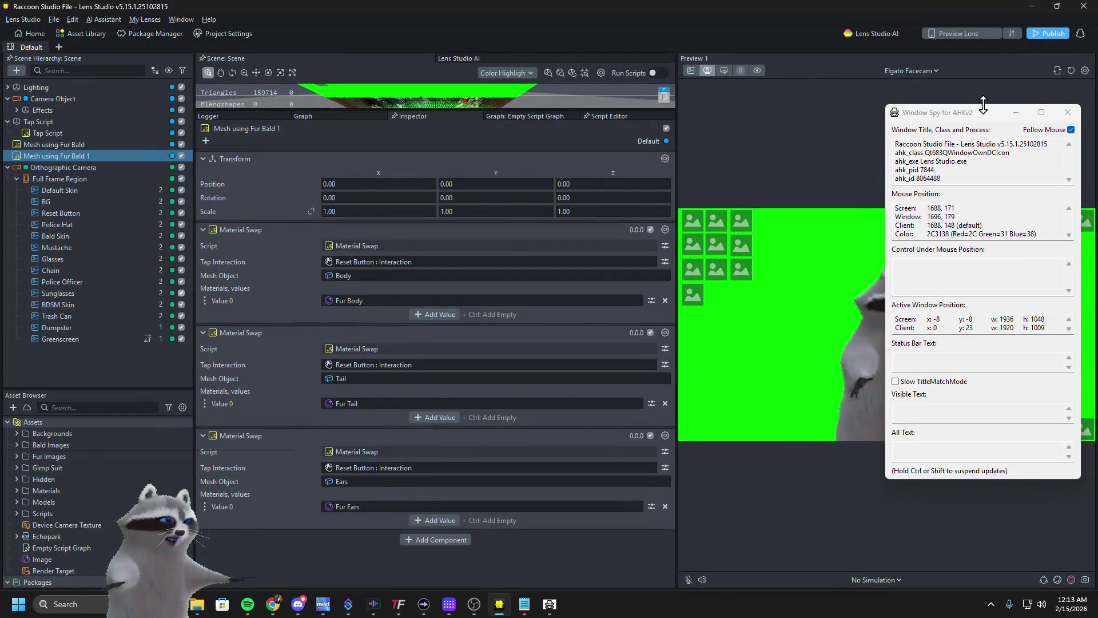
Close Window Spy and test bald and police skins, trash can, sunglasses, and dumpster/green screen backgrounds
click(1067, 112)
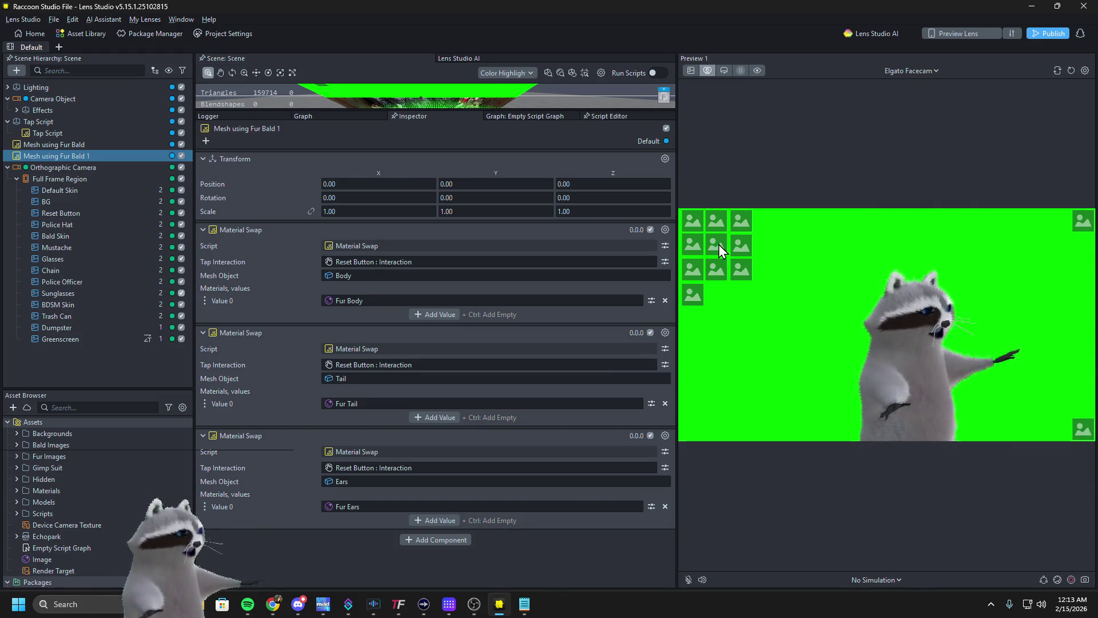
click(702, 228)
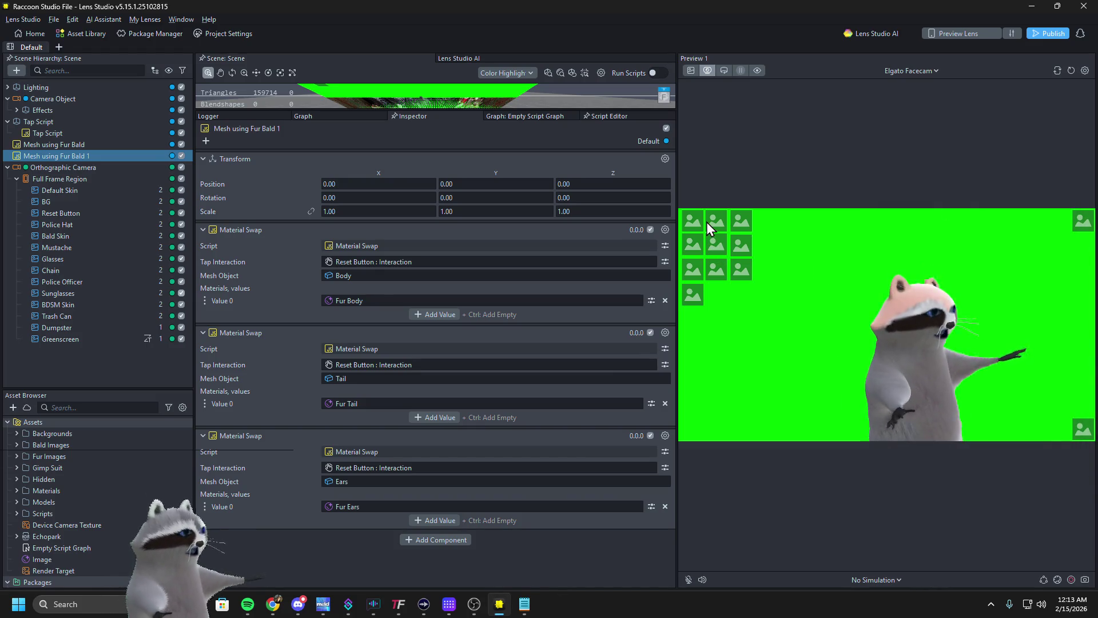
click(741, 226)
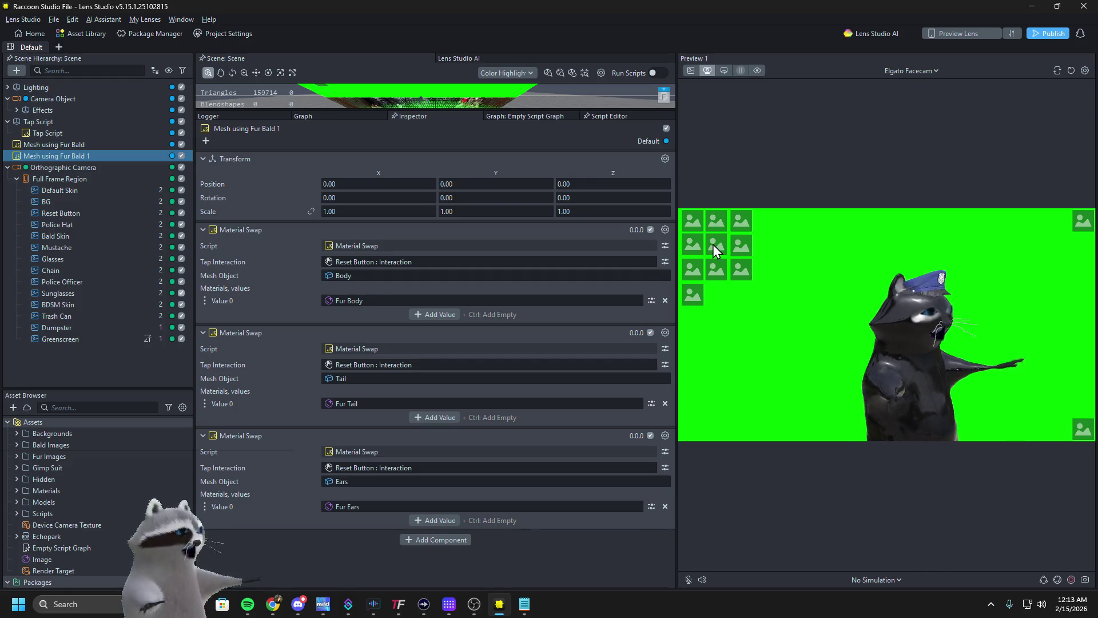
click(715, 246)
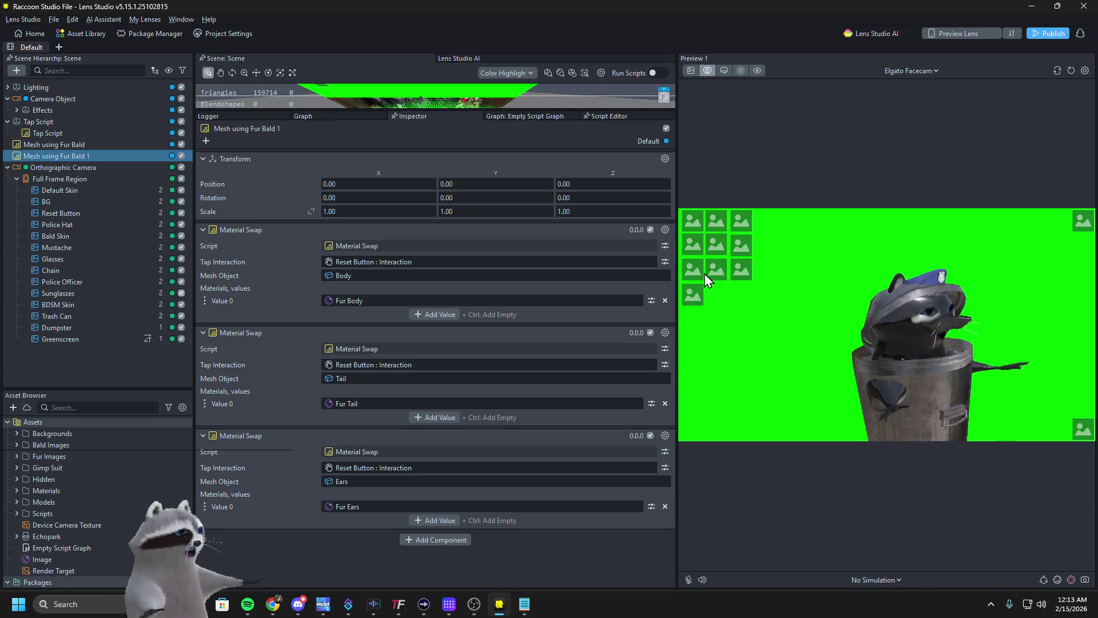
click(691, 272)
click(746, 273)
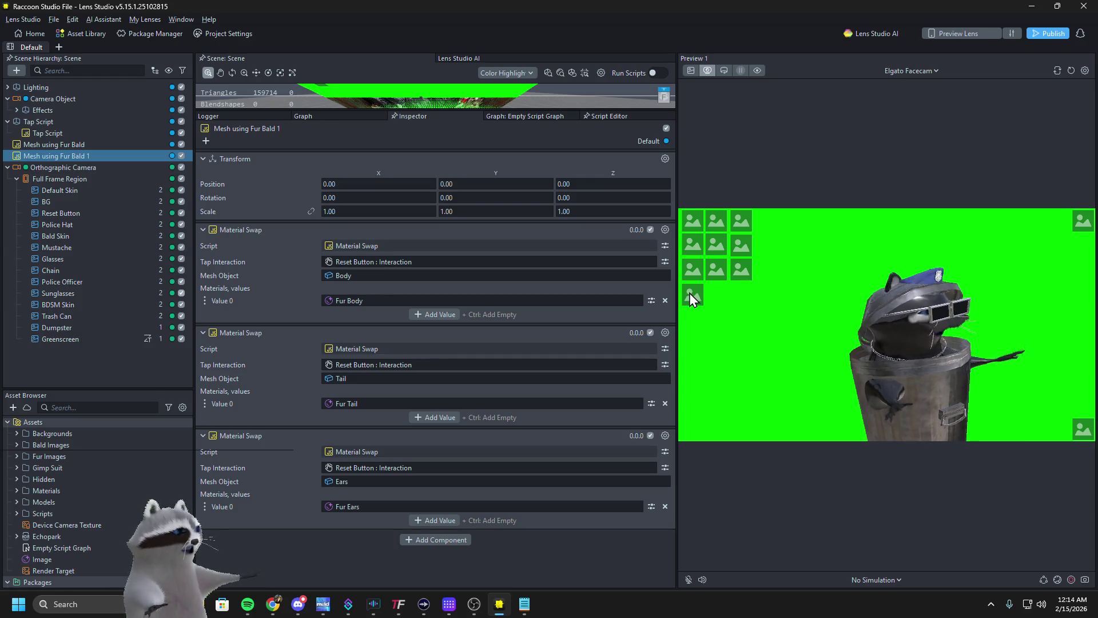
click(1077, 223)
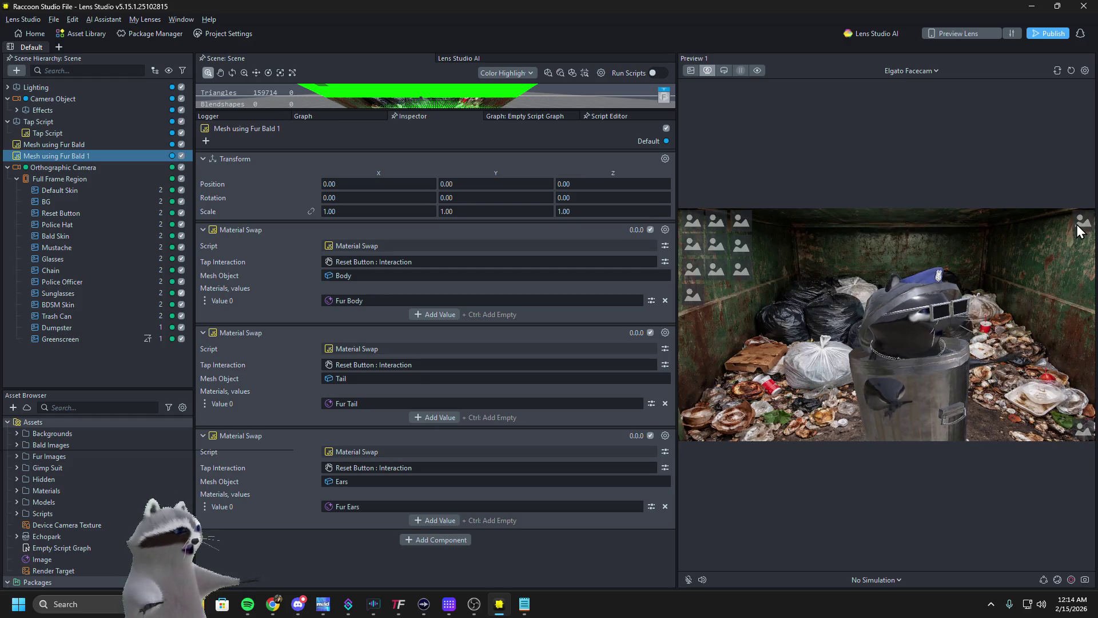
click(1076, 224)
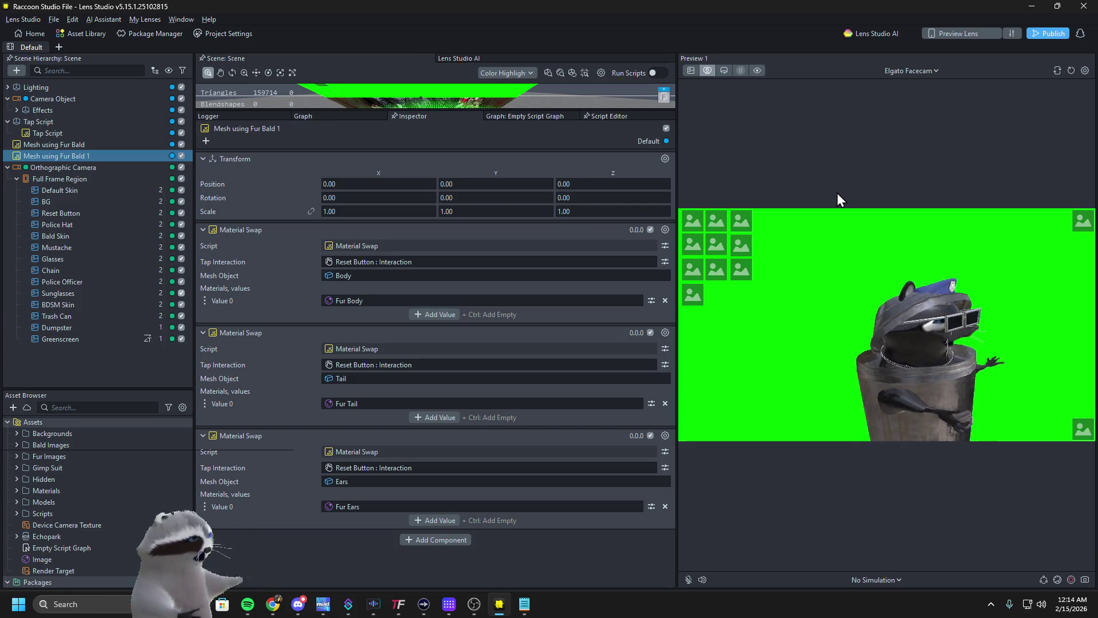
click(1080, 223)
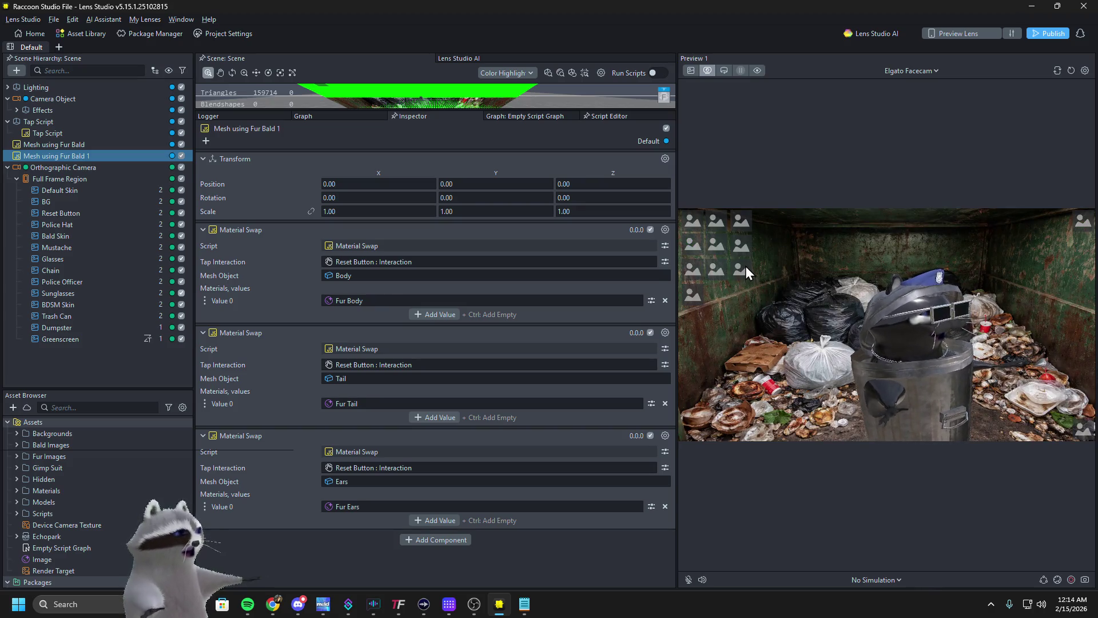
click(746, 266)
click(1083, 226)
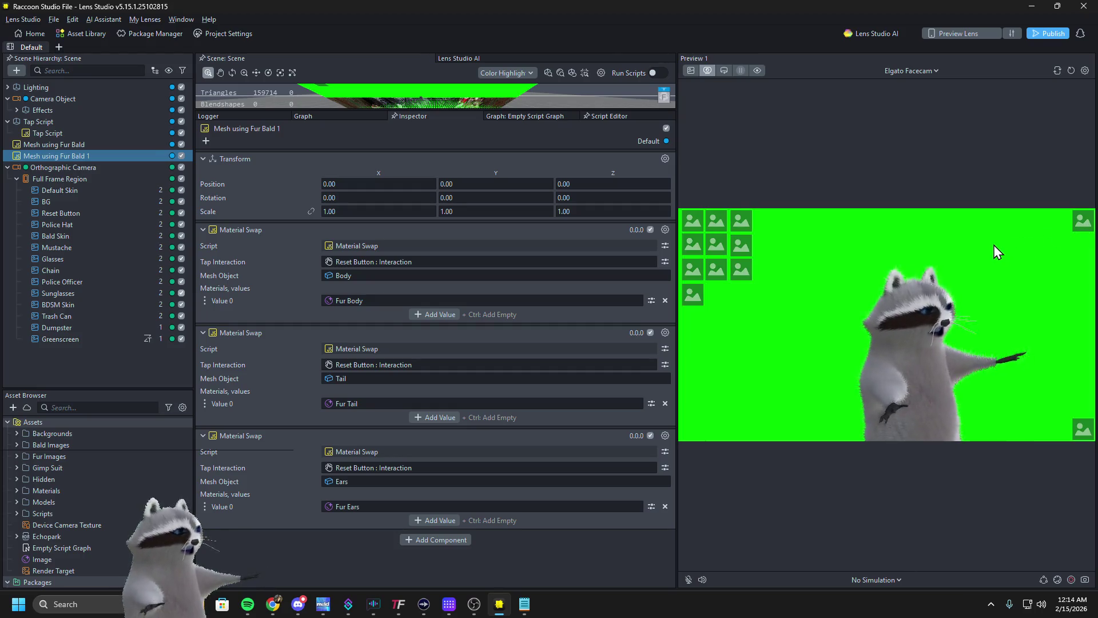
Test police hat, mustache, sunglasses, trash can, black glossy skin and Reset, ending on bald pink skin
click(701, 224)
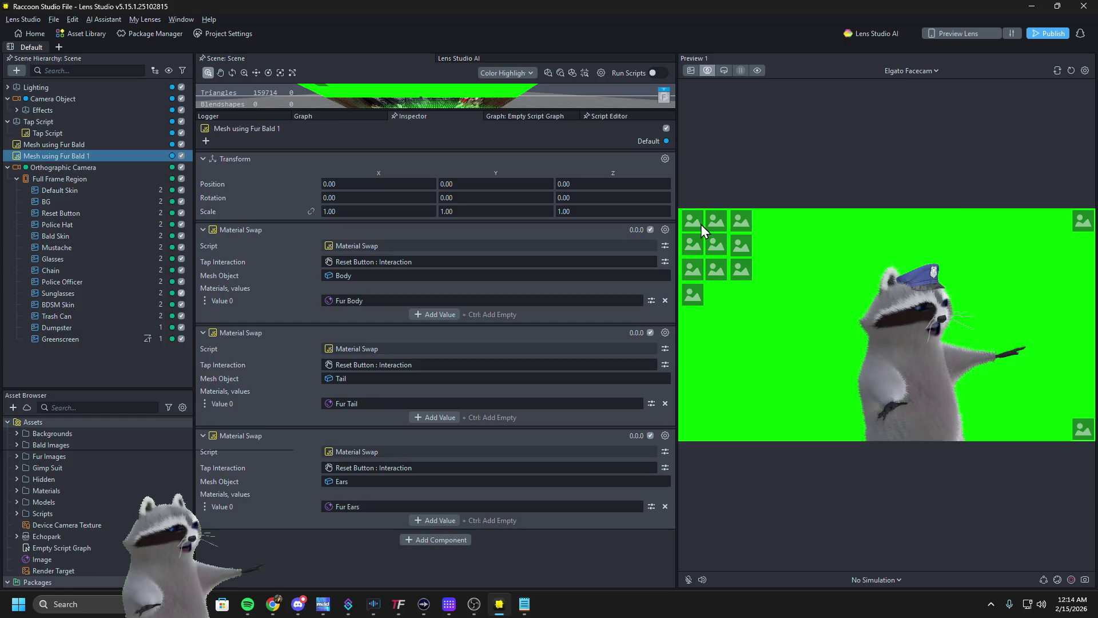
click(699, 271)
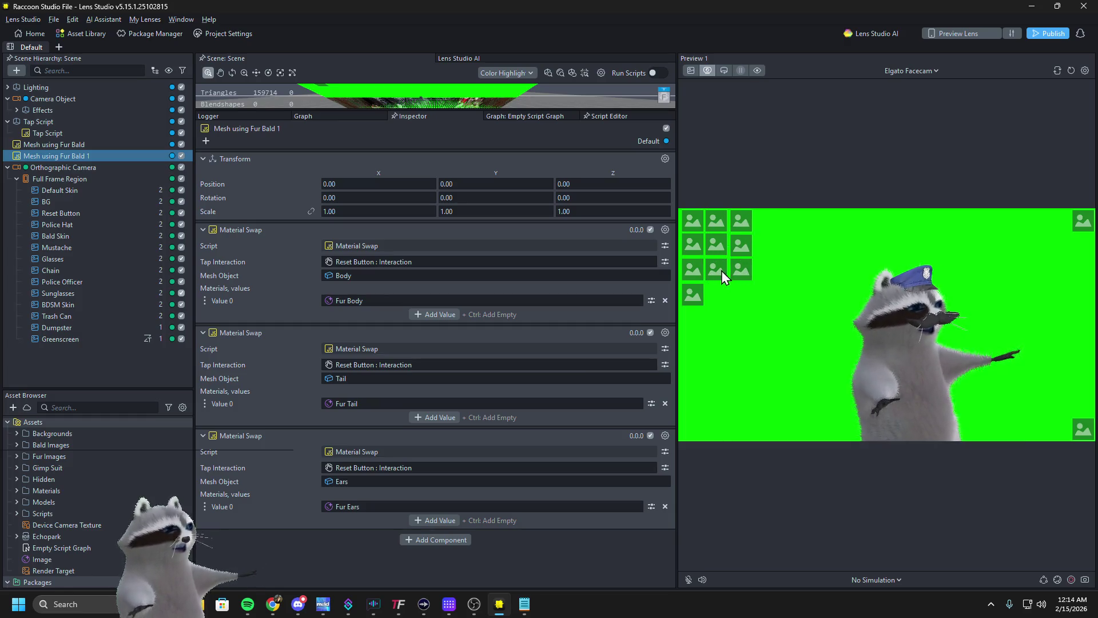
click(692, 295)
click(718, 267)
click(741, 239)
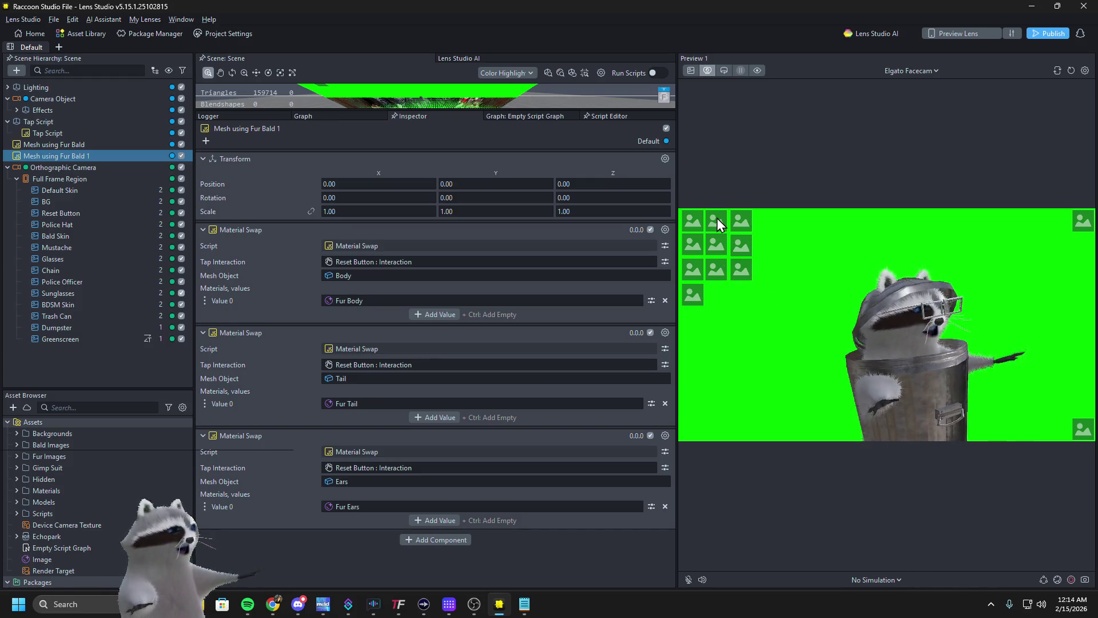
click(695, 245)
click(713, 268)
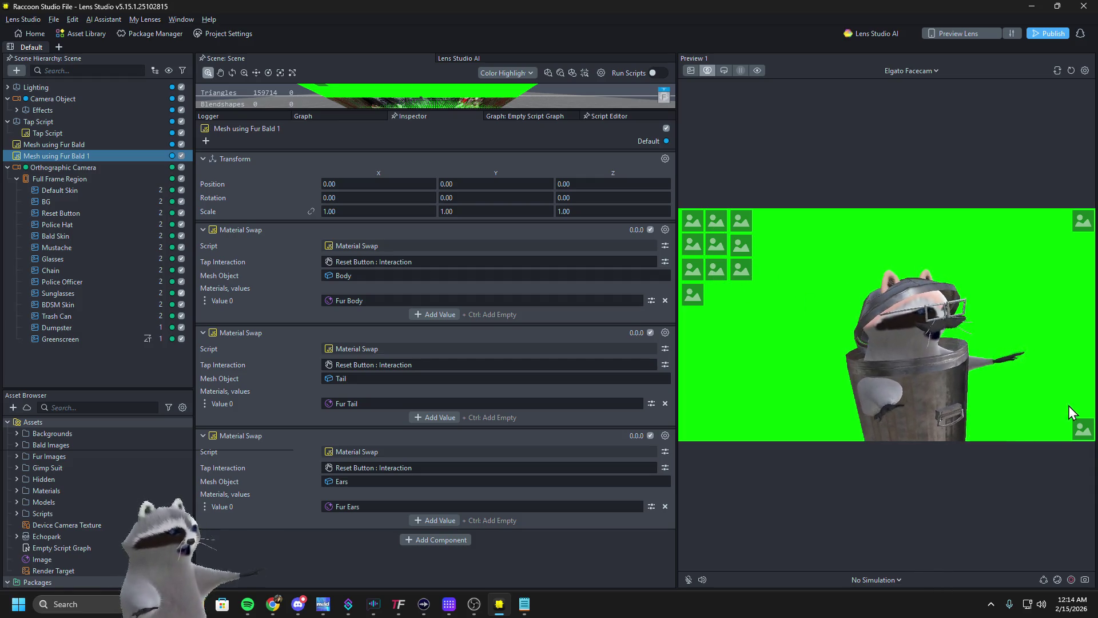
click(1080, 433)
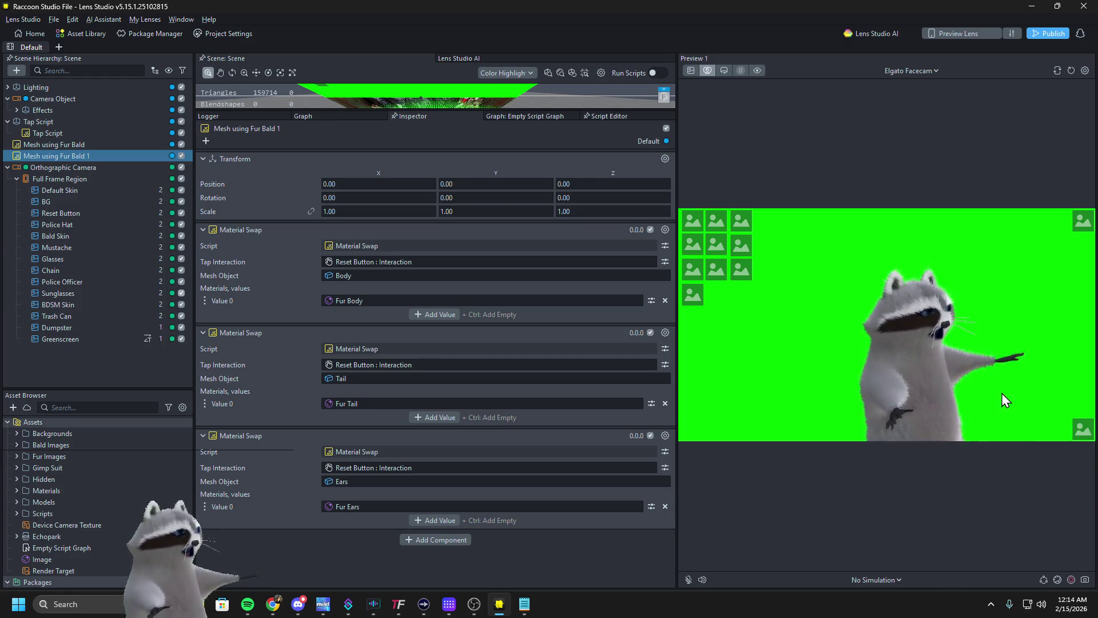
click(738, 221)
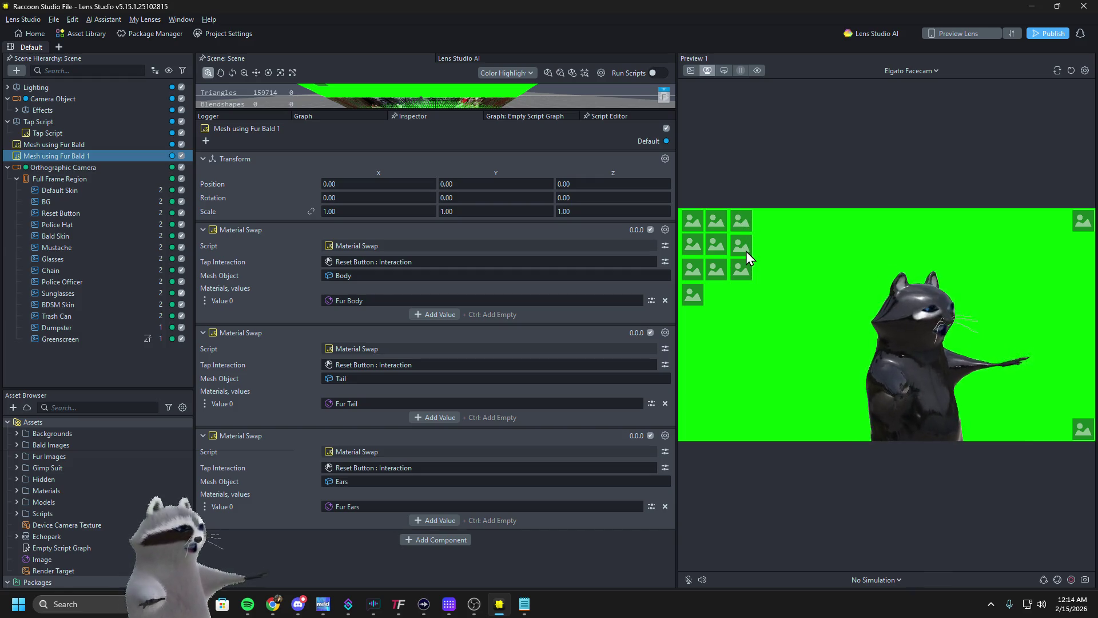
click(744, 249)
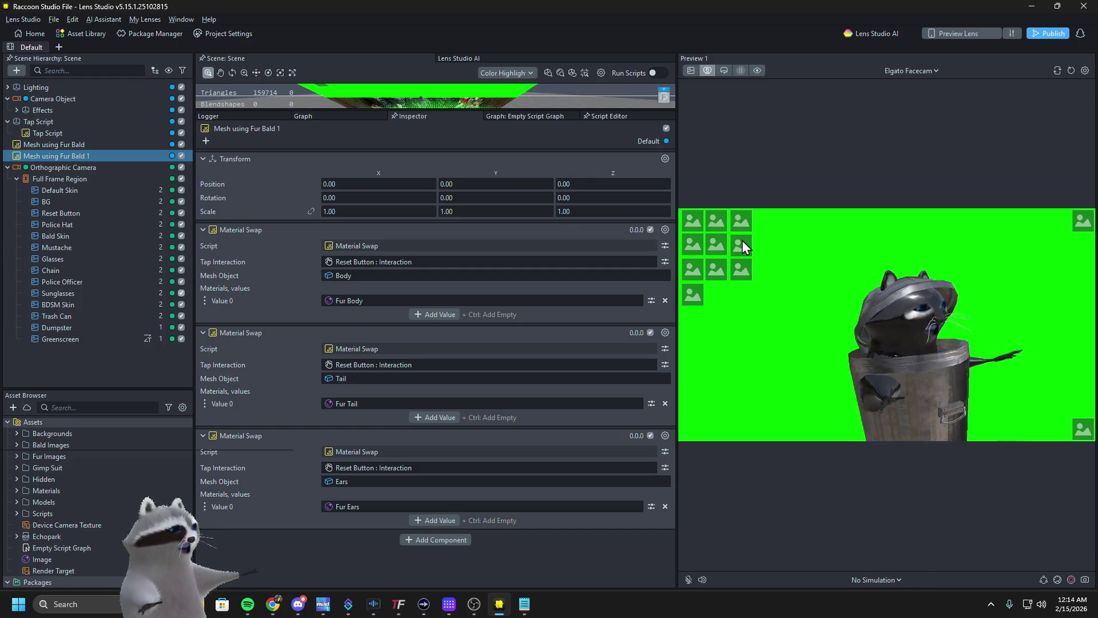
click(1084, 432)
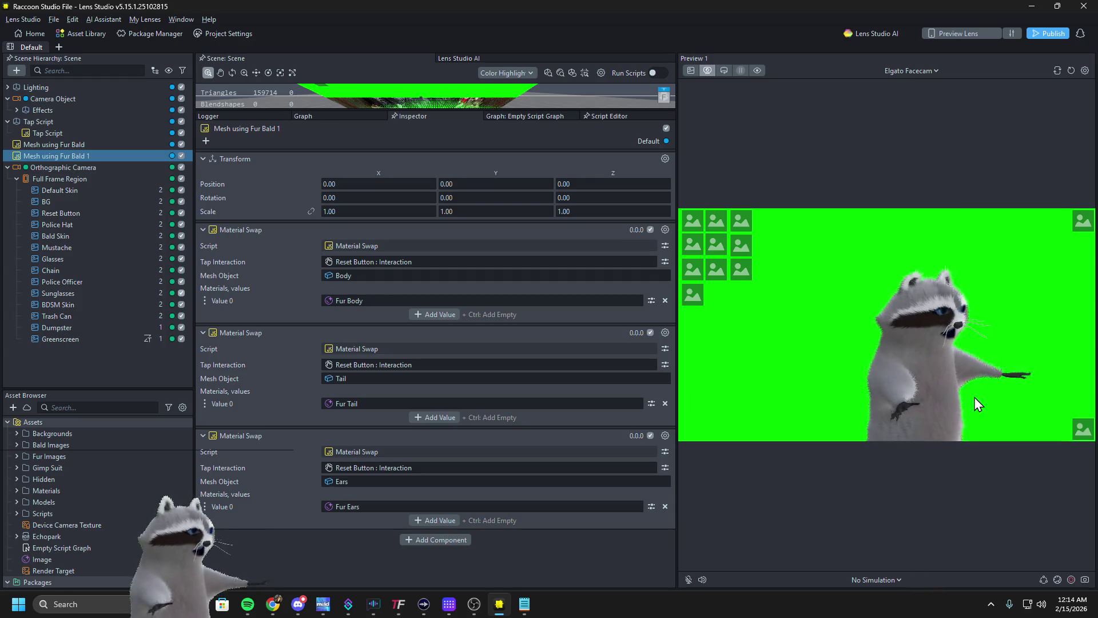
click(719, 222)
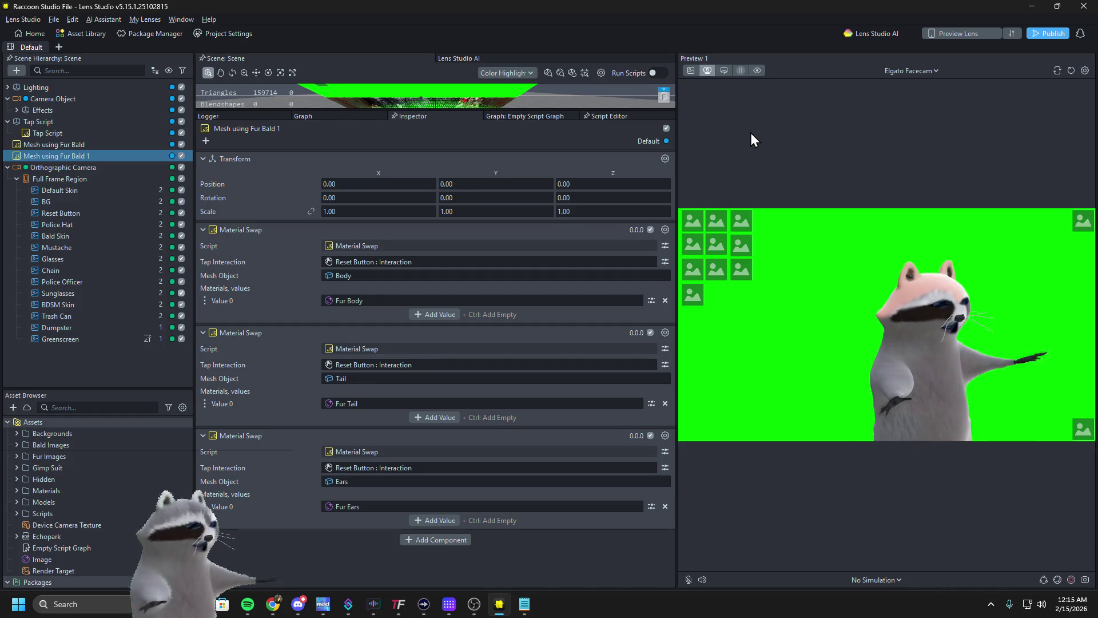
Switch over to OBS from the taskbar to interact with the Raccoon source
click(472, 605)
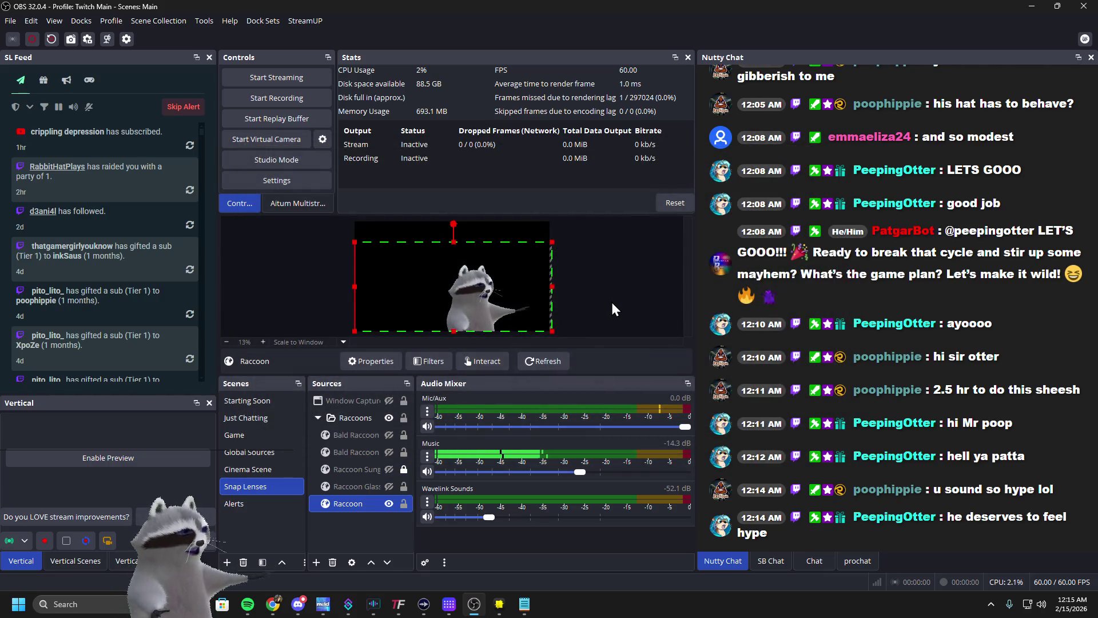
Deselect the Raccoon source, restore down OBS, and bring Lens Studio forward
click(612, 302)
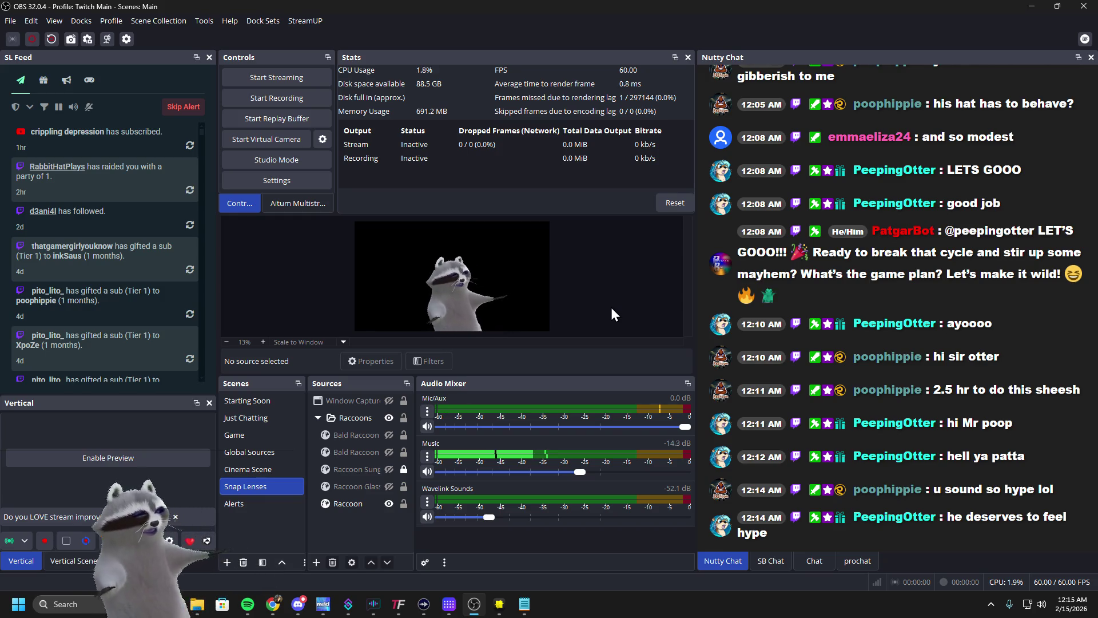
drag(731, 7, 738, 87)
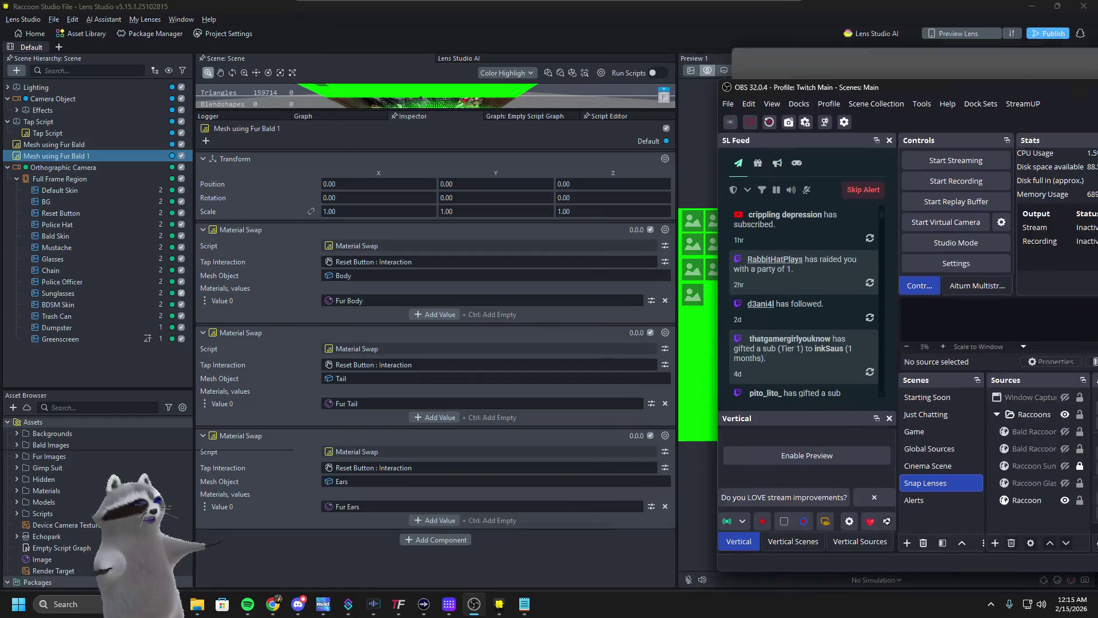
click(1063, 69)
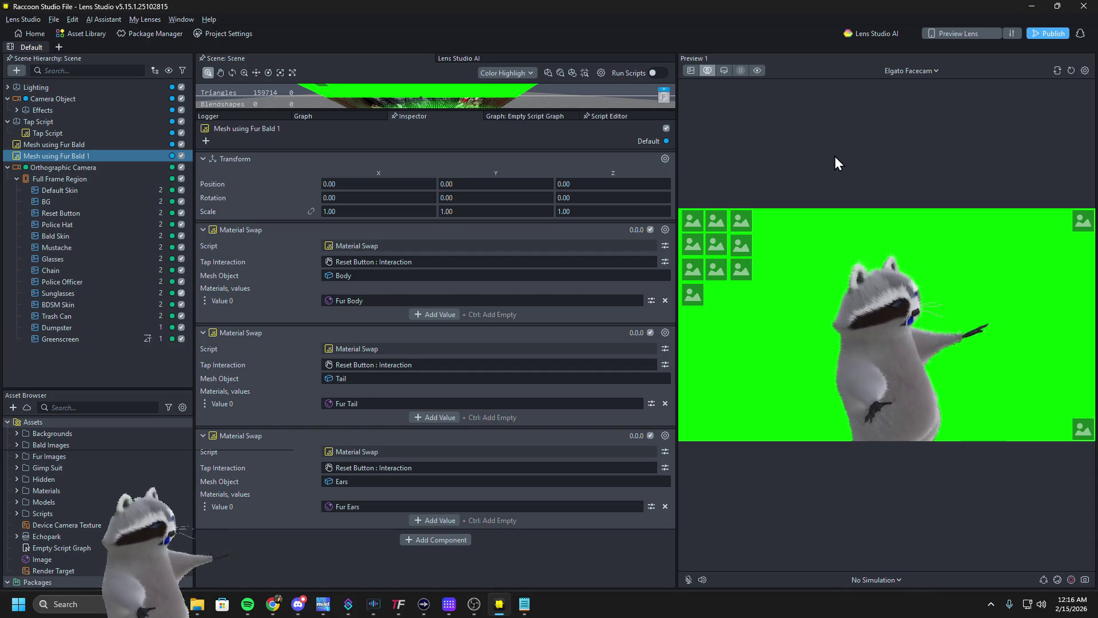
Reopen and close the Raccoon interaction window in OBS, then return to Lens Studio
key(alt+Tab)
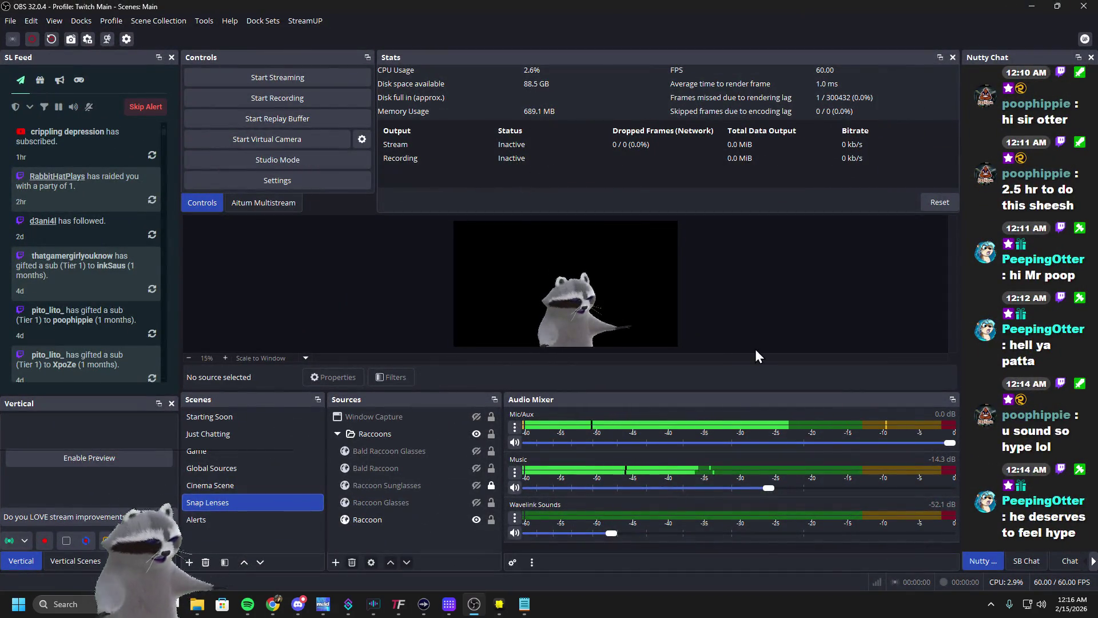
key(ctrl+i)
key(Escape)
click(263, 20)
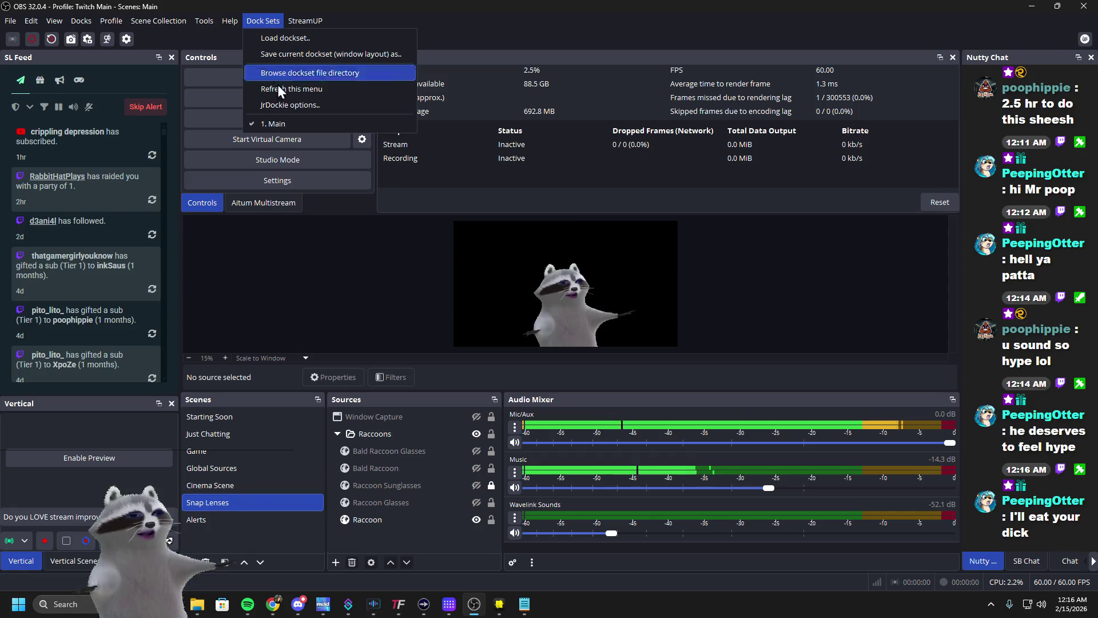
key(Escape)
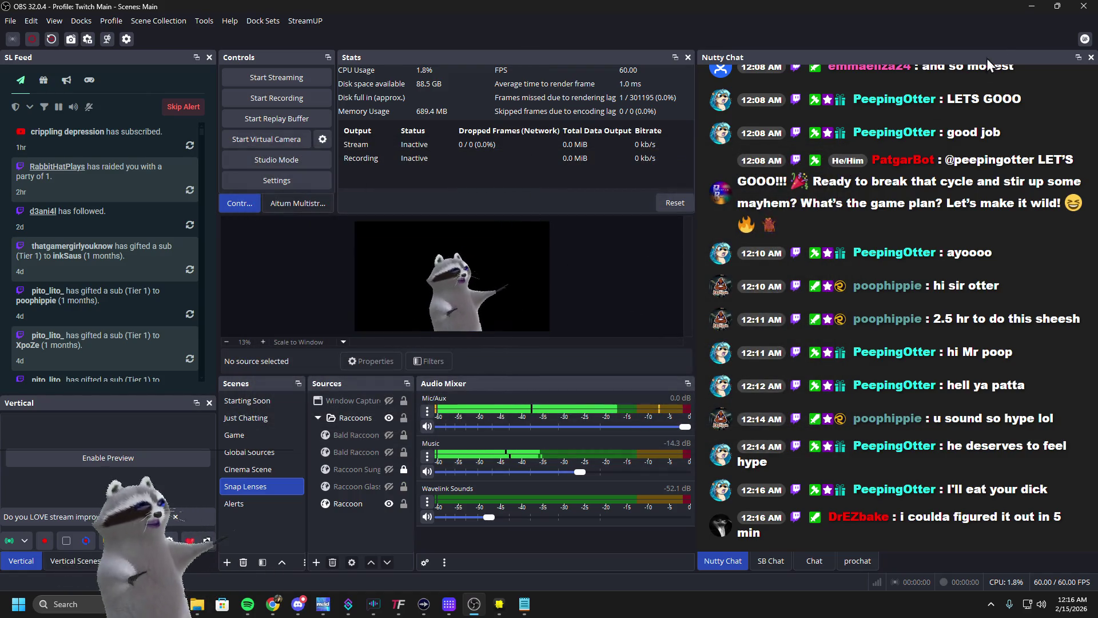
key(alt+Tab)
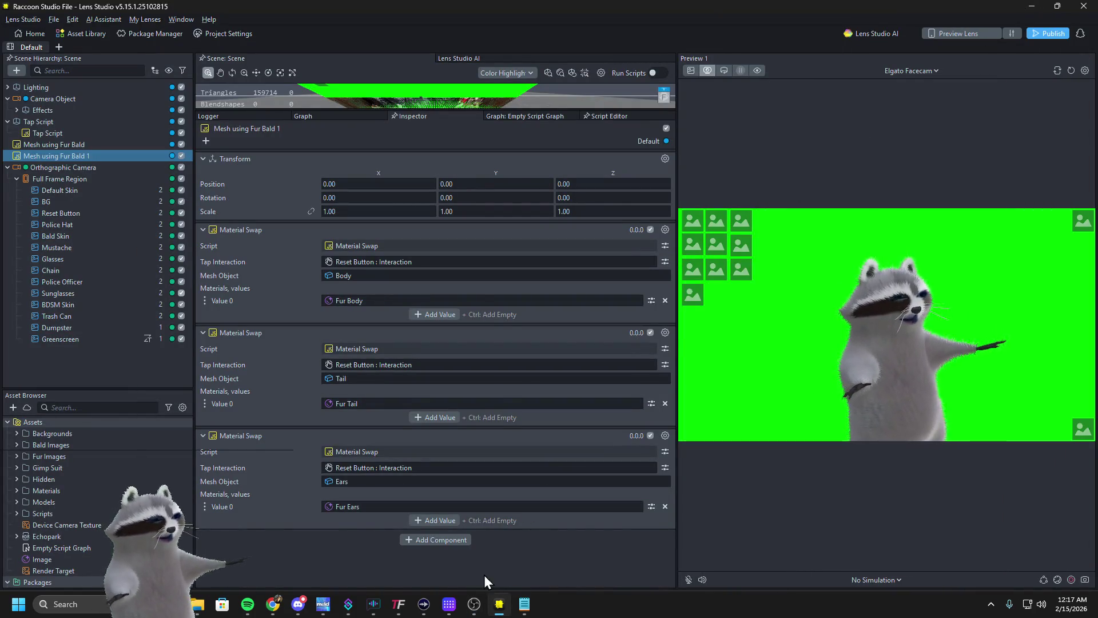
click(474, 604)
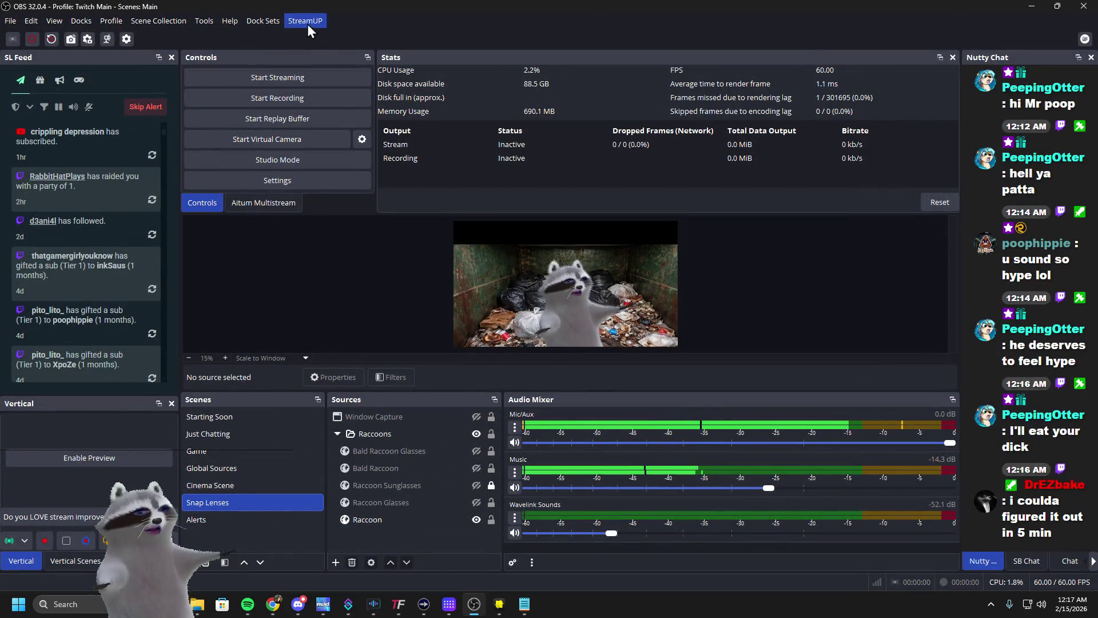
click(263, 21)
click(276, 120)
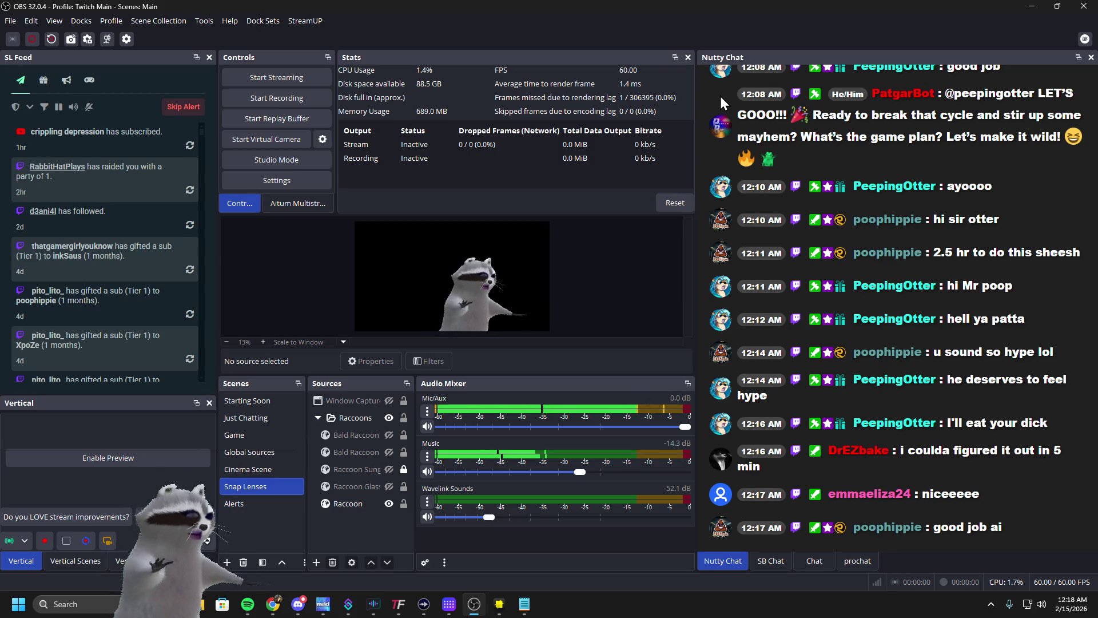
click(497, 601)
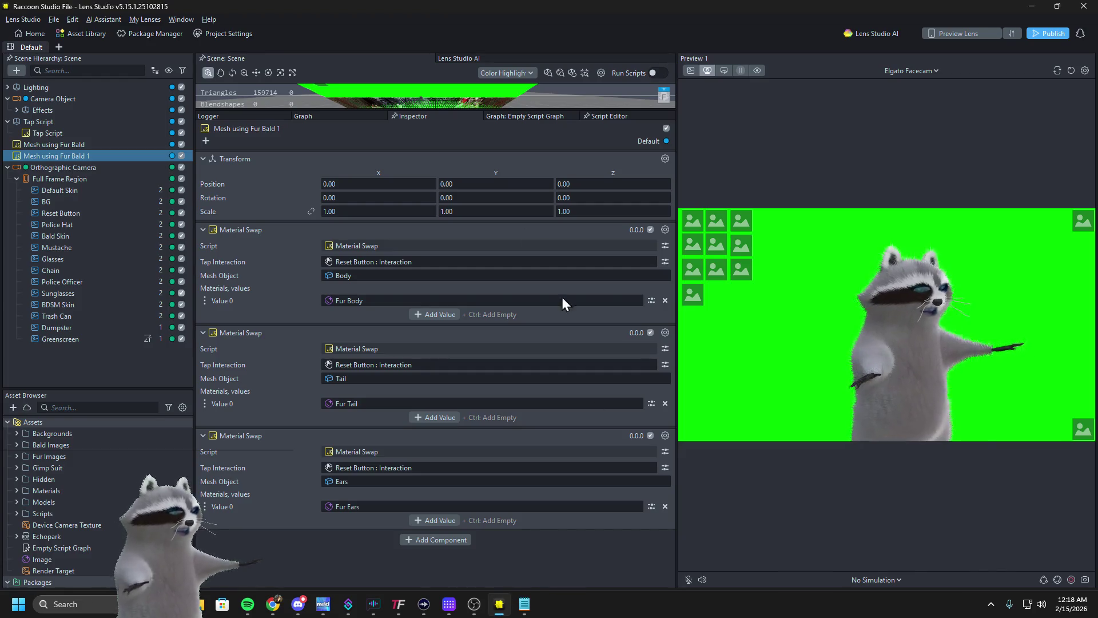
Check the 10.80 MB lens size, delete Police Cap under Effects, and confirm 7.71 MB of 8 MB
click(241, 33)
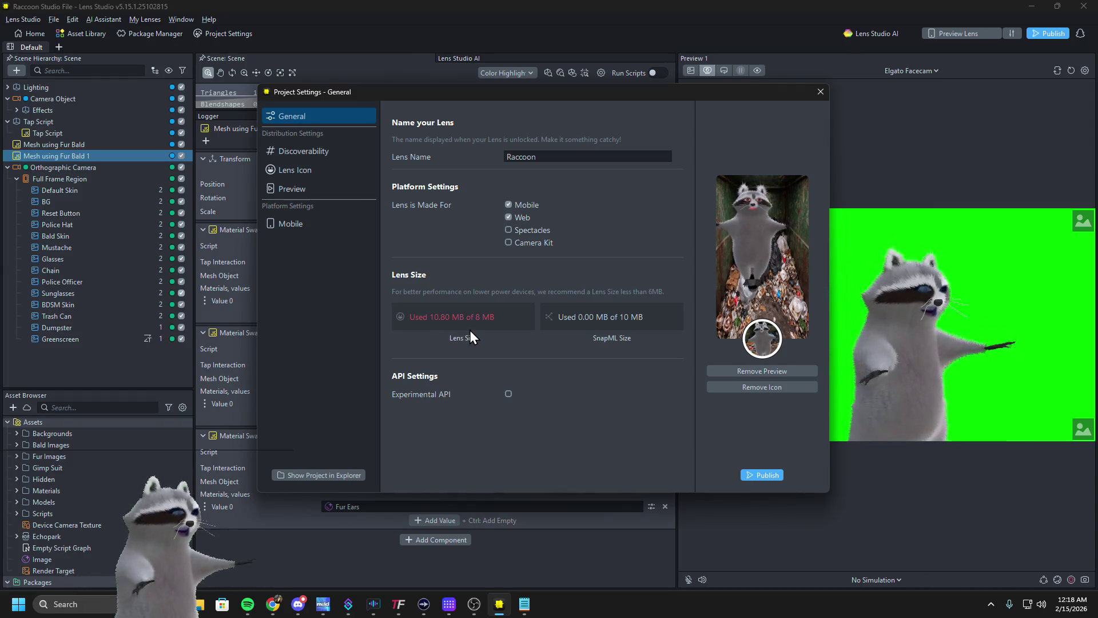
click(821, 92)
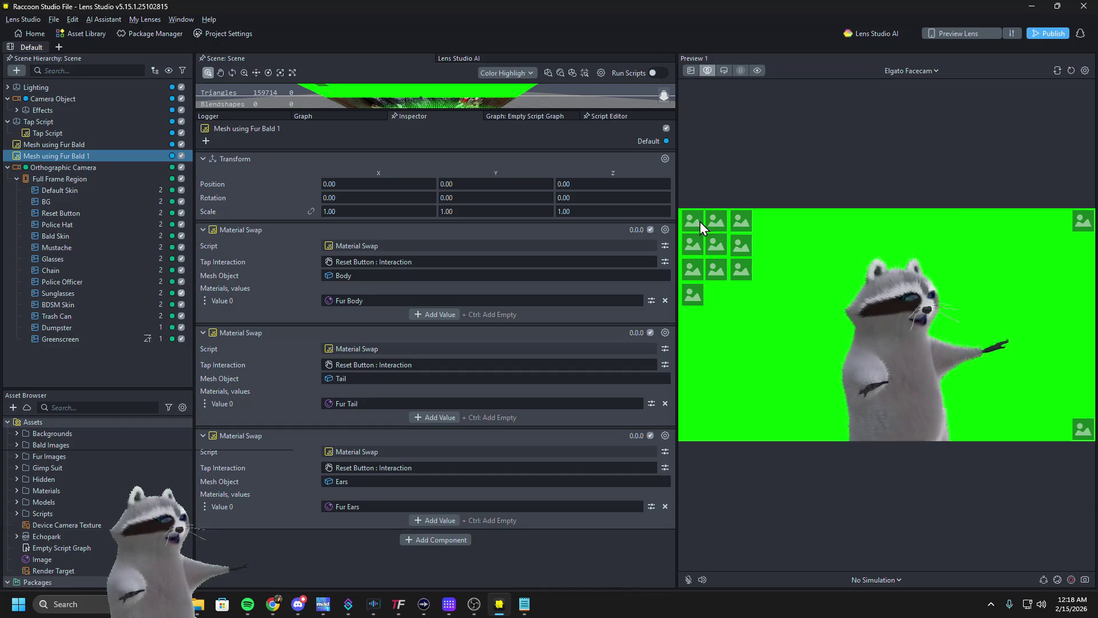
click(8, 167)
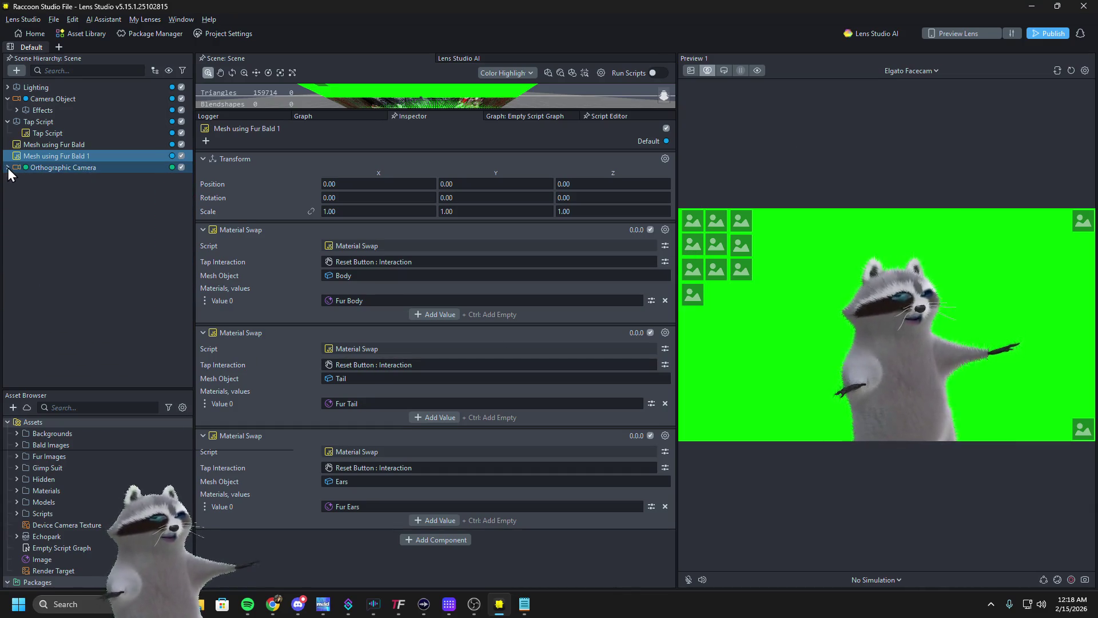
click(8, 123)
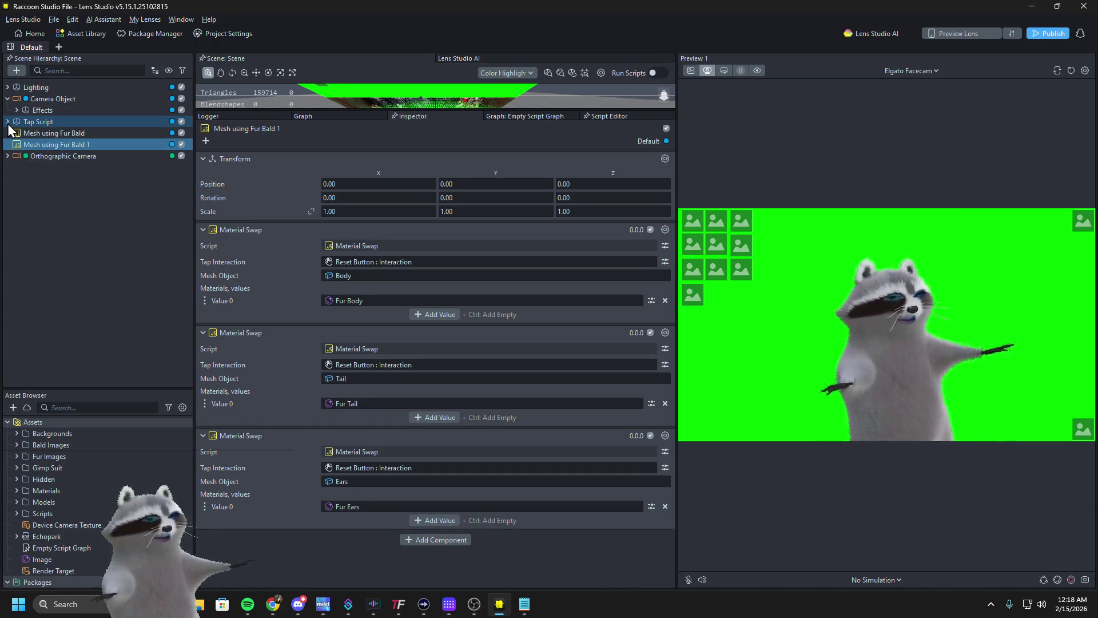
click(17, 111)
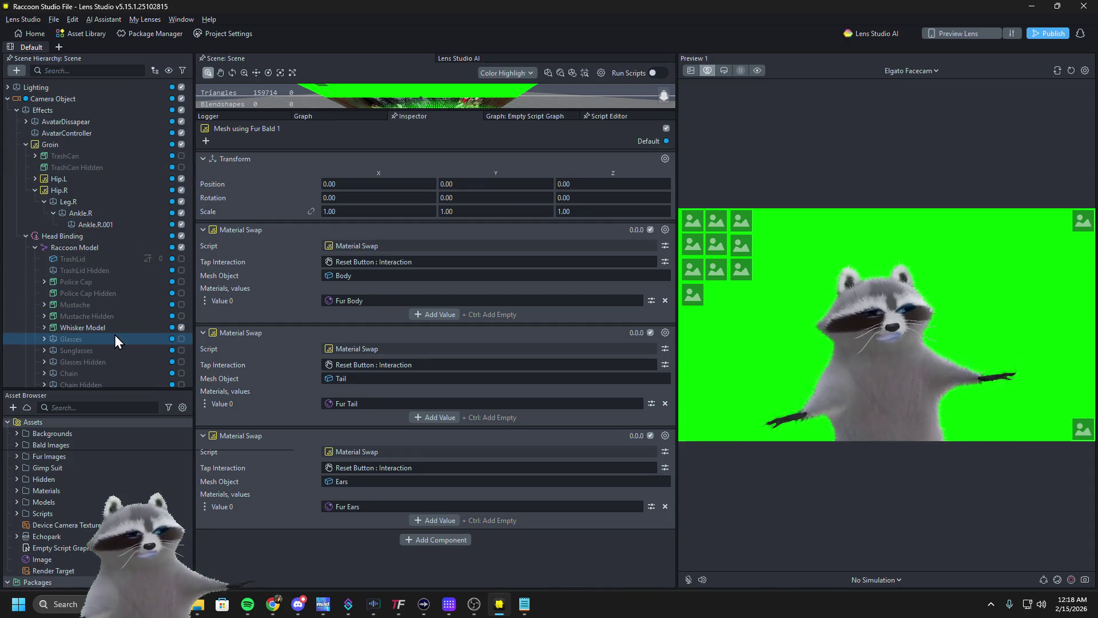
click(98, 279)
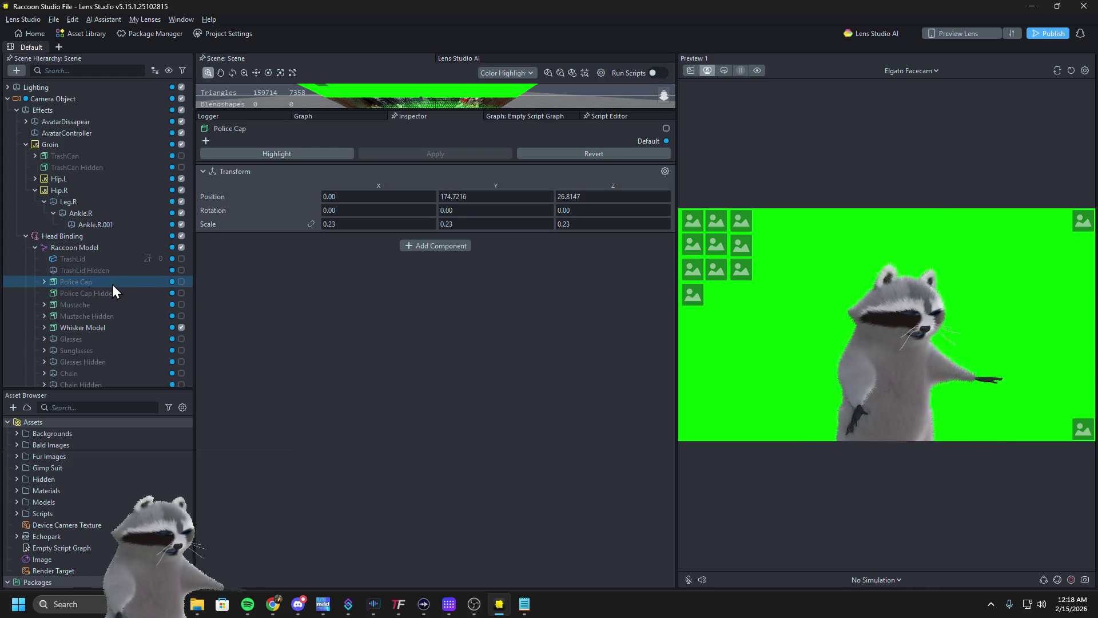
key(Delete)
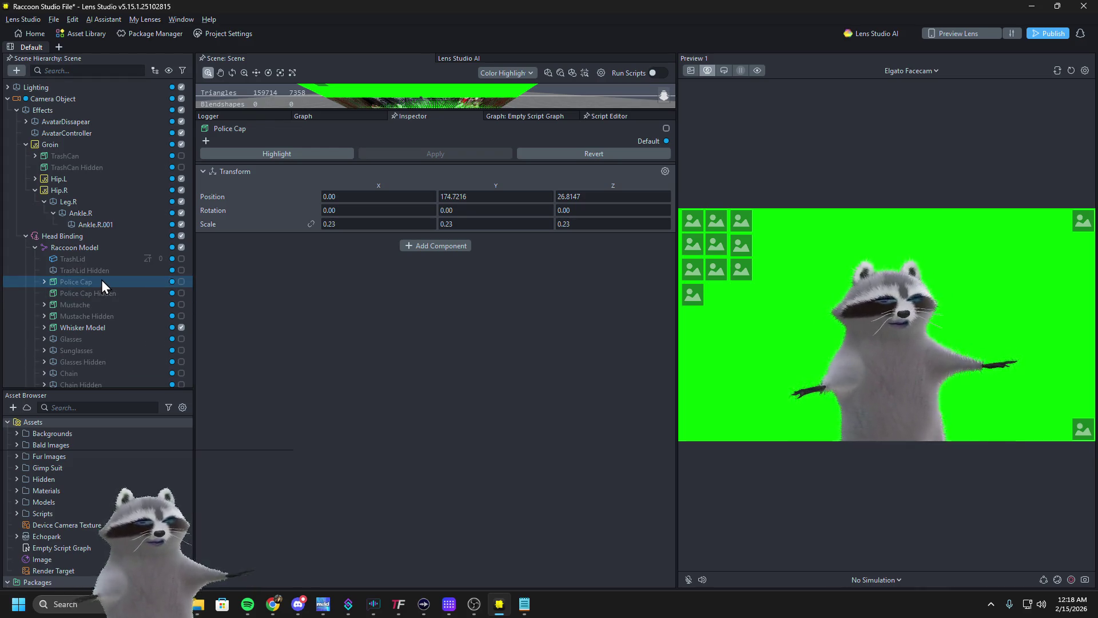
click(206, 36)
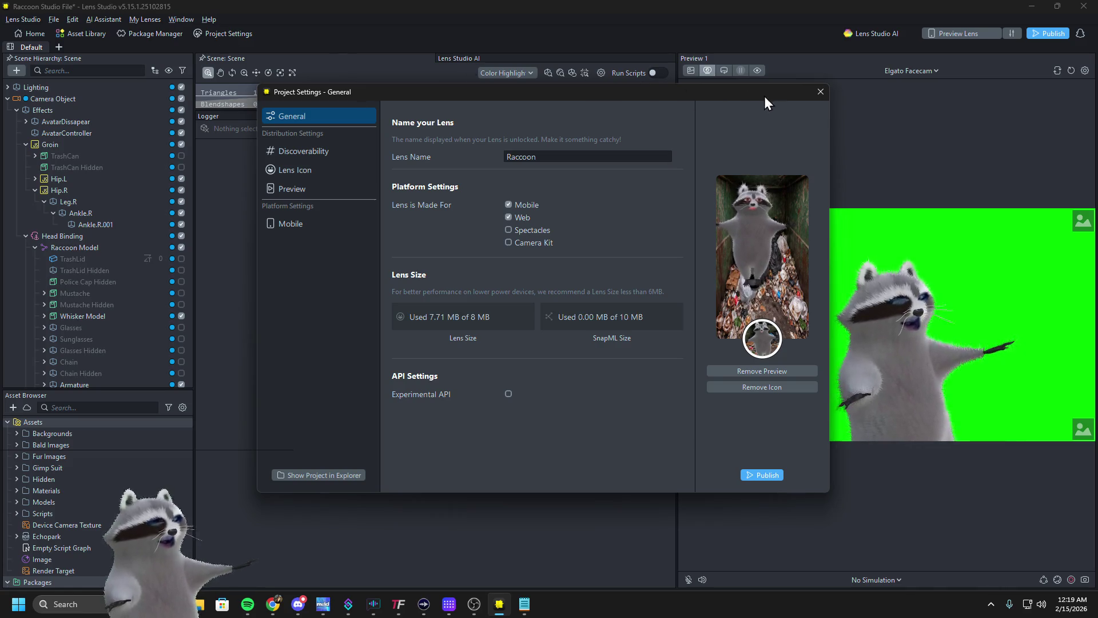
Rename the lens to 'Raccoon Police Hat' in Project Settings and publish it to Snapchat
click(820, 91)
click(226, 37)
text(Police Hat)
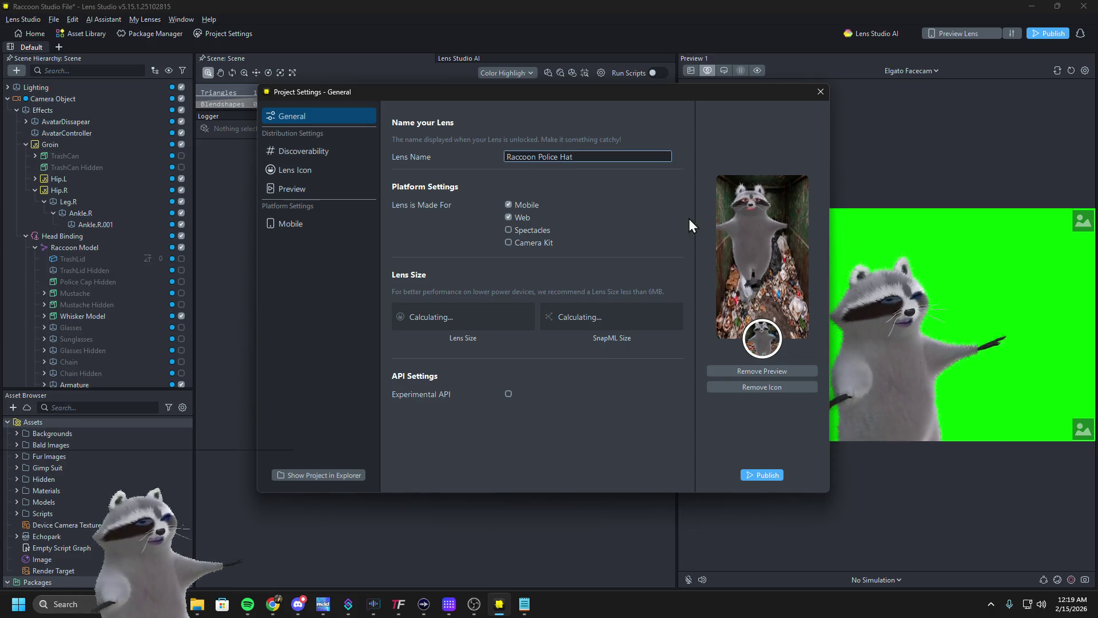
click(755, 478)
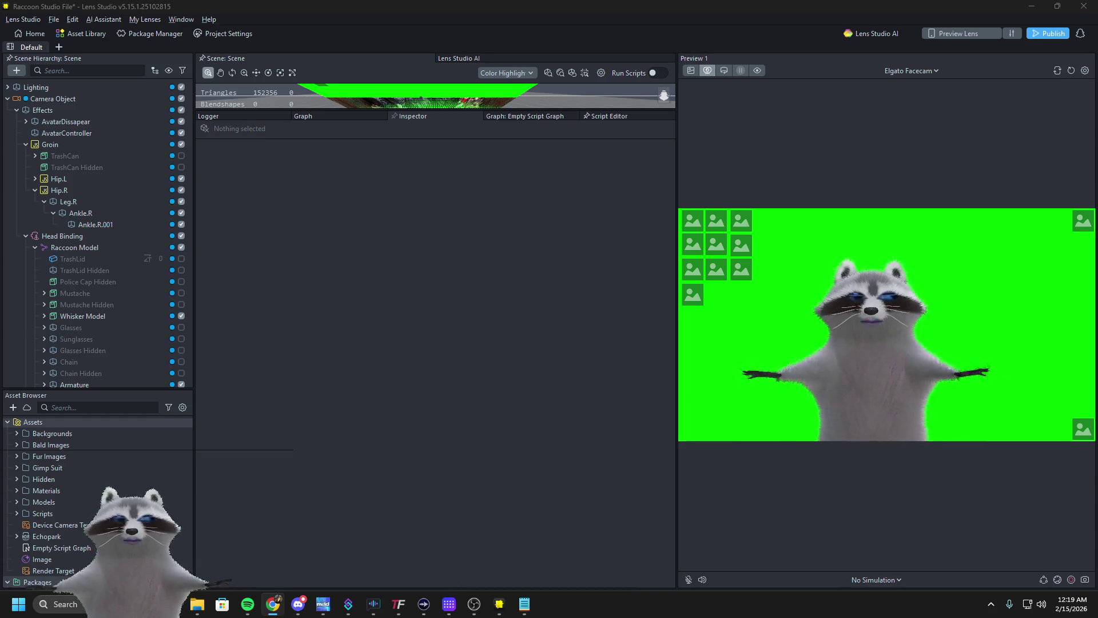
Undo to restore Police Cap, test the cap tap in the preview, then delete it again
key(ctrl+z)
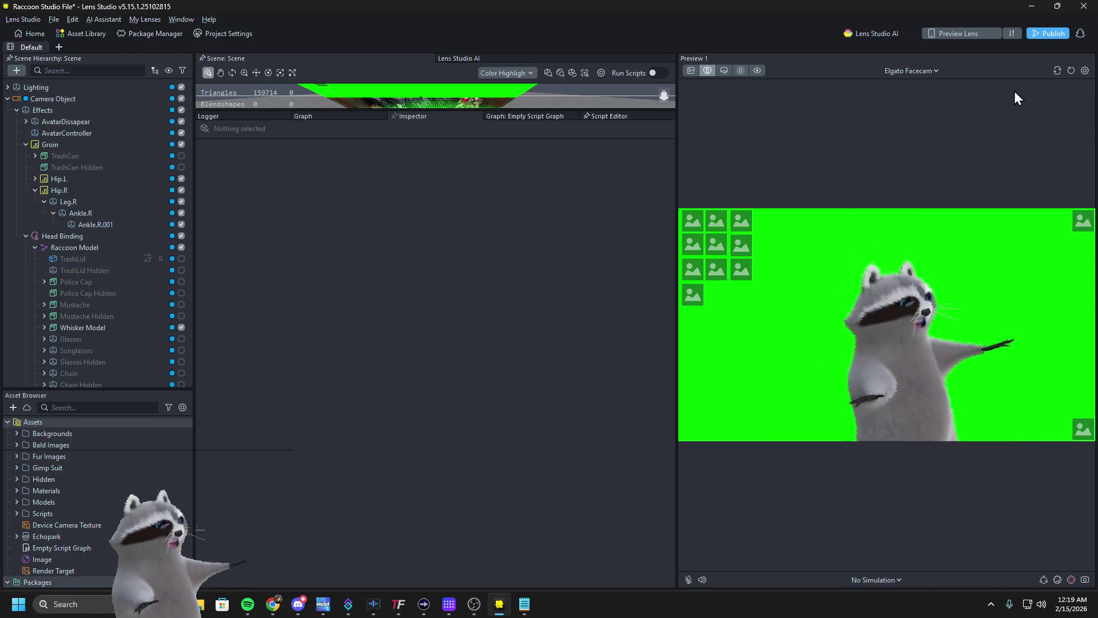
click(691, 294)
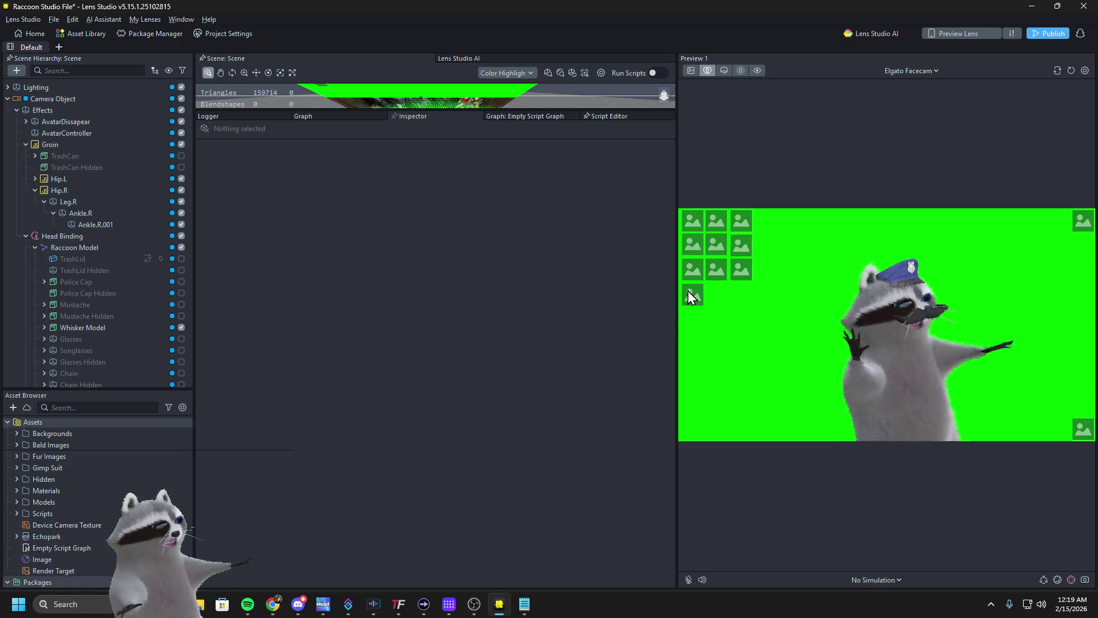
click(689, 293)
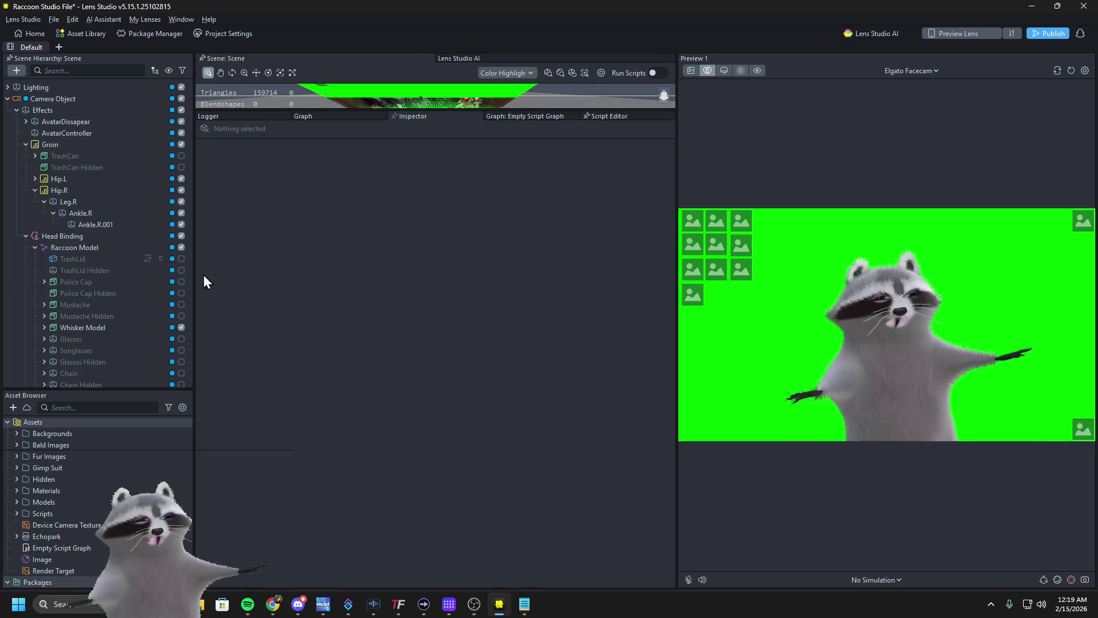
click(95, 286)
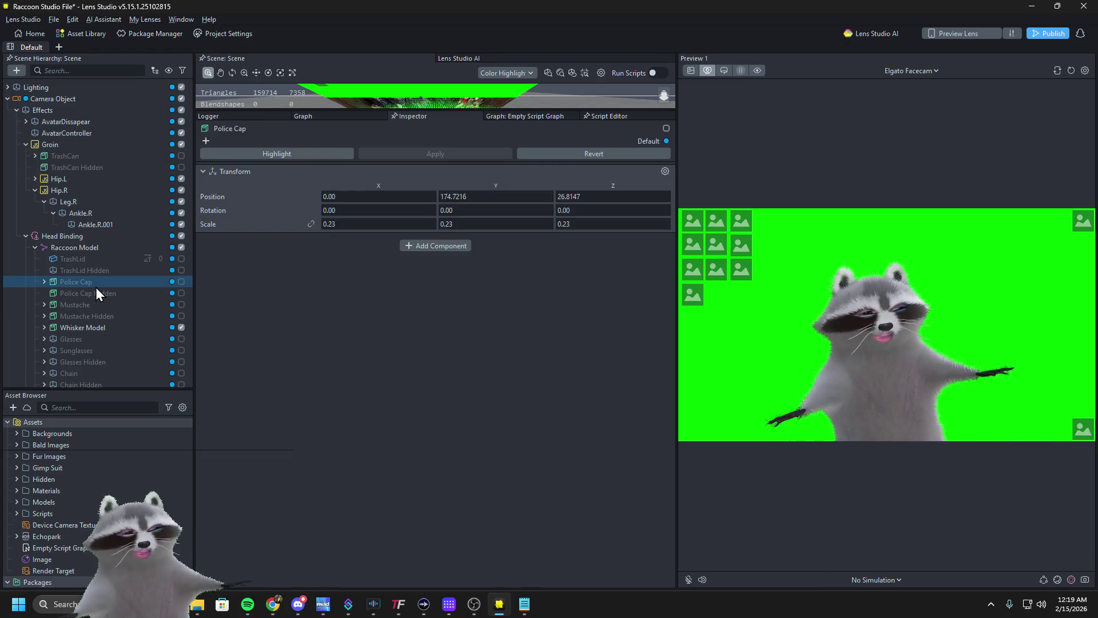
key(Delete)
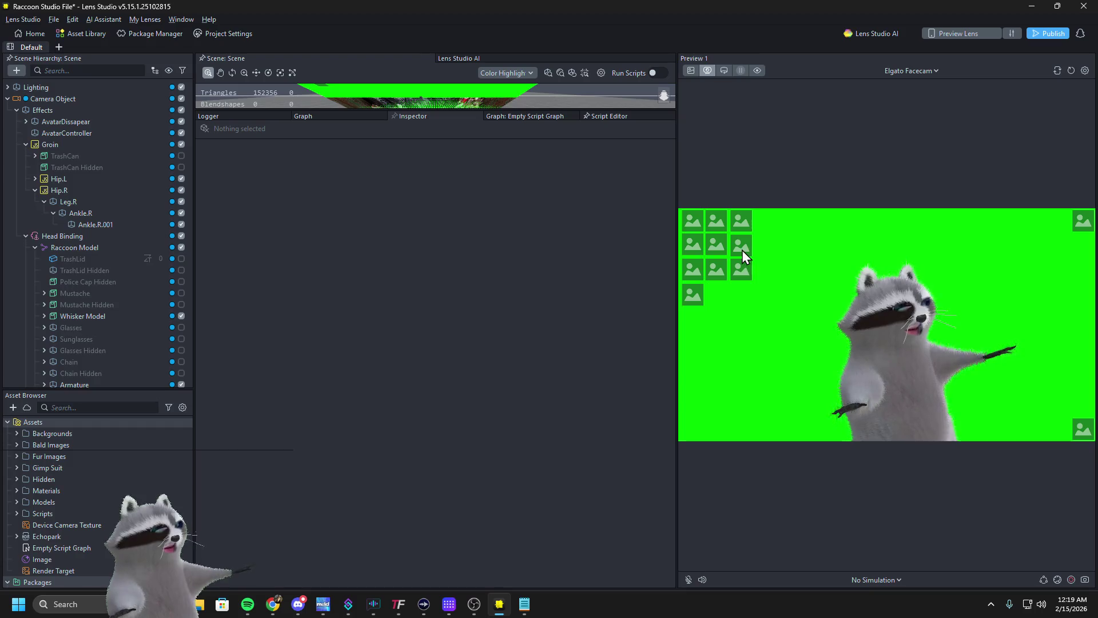
Test trash can, sunglasses, glasses and Reset taps in the preview, then reopen Project Settings
click(742, 249)
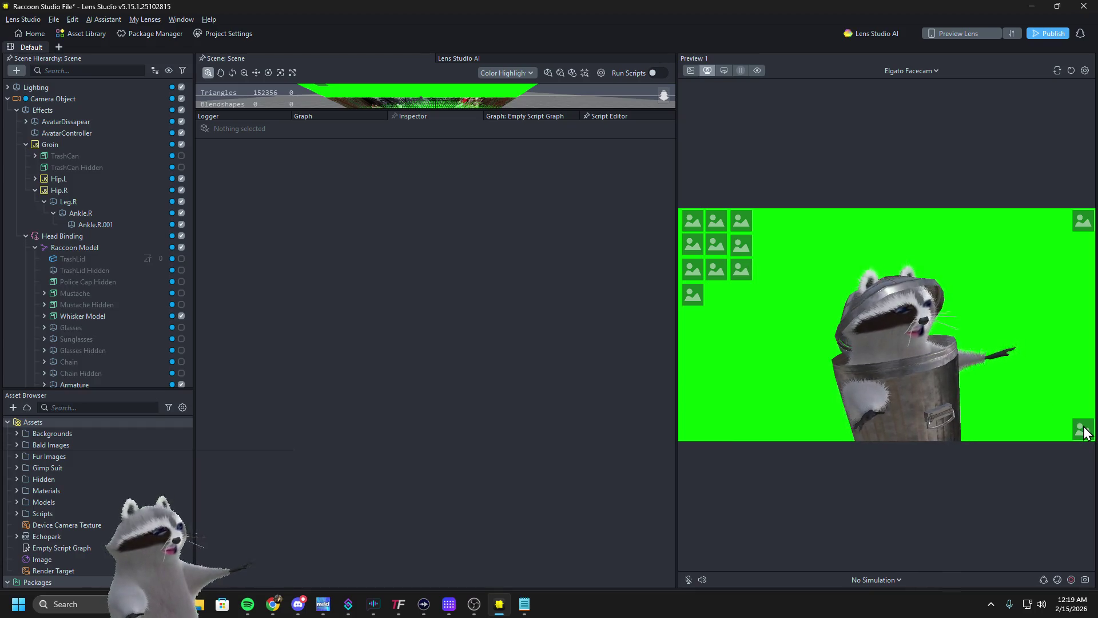
click(1084, 430)
click(746, 273)
click(744, 250)
click(1083, 430)
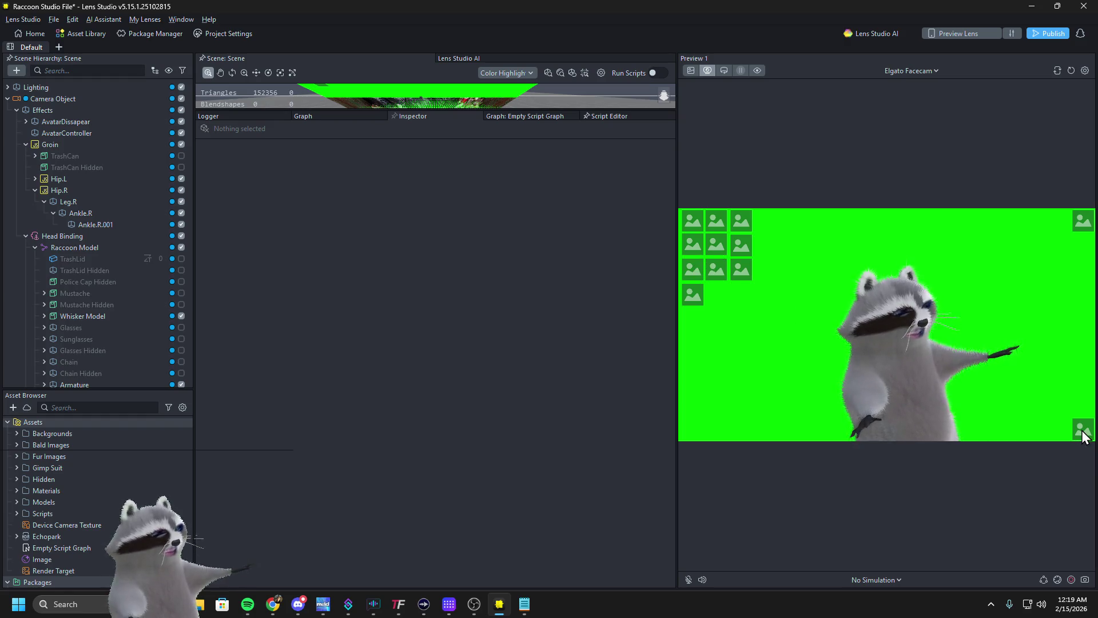
click(718, 269)
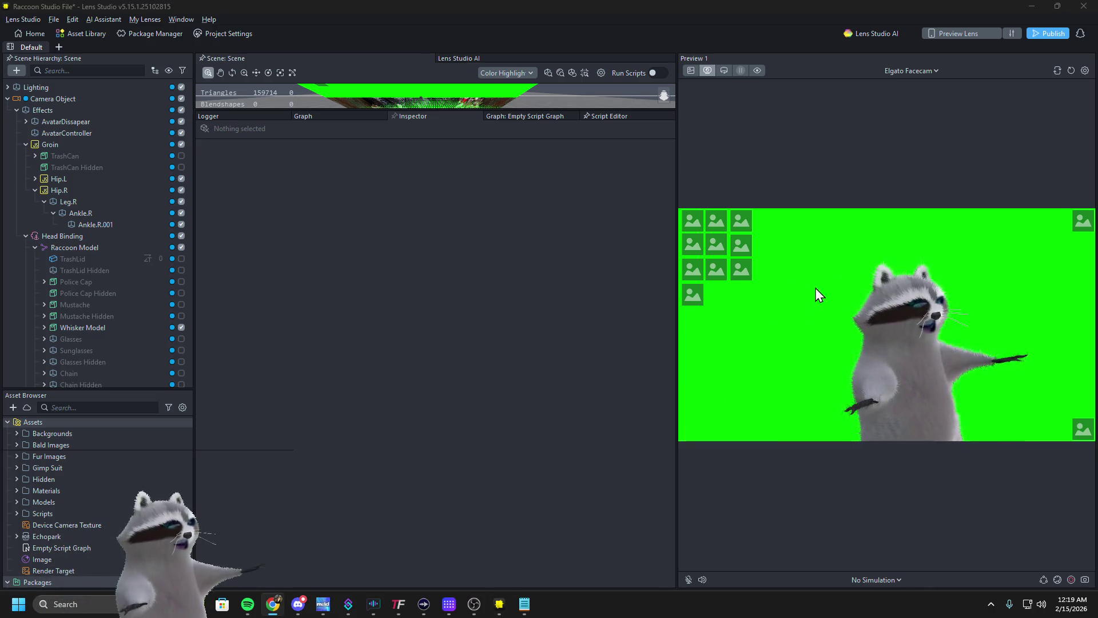
click(204, 33)
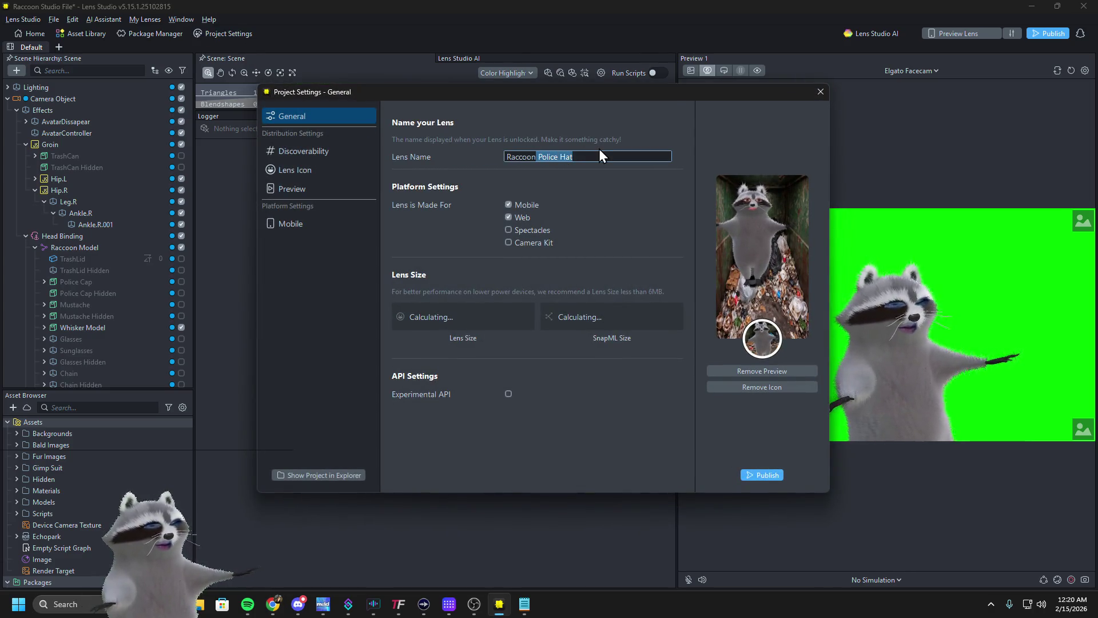
Rename the lens back to 'Raccoon', delete the Police Cap object again, and click Publish
key(BackSpace)
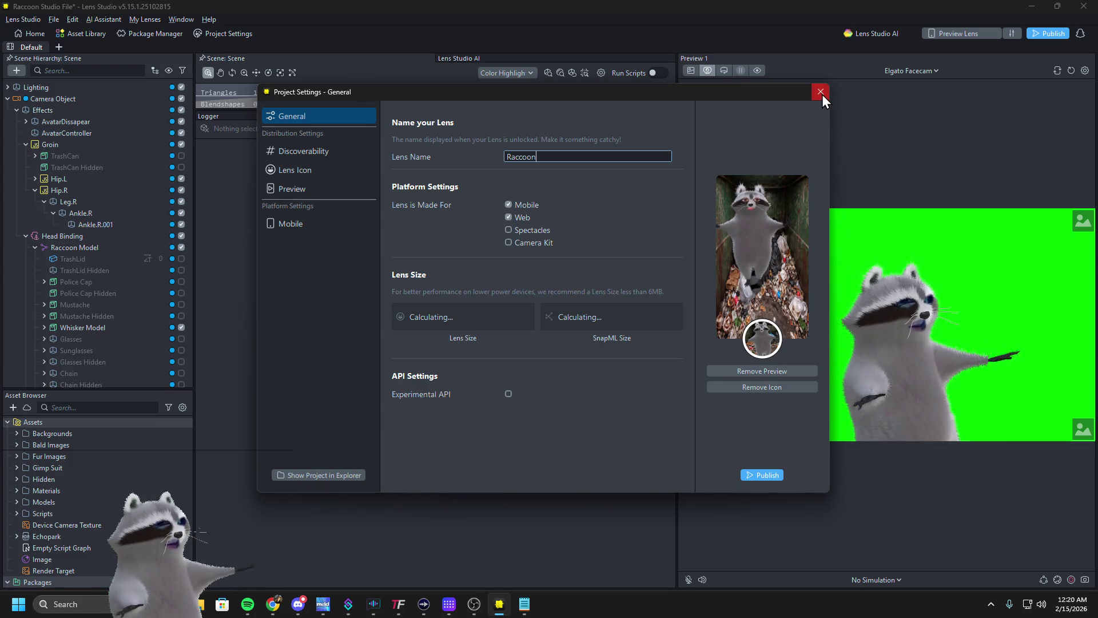
click(821, 94)
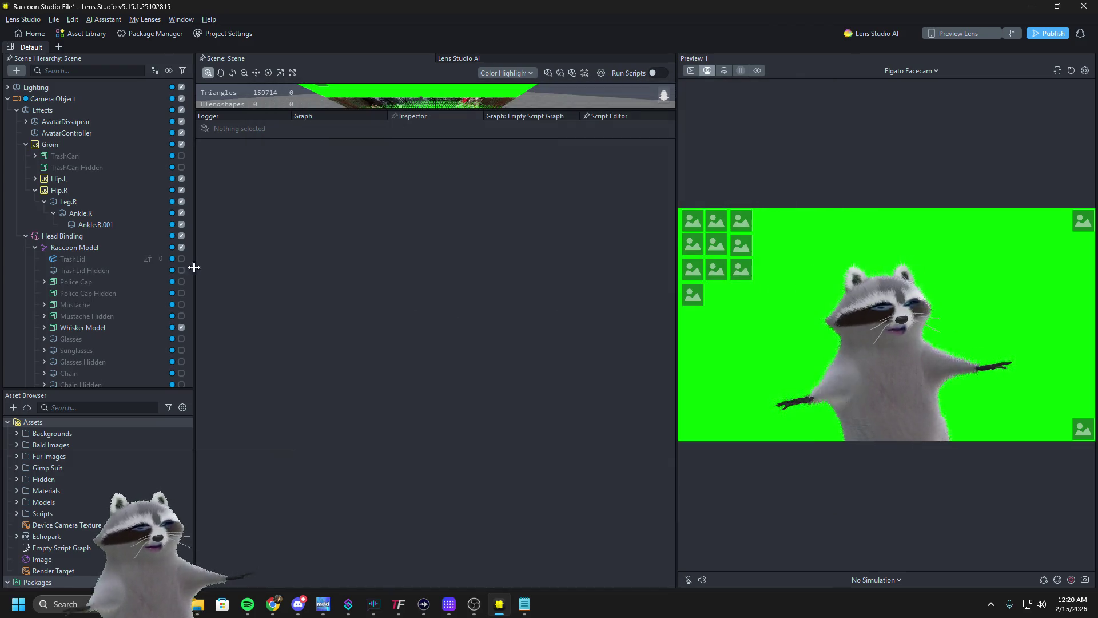
click(111, 285)
key(Delete)
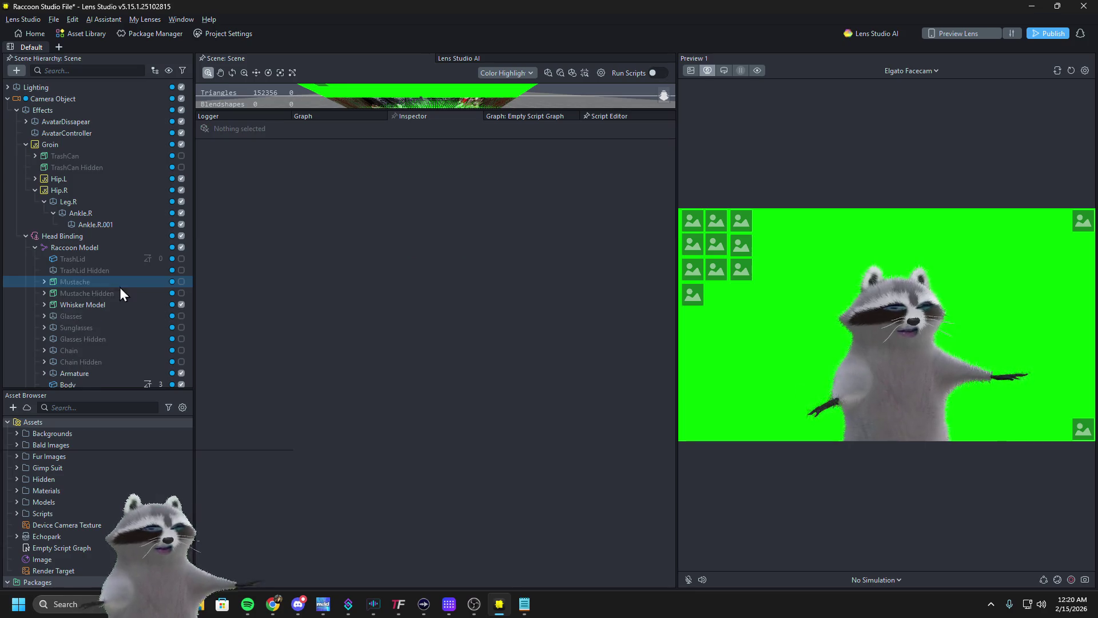
click(240, 35)
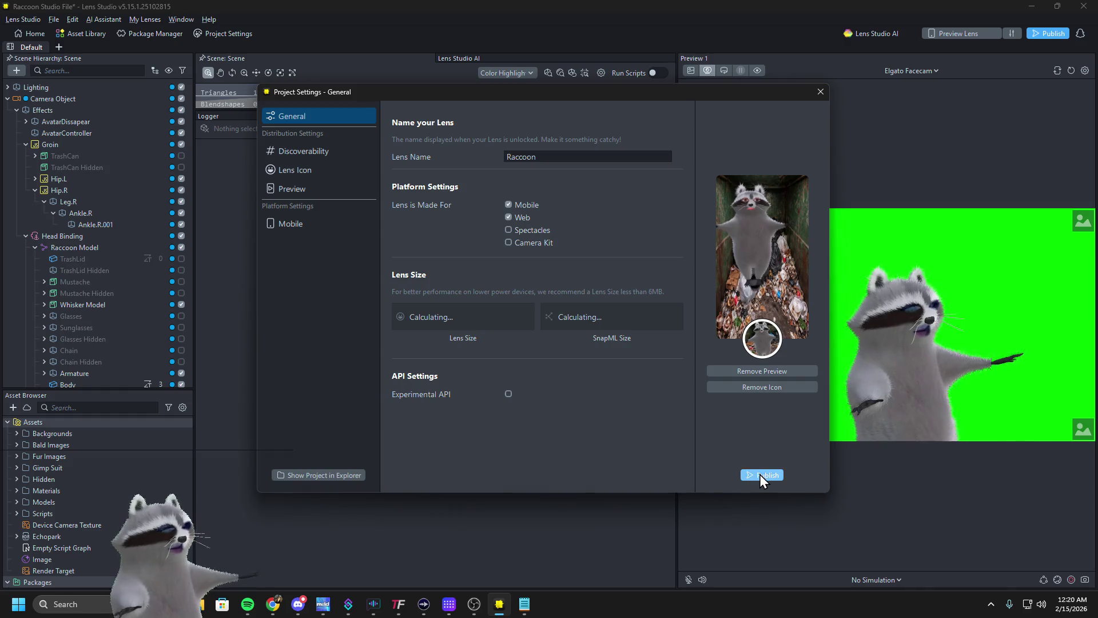
click(761, 475)
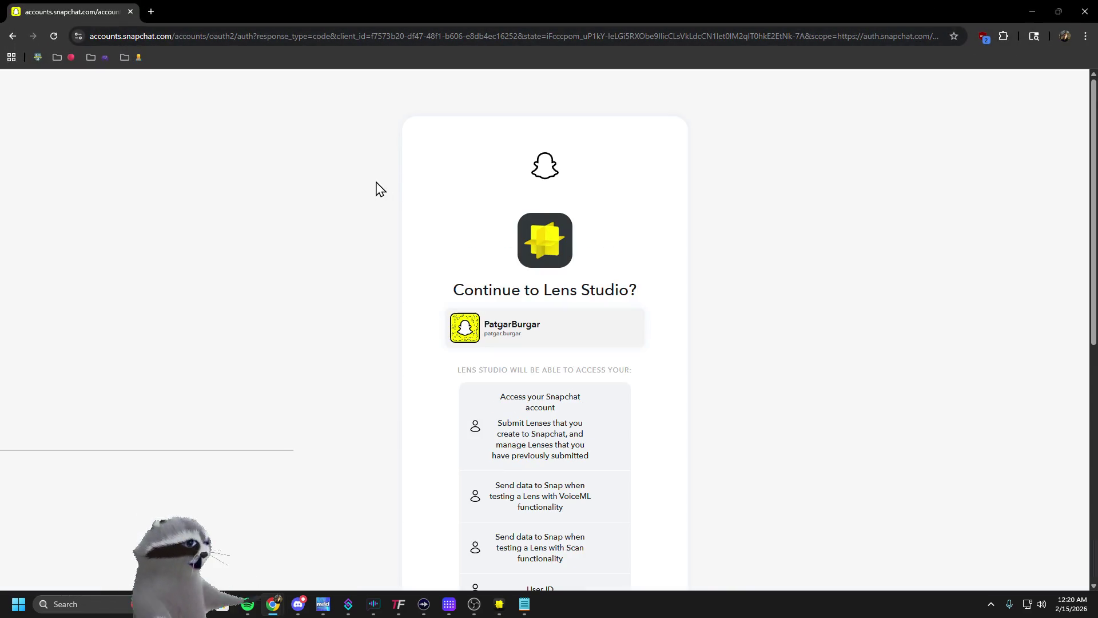
Finish authorizing Lens Studio with the Snapchat account so the upload can proceed
scroll(465, 435, down, 8)
click(539, 326)
click(506, 259)
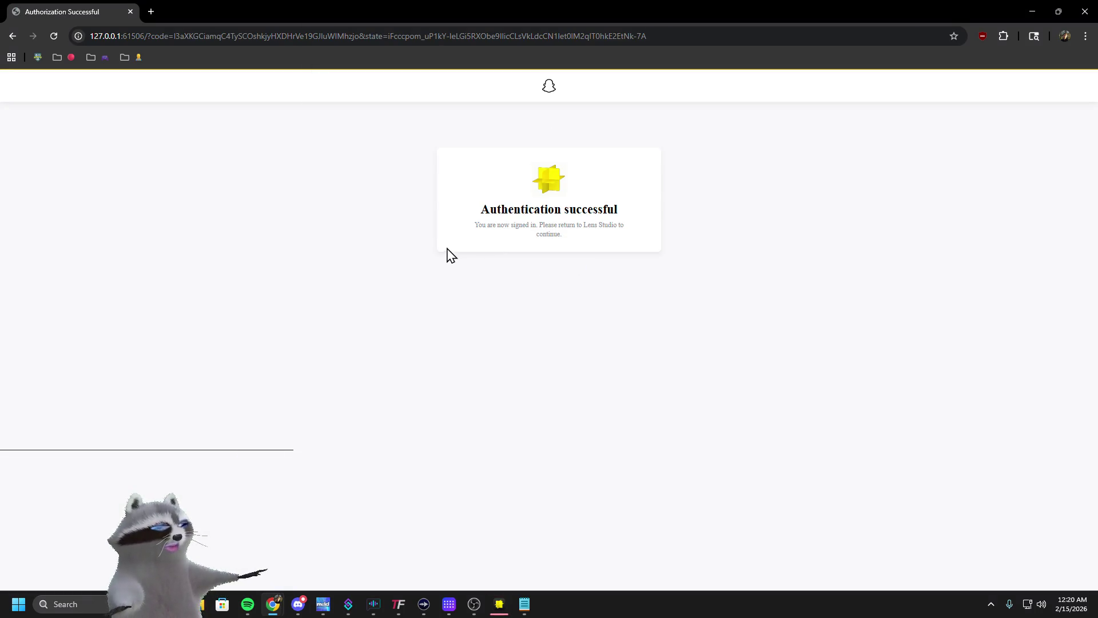
click(500, 605)
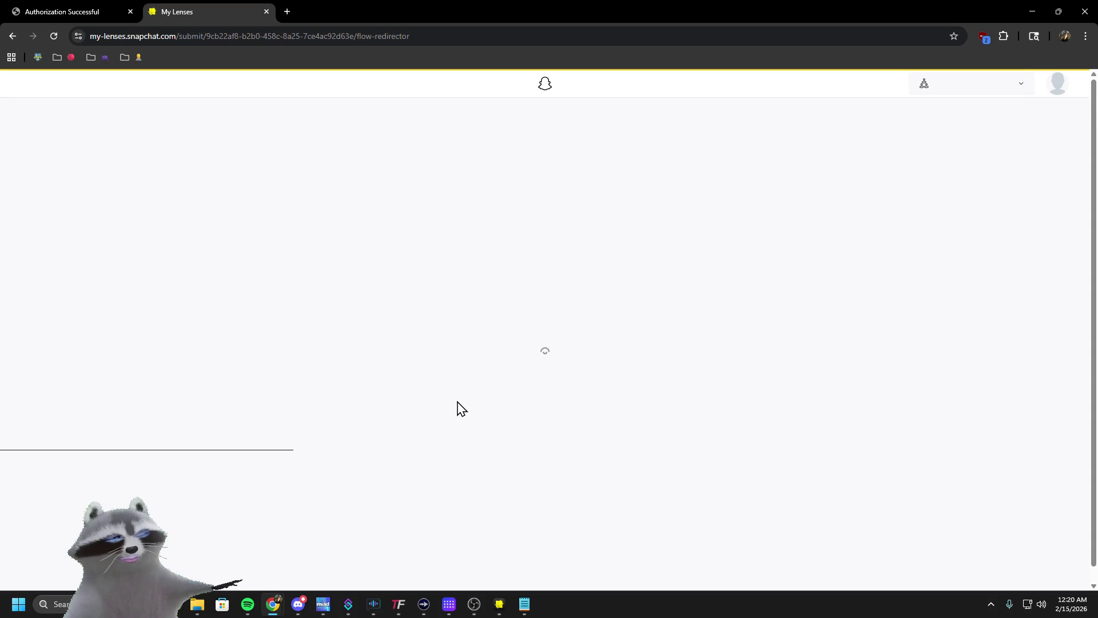
Pick the organization and the Test folder, then submit the Raccoon lens
click(260, 237)
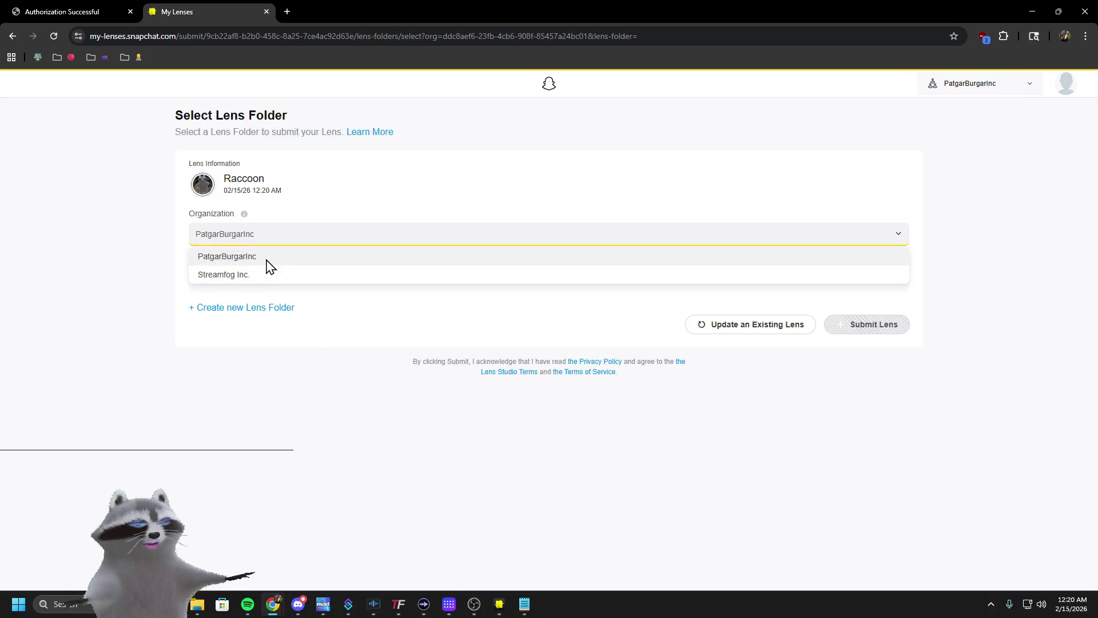
click(270, 262)
click(265, 278)
click(227, 412)
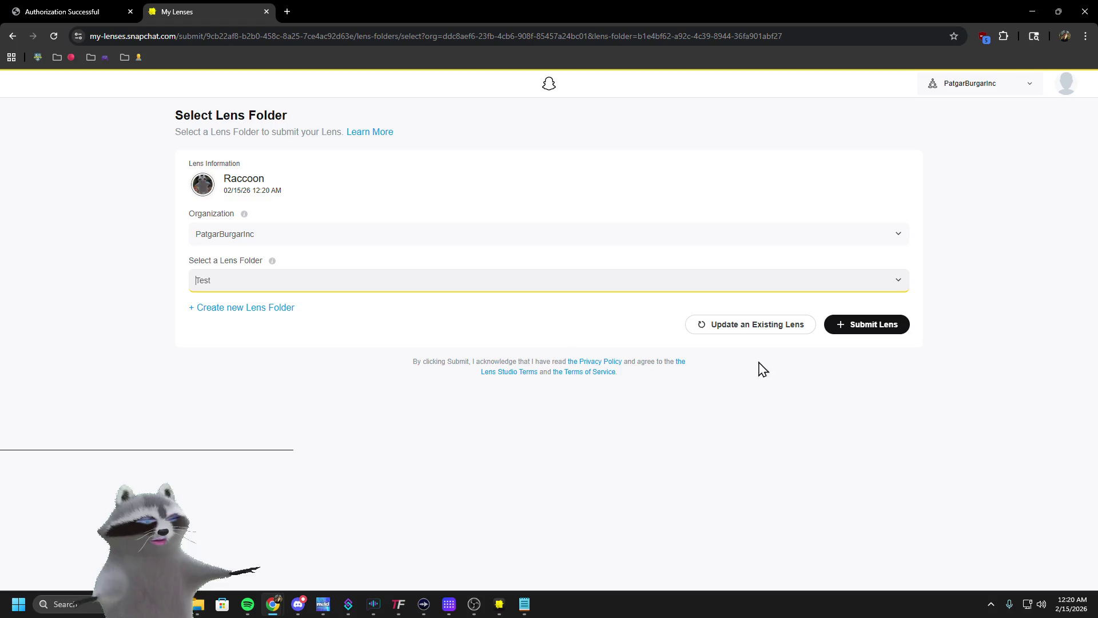
click(842, 329)
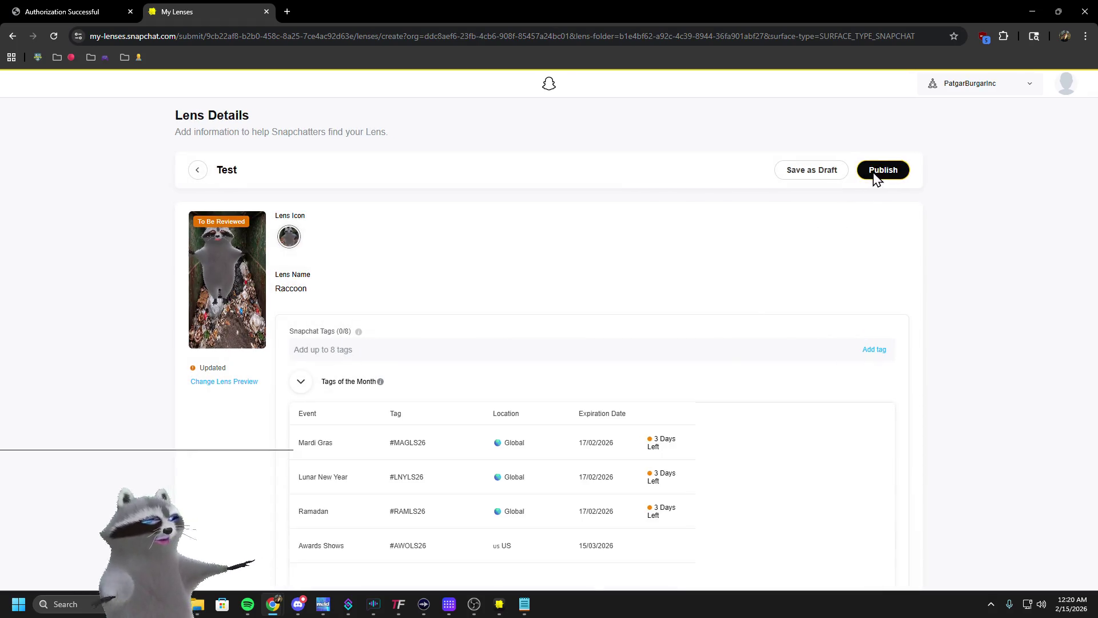
Publish the Raccoon lens with Hidden visibility
click(877, 171)
click(654, 302)
click(744, 522)
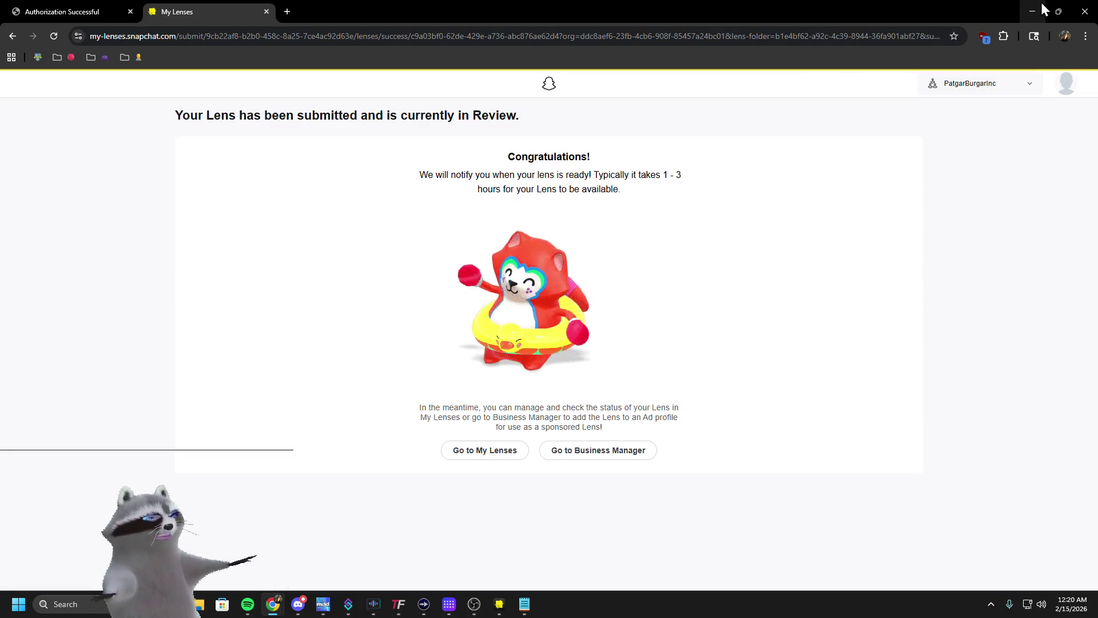
click(1041, 2)
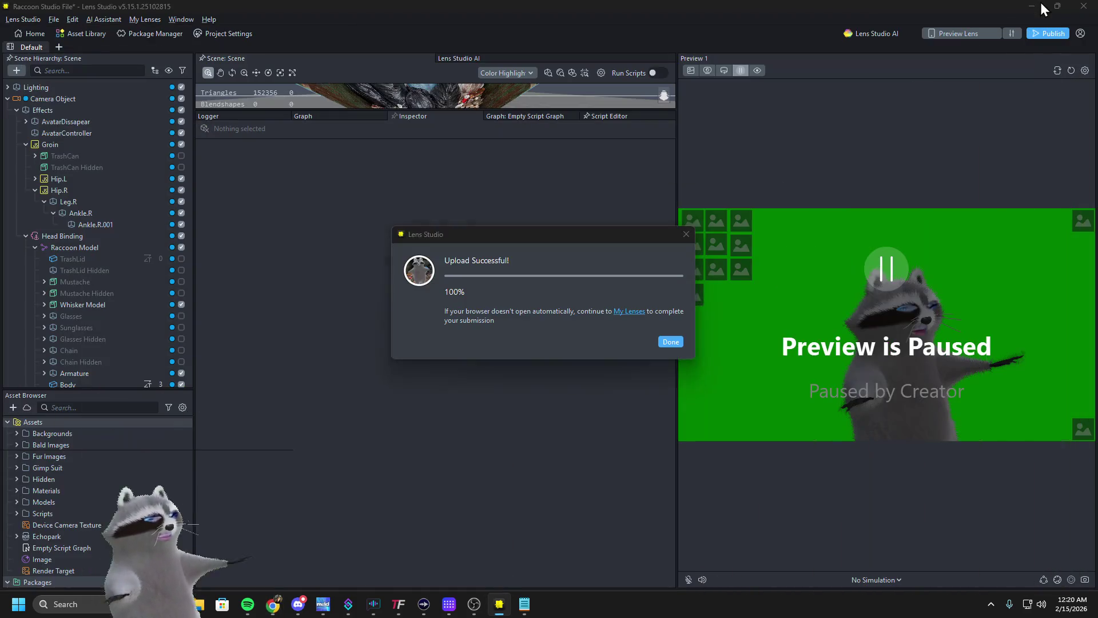
Close the Upload Successful notice, set the preview to the webcam feed, and bring up OBS Studio
click(669, 341)
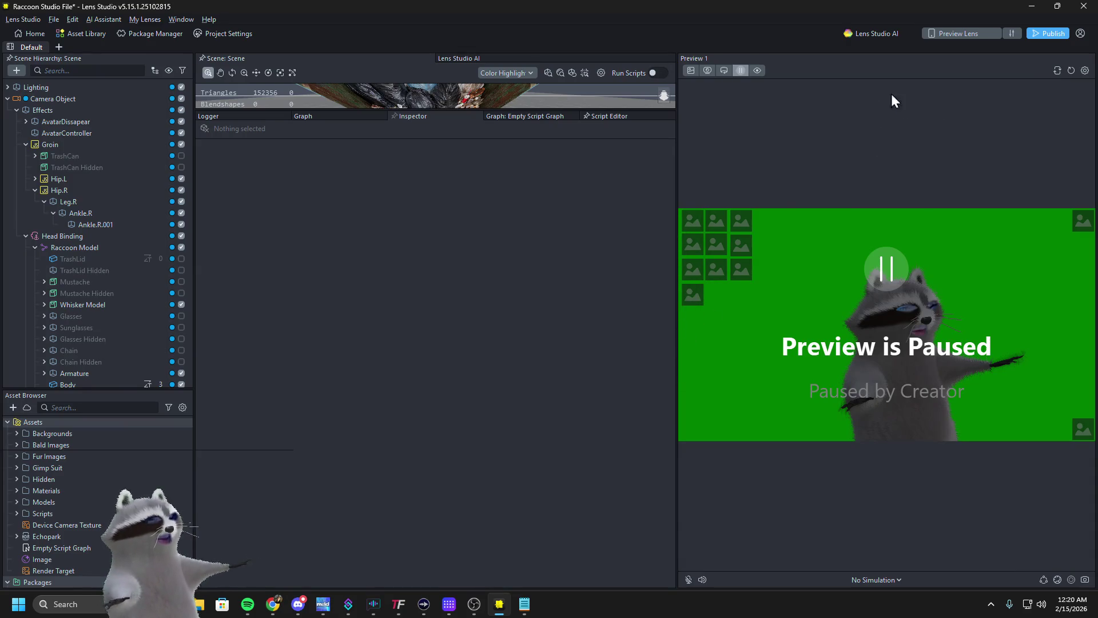
click(1069, 71)
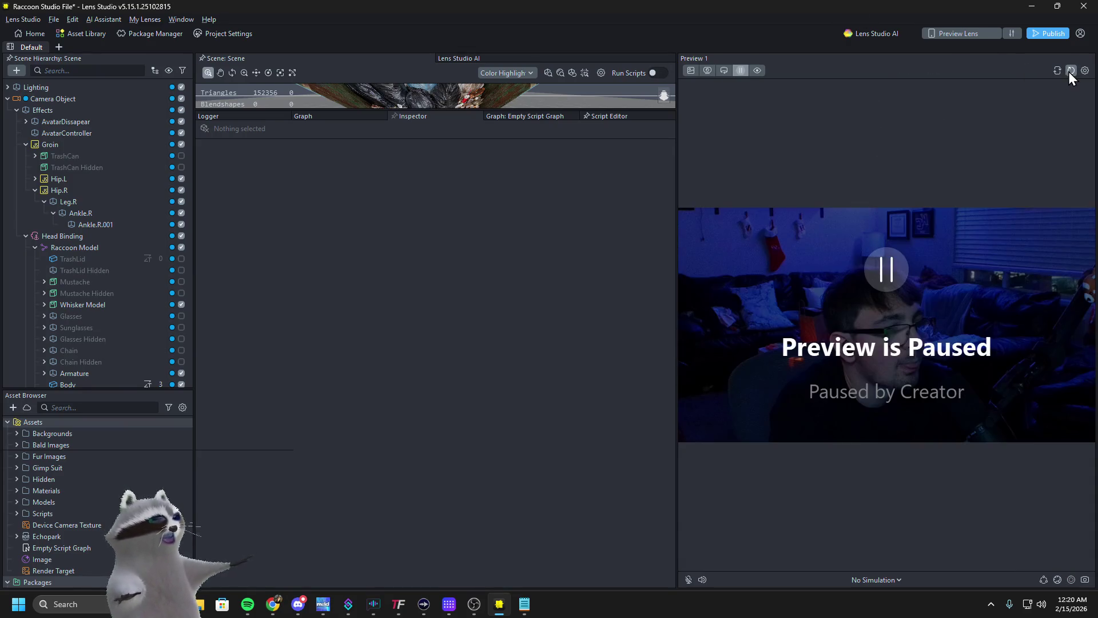
key(alt+Tab)
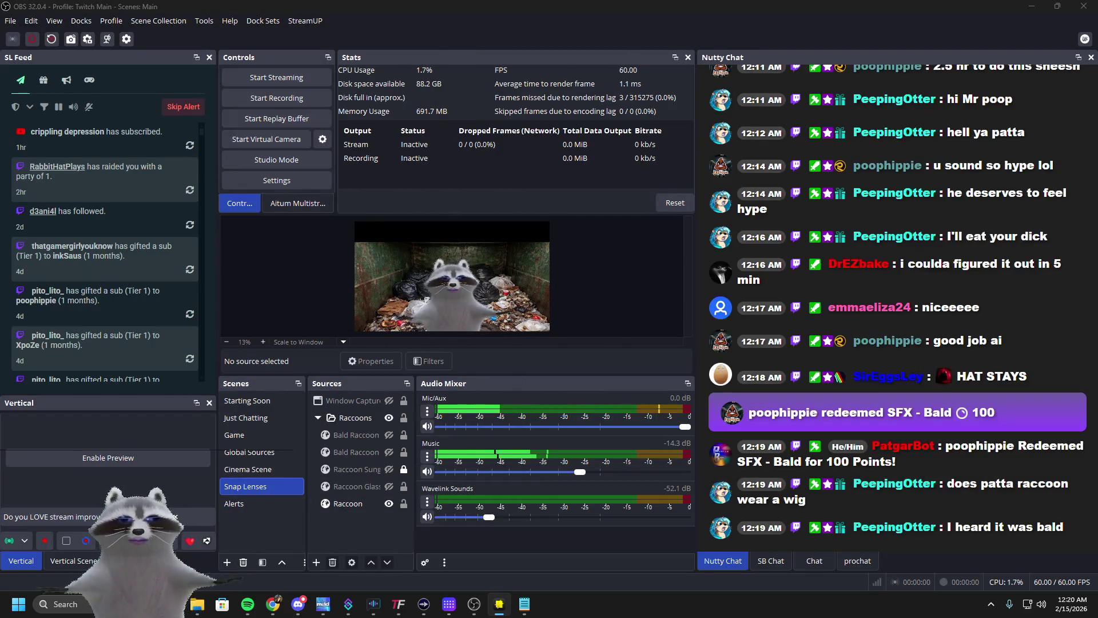